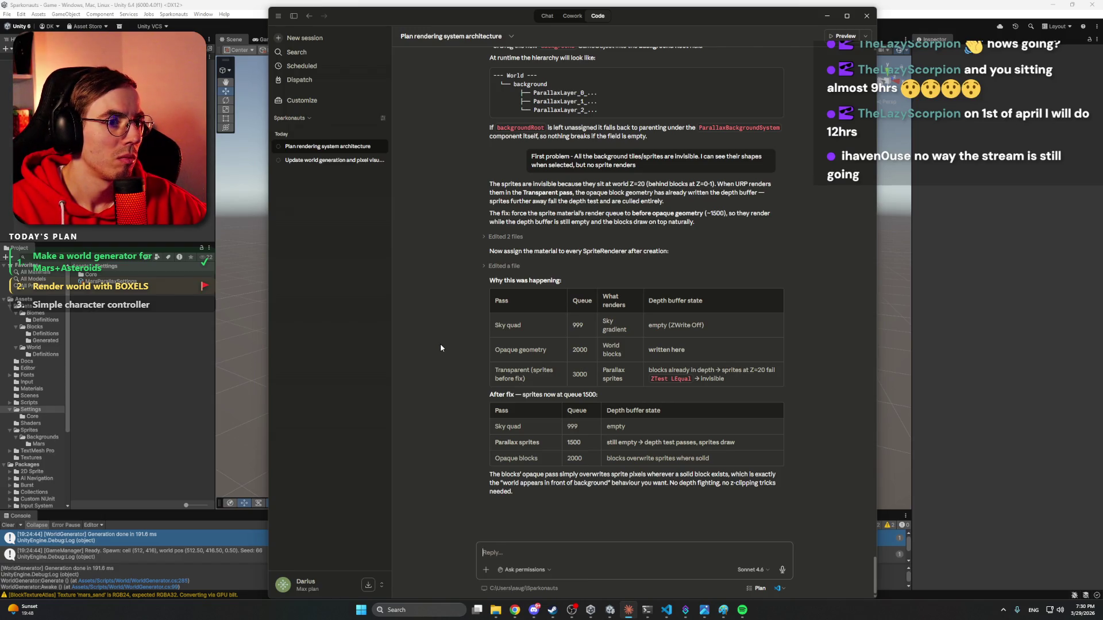
Leave Claude with Alt+Tab and start Play mode in Unity to test the backgrounds.
key("alt+Tab")
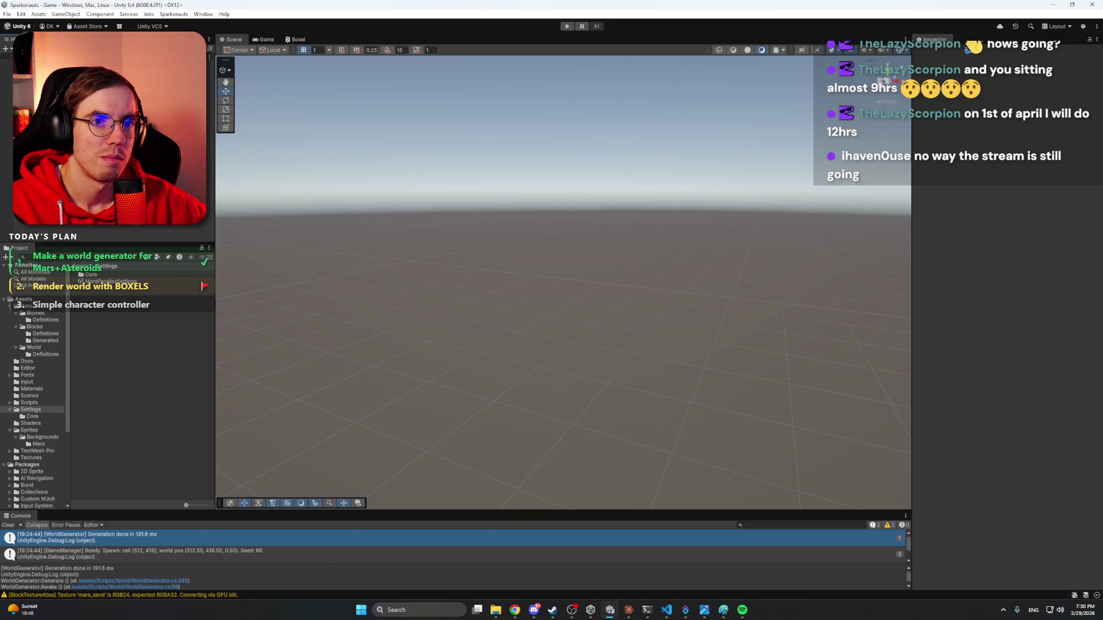
left_click(567, 26)
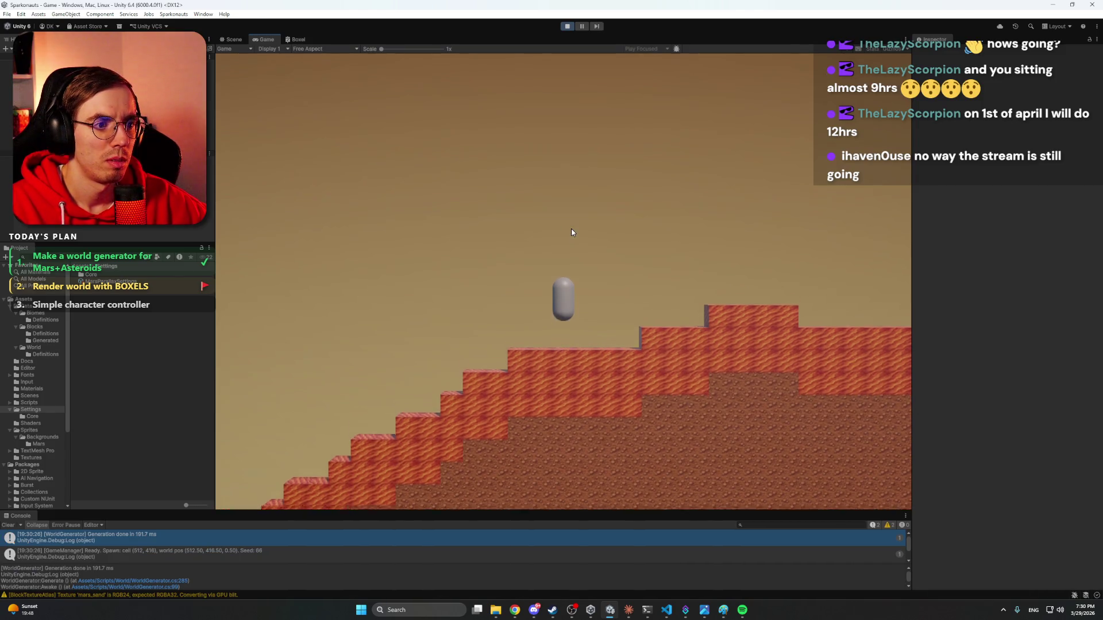
In the Scene view, select a mountain background sprite and orbit and zoom out around it.
key("ctrl+1")
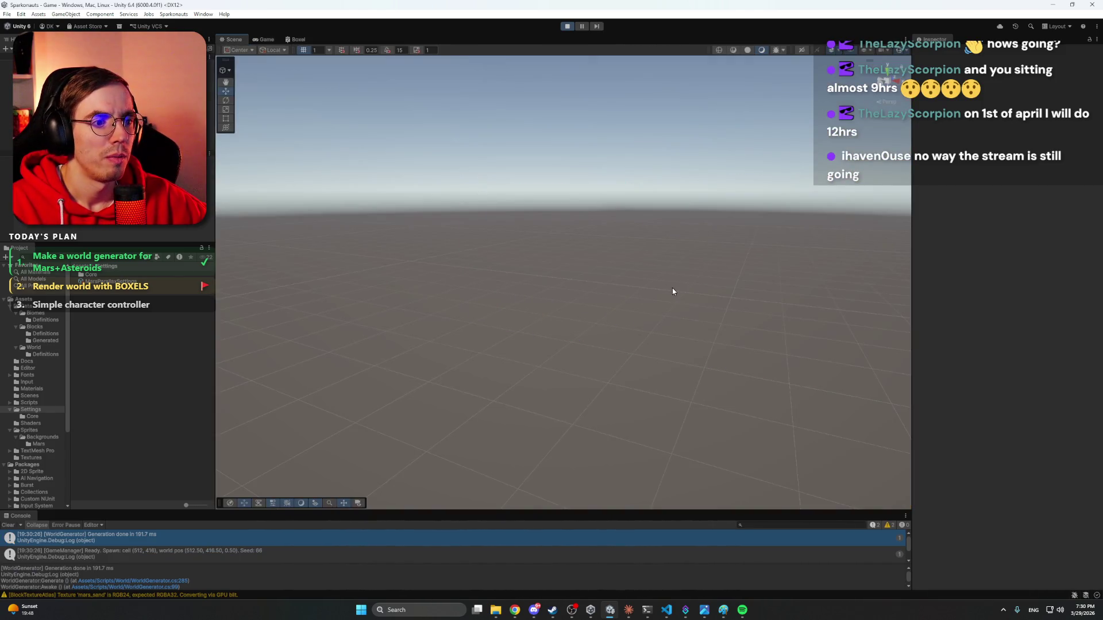
left_click(672, 291)
mouse_move(586, 229)
left_mouse_down()
mouse_move(669, 234)
mouse_move(406, 229)
mouse_move(571, 239)
mouse_move(584, 241)
mouse_move(488, 243)
mouse_move(666, 259)
left_mouse_up()
mouse_move(640, 184)
left_mouse_down()
mouse_move(626, 224)
mouse_move(640, 184)
mouse_move(553, 264)
mouse_move(601, 222)
mouse_move(645, 99)
mouse_move(578, 216)
mouse_move(515, 285)
mouse_move(571, 238)
left_mouse_up()
scroll(626, 224, "down", 3)
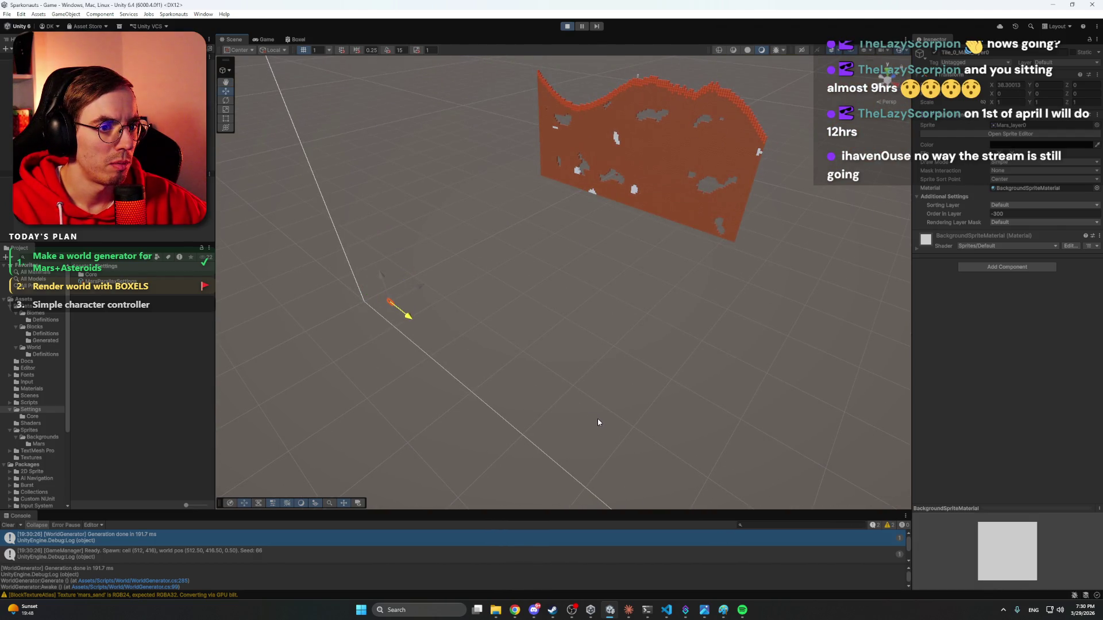
Inspect the Mars middle and distant mountain layers, then select the background parent to see all layers.
left_click(409, 318)
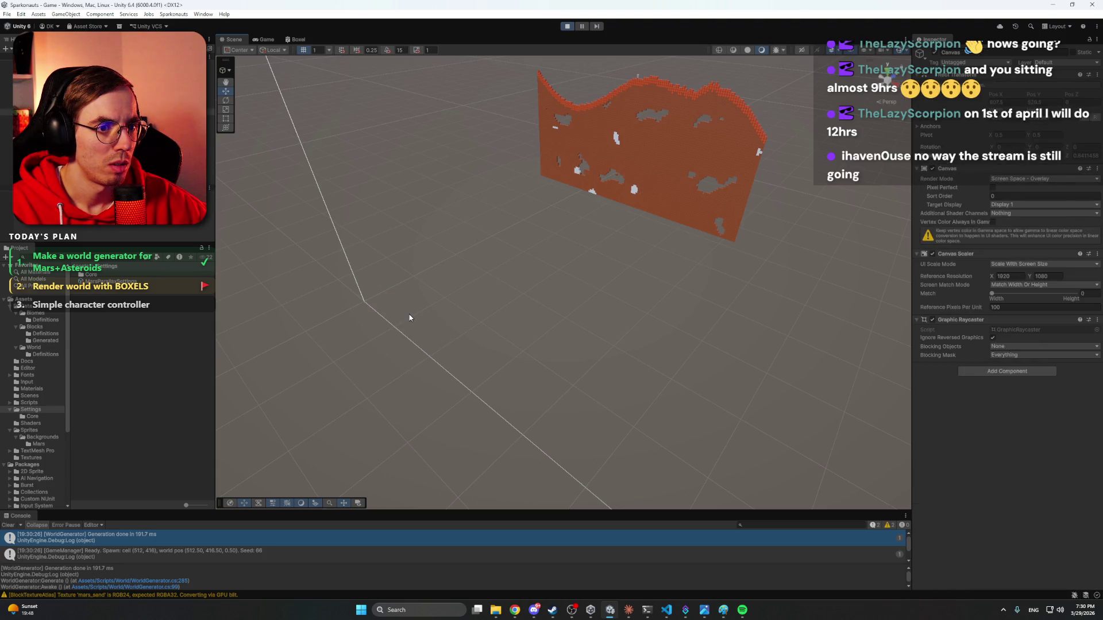
left_click(6, 174)
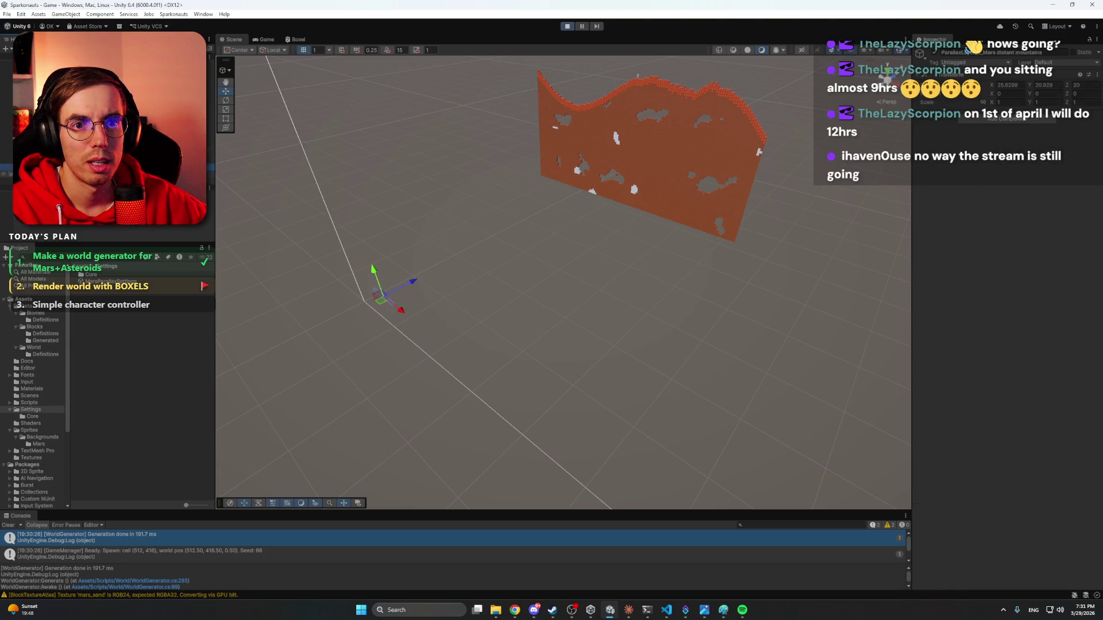
left_click(7, 166)
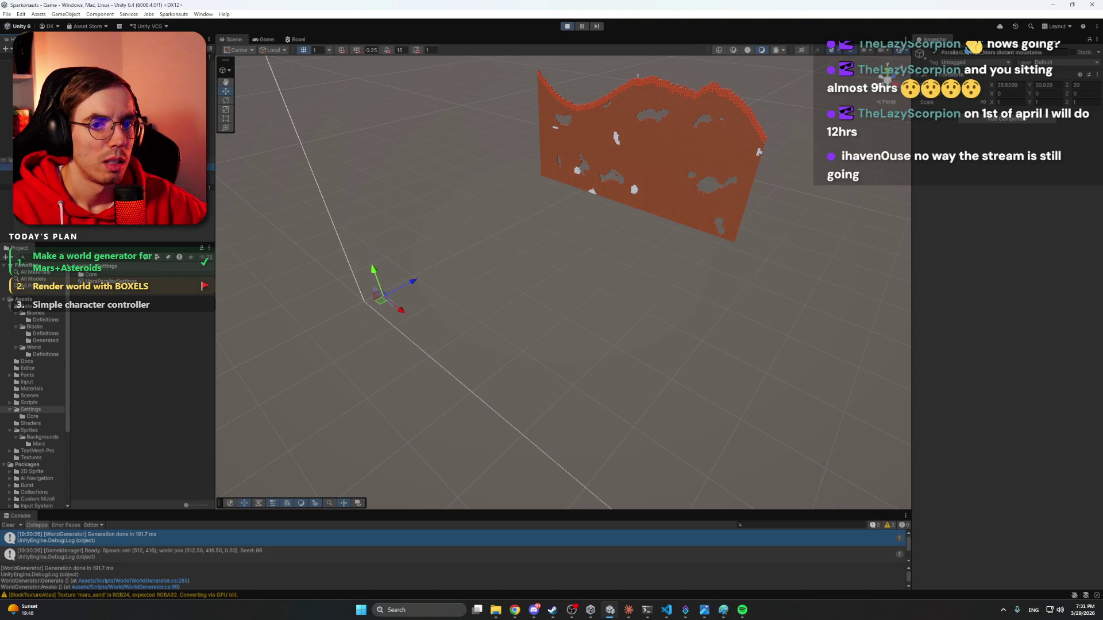
left_click(7, 160)
mouse_move(663, 239)
left_mouse_down()
mouse_move(379, 209)
mouse_move(383, 234)
mouse_move(398, 221)
mouse_move(410, 243)
mouse_move(512, 224)
mouse_move(678, 227)
left_mouse_up()
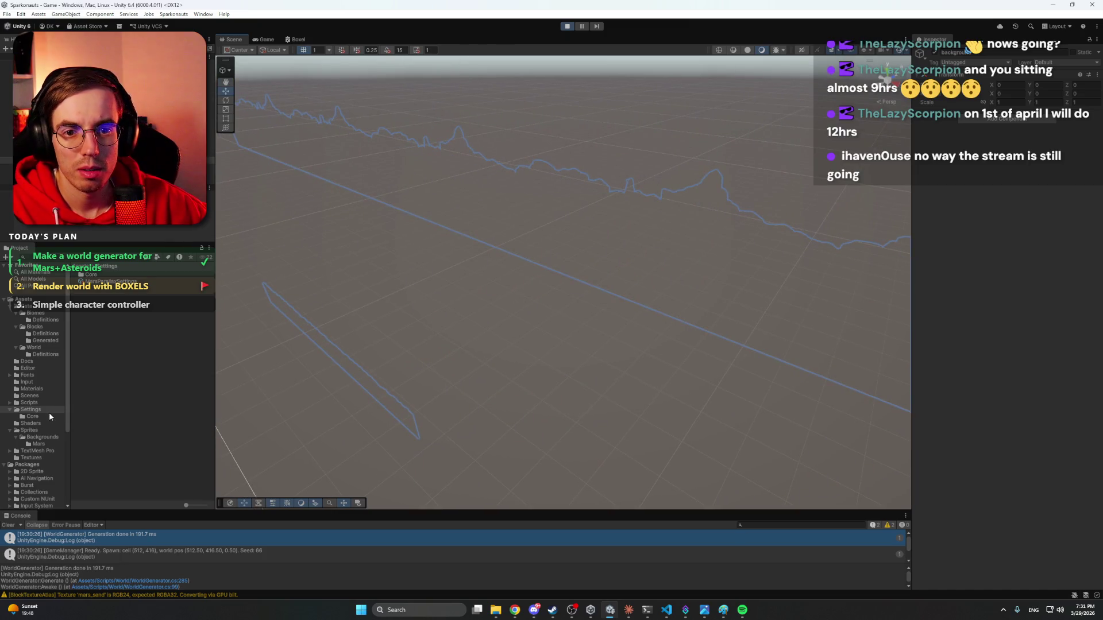
left_click(39, 430)
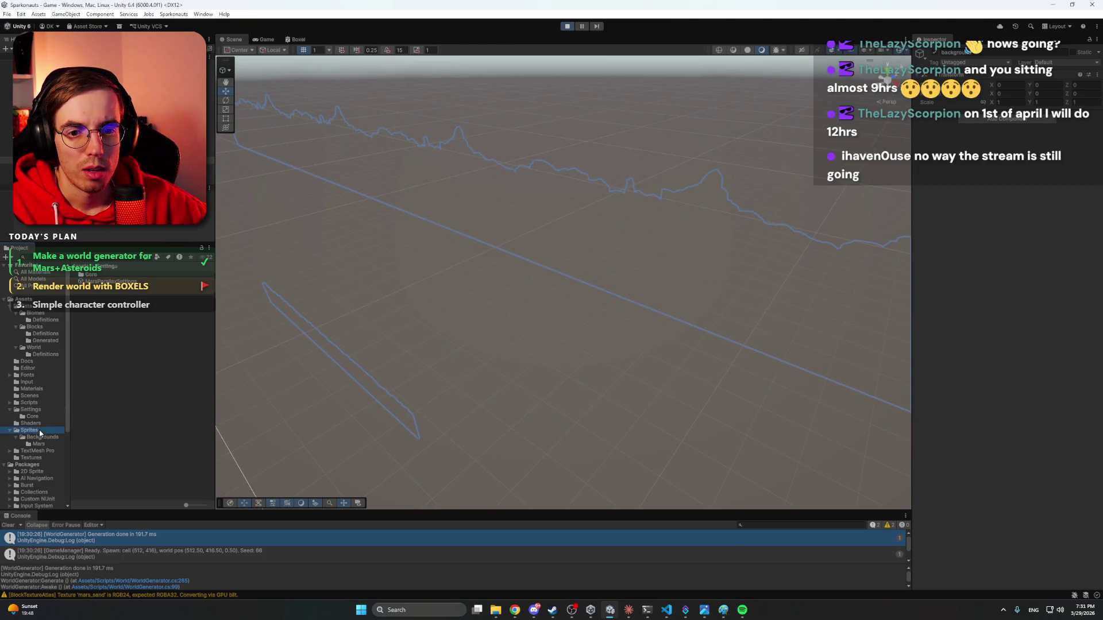
Open Mars_layer0's import settings, toggle Alpha Is Transparency off and on, and select the distant mountains layer.
left_click(40, 437)
left_click(39, 444)
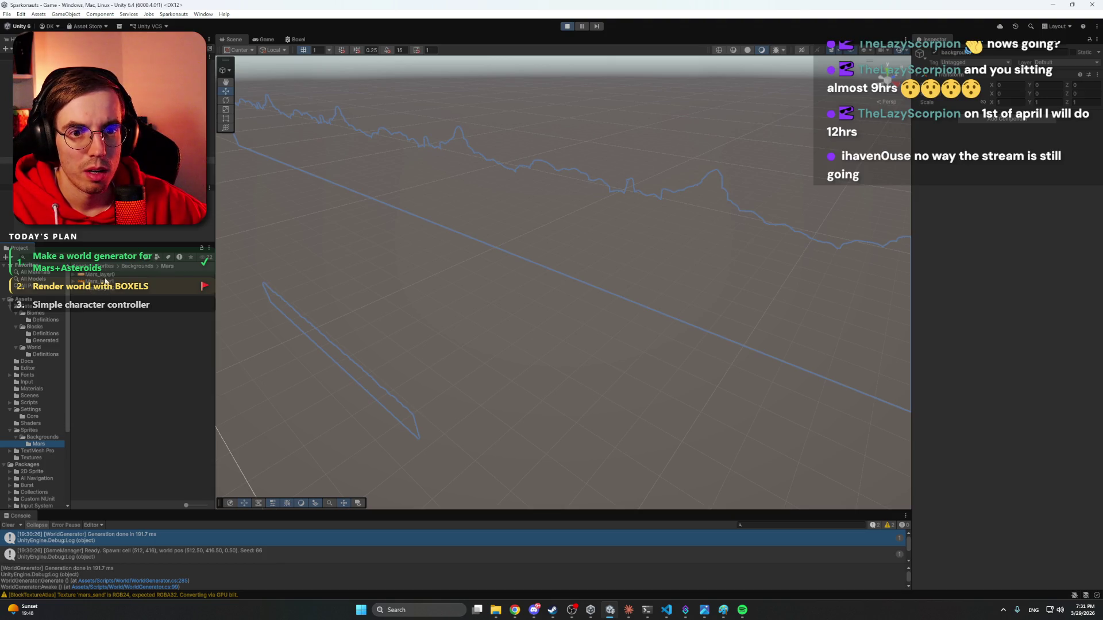
left_click(76, 276)
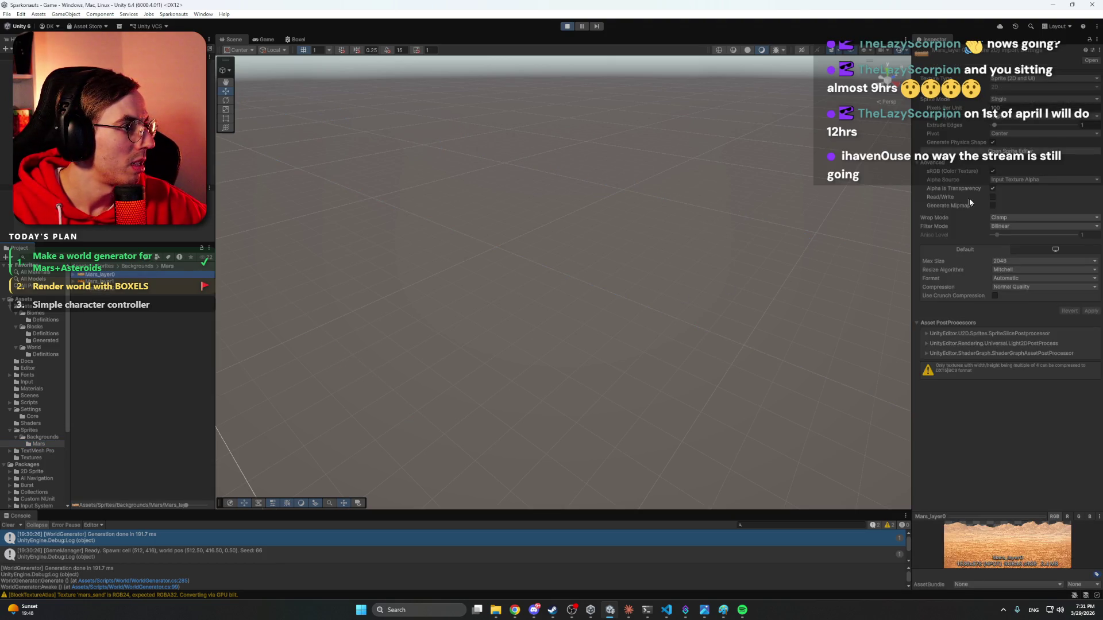
left_click(991, 189)
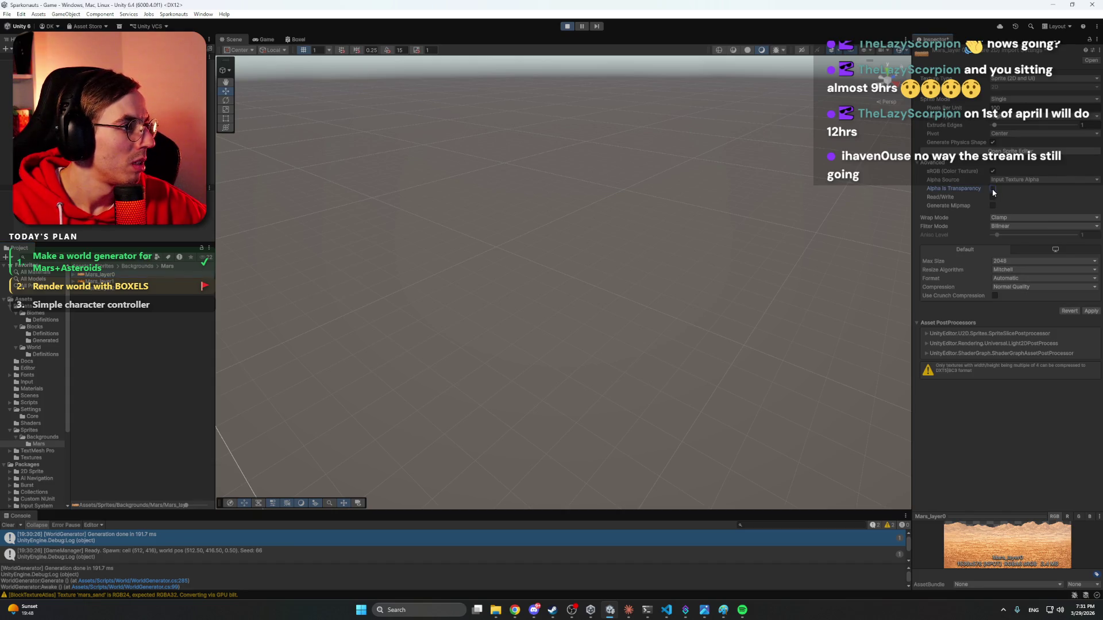
left_click(991, 189)
mouse_move(735, 260)
left_mouse_down()
mouse_move(718, 216)
mouse_move(736, 205)
left_mouse_up()
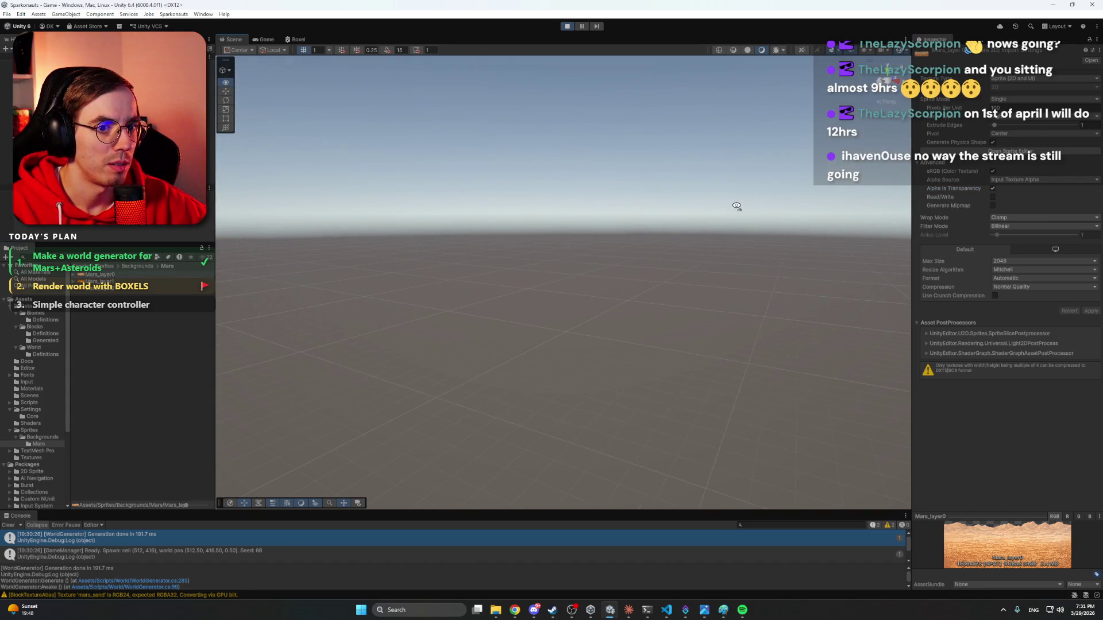
left_click(633, 236)
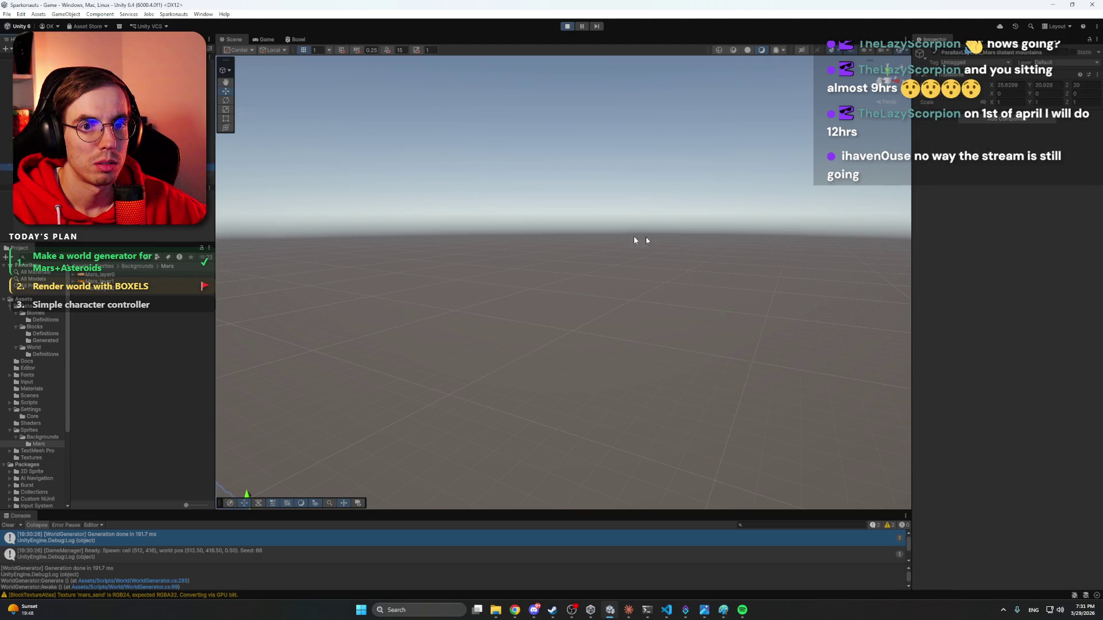
left_click_drag(655, 243, 665, 242)
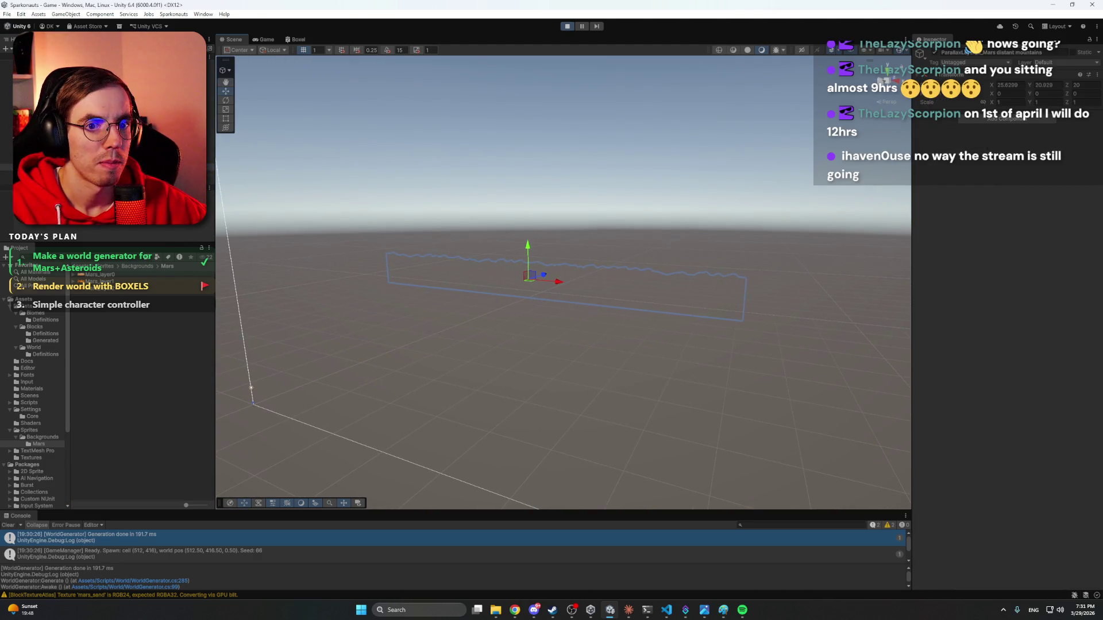
Keep Mars_layer0's Alpha Source at Input Texture Alpha, then reselect the Mars distant mountains object.
left_click(105, 276)
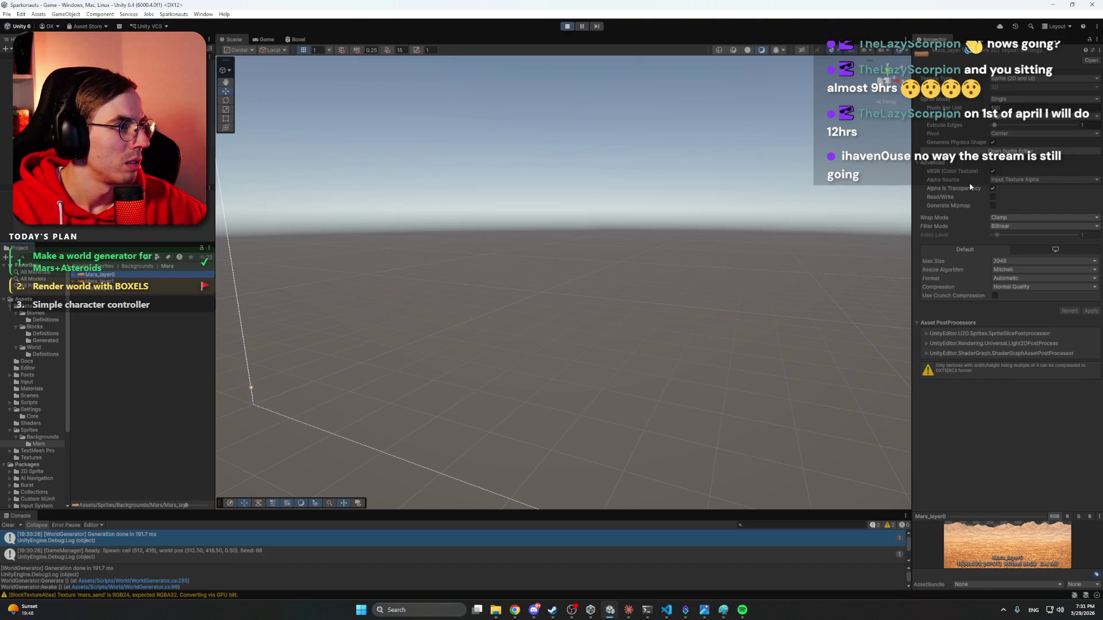
left_click(1010, 181)
left_click(1010, 180)
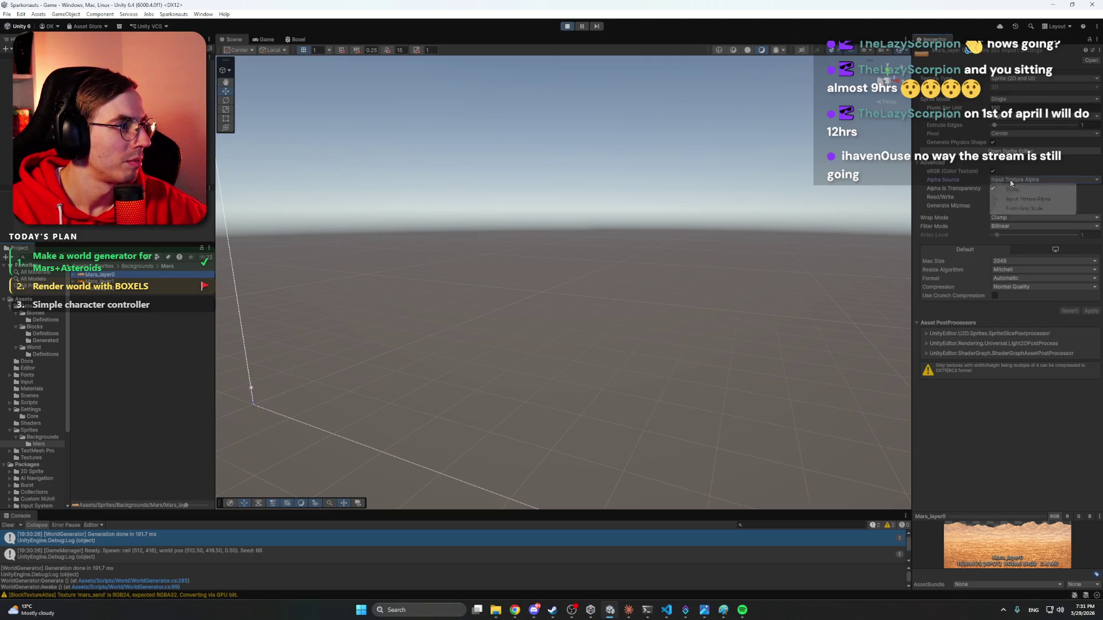
left_click(1009, 180)
left_click(1010, 421)
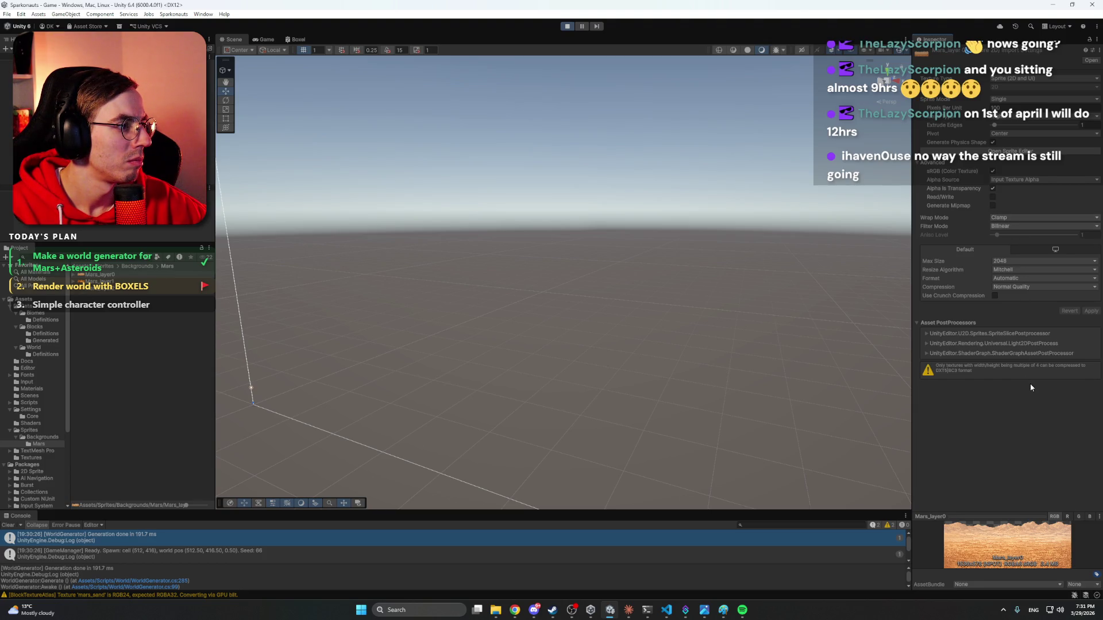
left_click(7, 167)
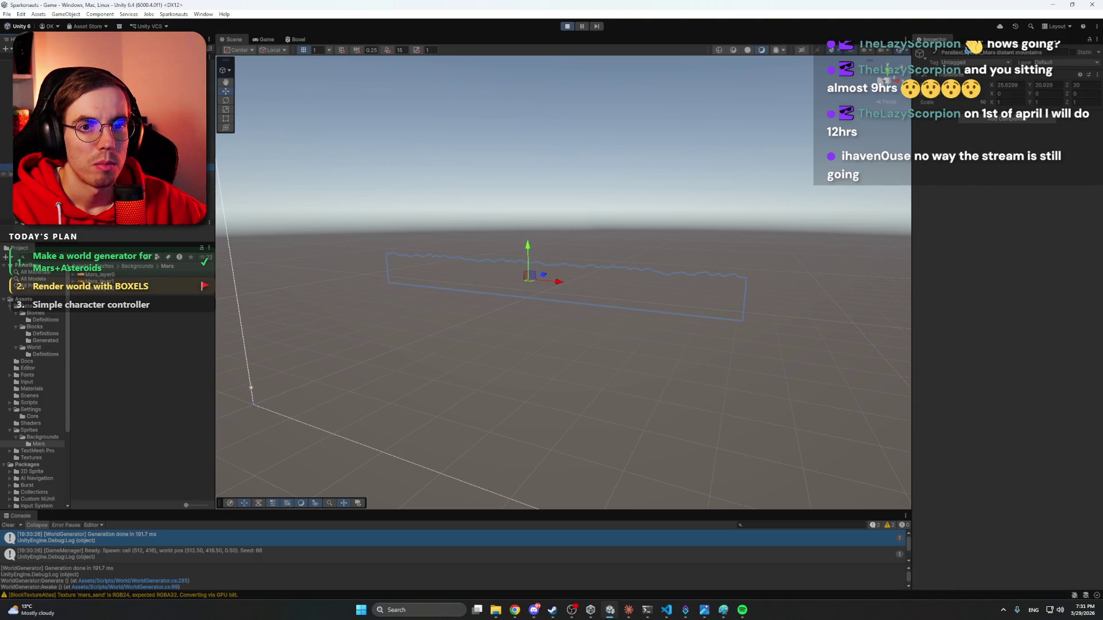
Select Tile_0_Mars_layer0, orbit to face it, and leave its Draw Mode unchanged.
left_click(7, 174)
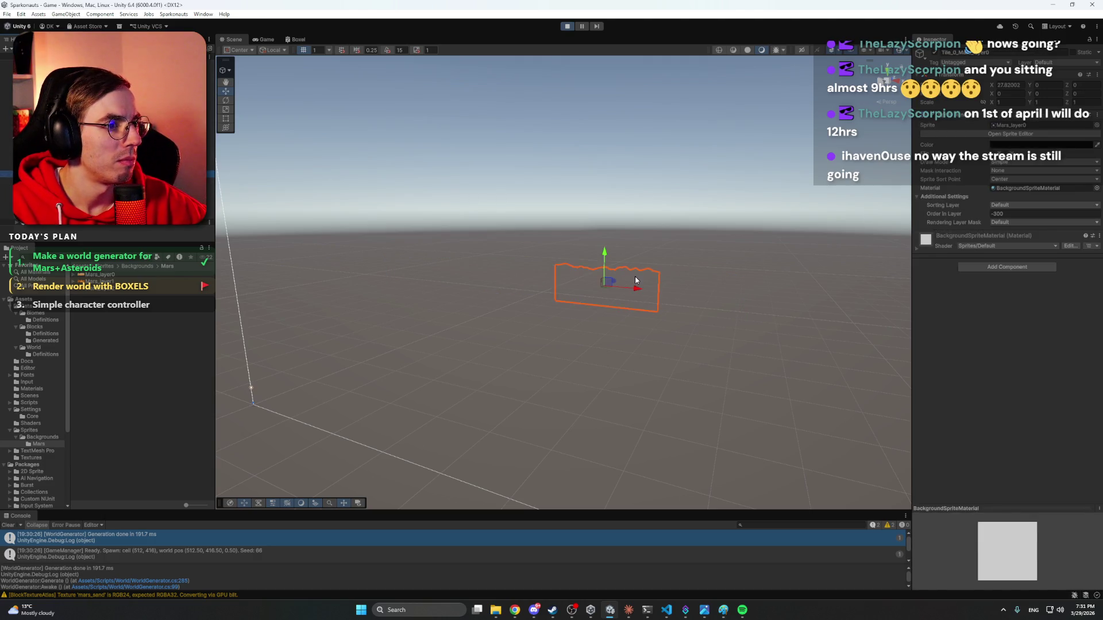
scroll(712, 271, "up", 5)
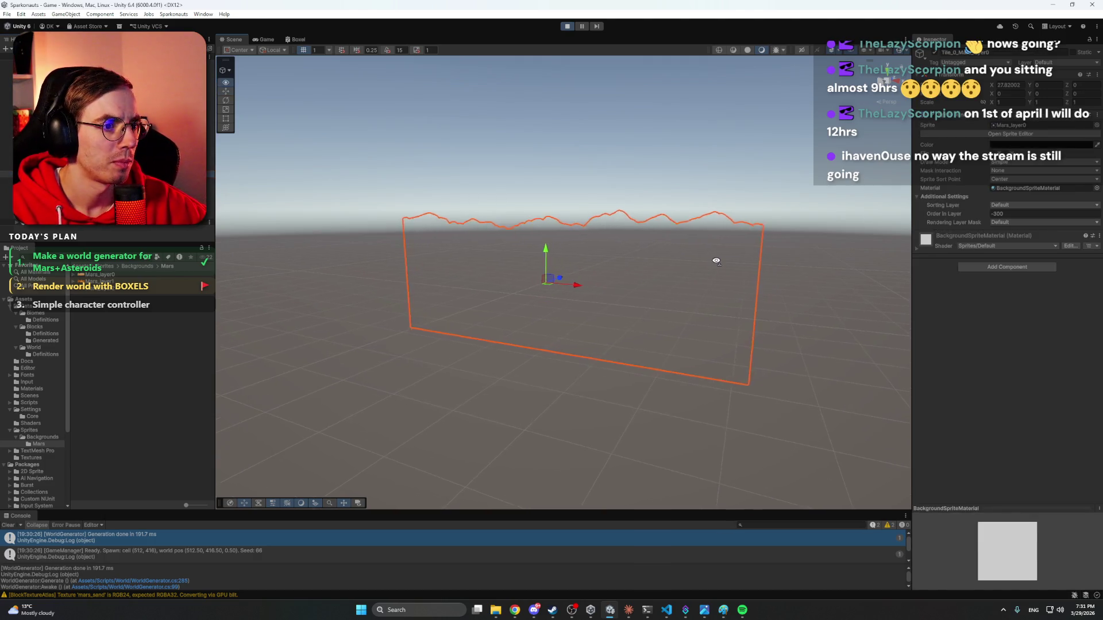
mouse_move(716, 261)
left_mouse_down()
mouse_move(576, 260)
mouse_move(708, 271)
left_mouse_up()
left_click(1005, 162)
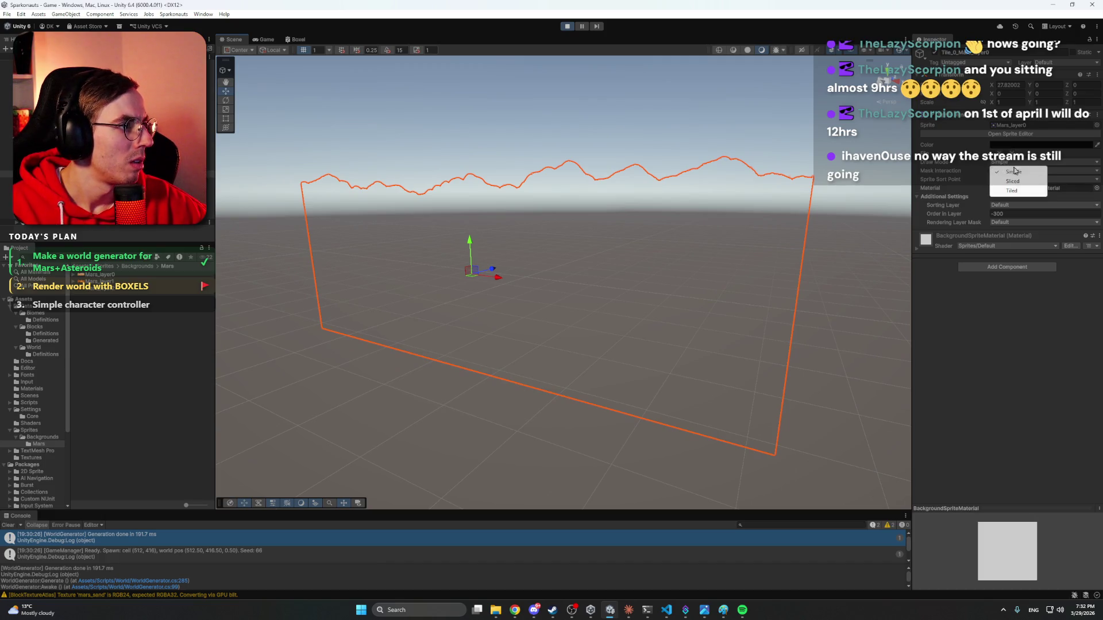
left_click(1061, 309)
Try Mask Interaction inside and outside mask, reset it to None, keep Sort Point Center, and open BackgroundSpriteMaterial.
left_click(1017, 171)
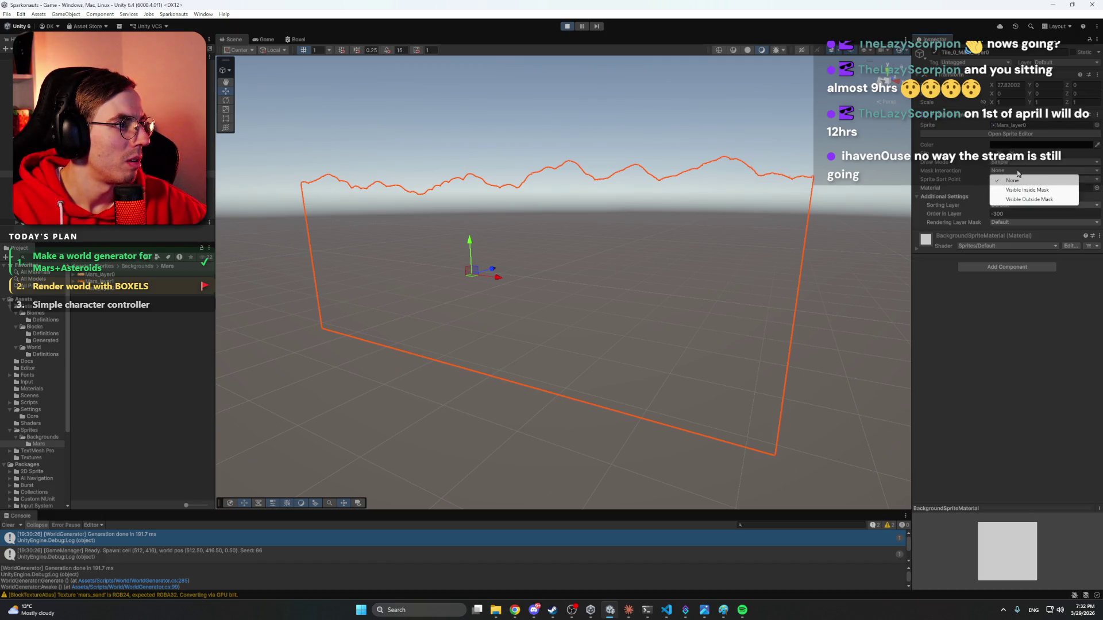
left_click(1026, 190)
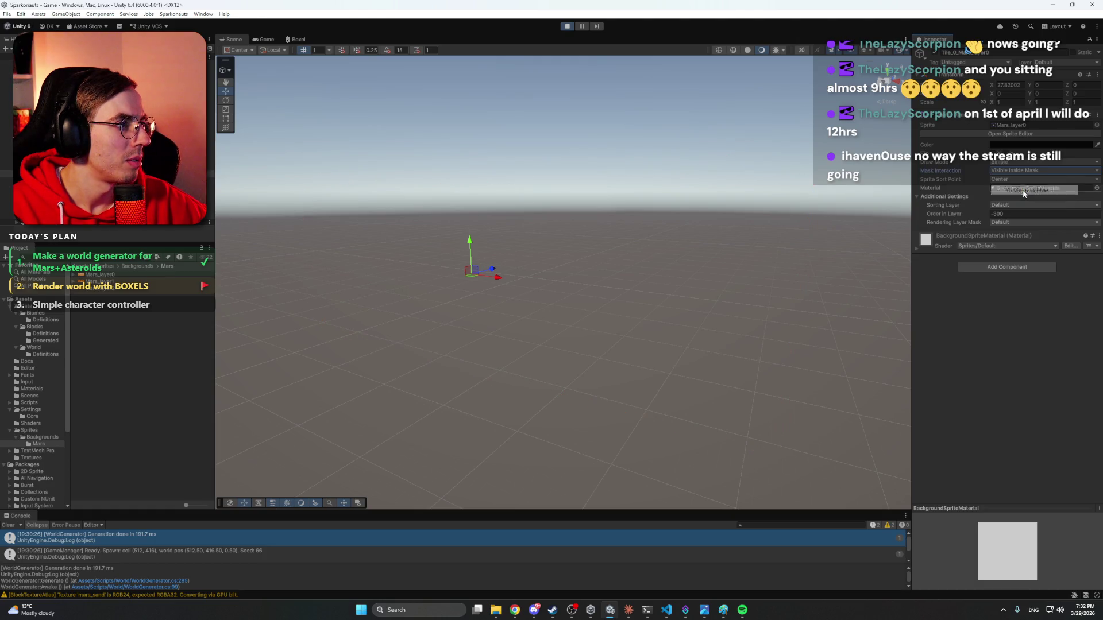
left_click(1012, 171)
left_click(1020, 199)
left_click(1014, 171)
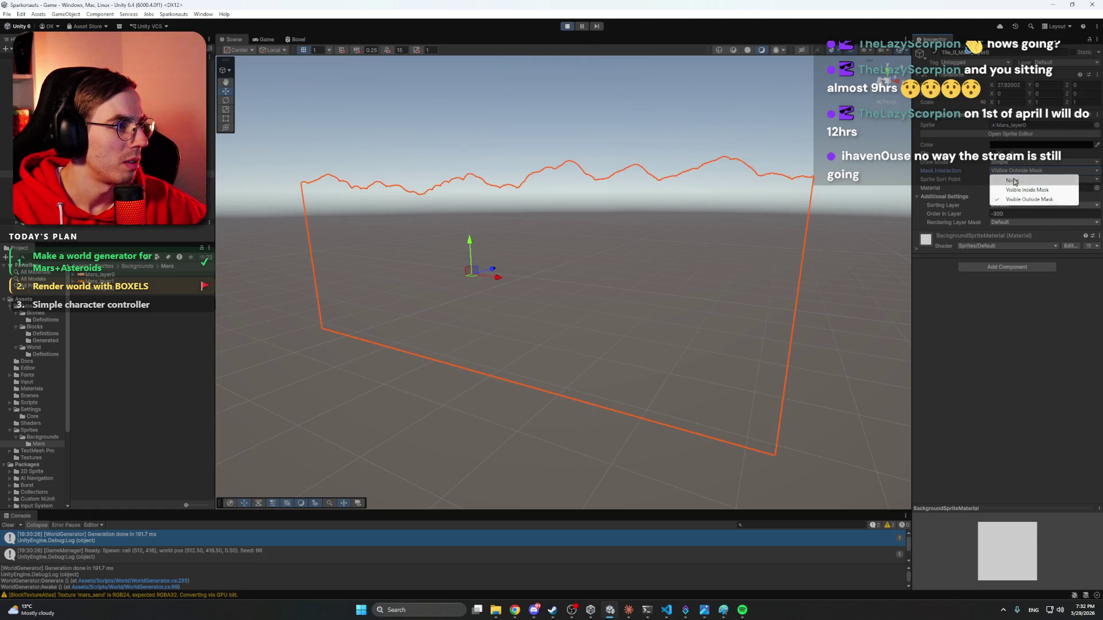
left_click(1014, 180)
left_click(1005, 179)
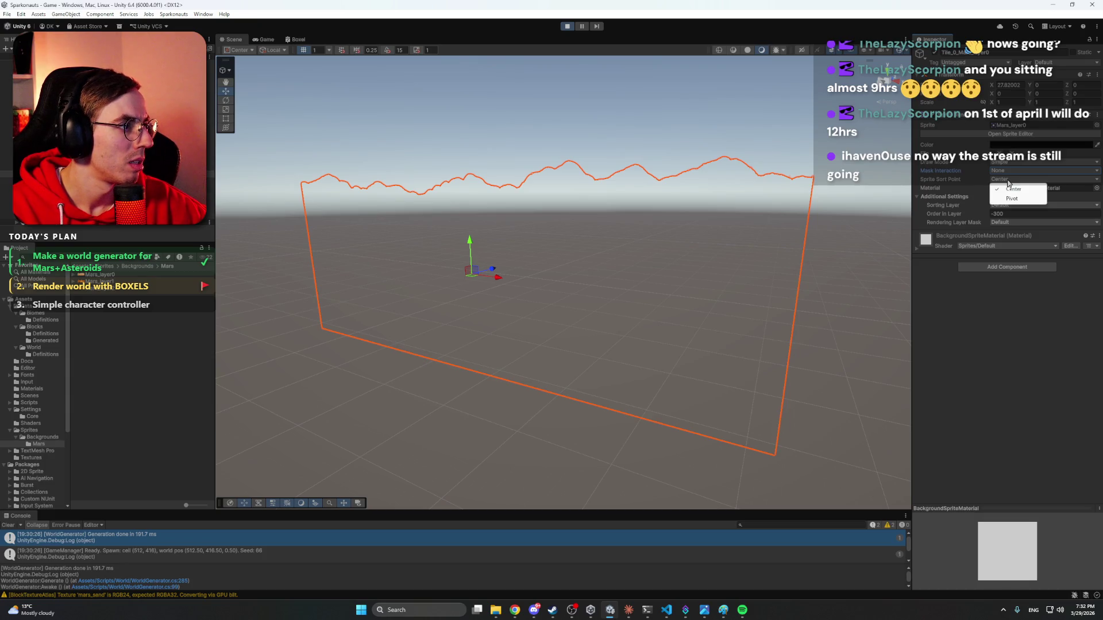
left_click(1001, 190)
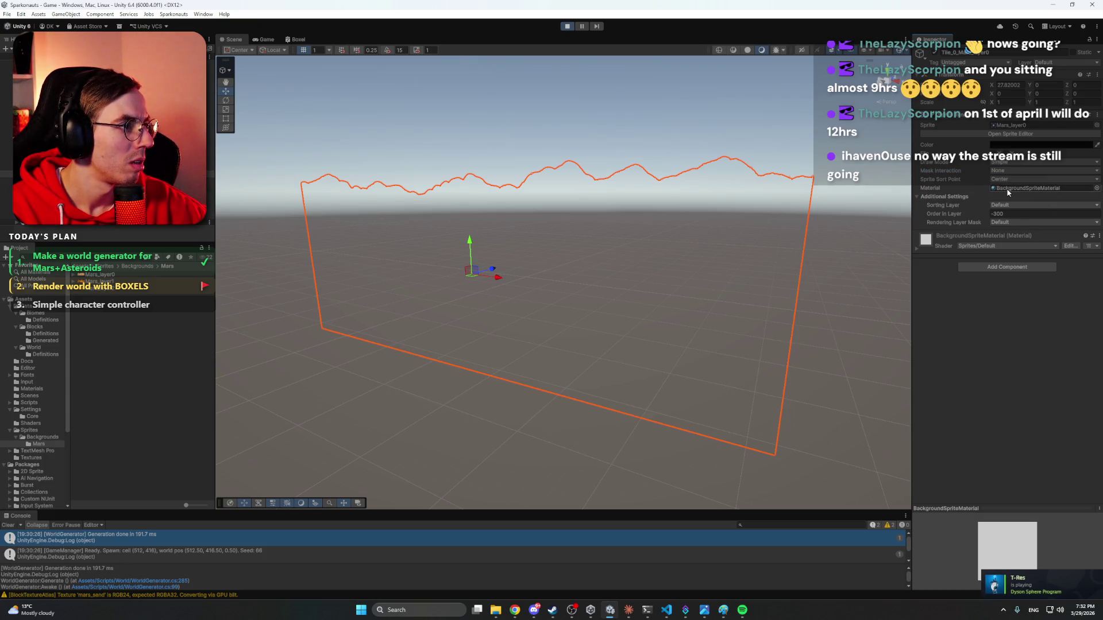
left_click(1009, 193)
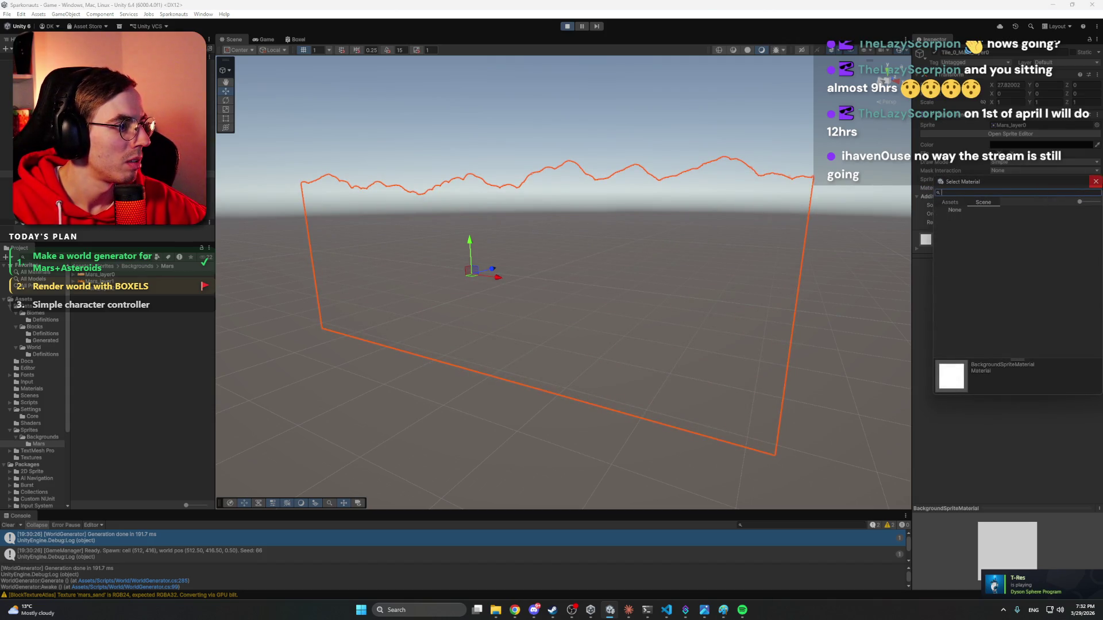
double_click(1010, 189)
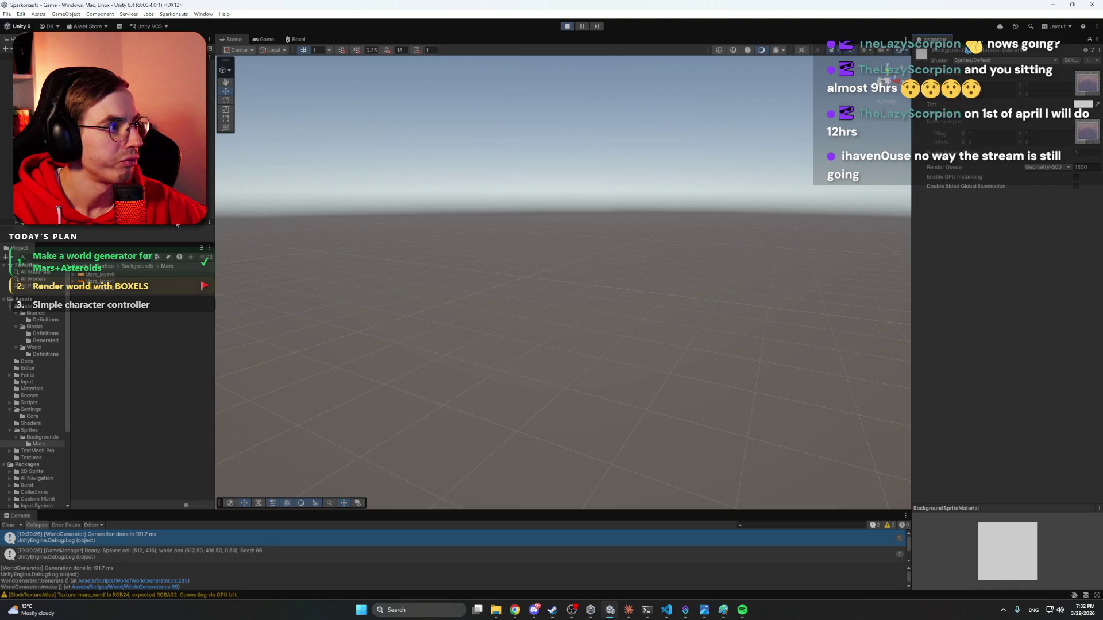
Switch BackgroundSpriteMaterial's Render Queue between From Shader and AlphaTest.
left_click(1040, 168)
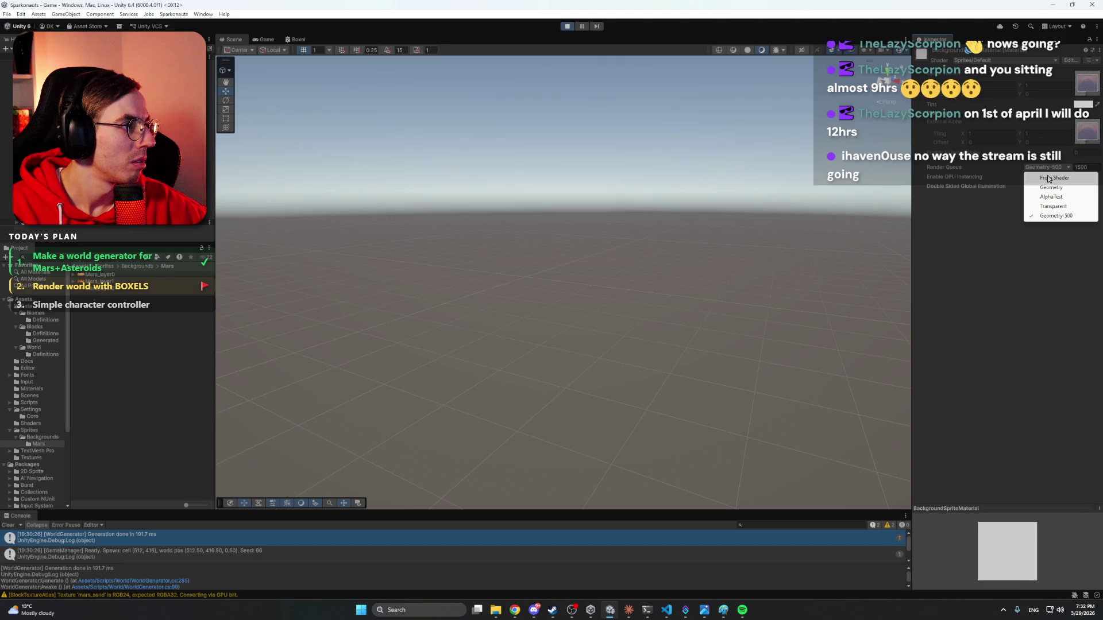
left_click(1047, 178)
left_click(1048, 168)
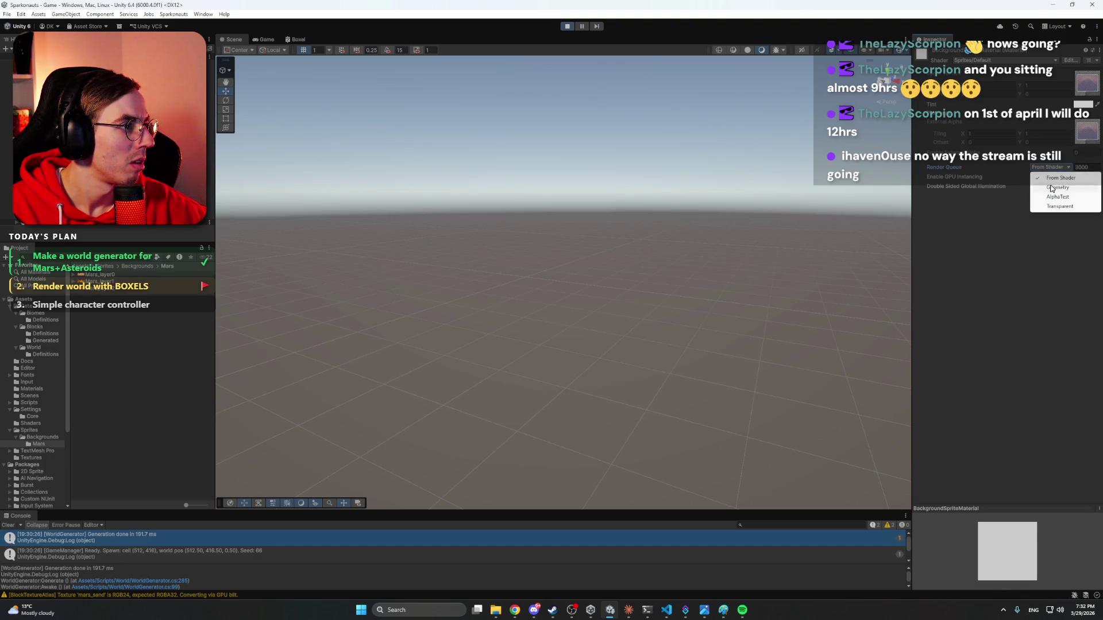
left_click(1051, 189)
left_click(1048, 167)
left_click(1057, 197)
left_click(1051, 167)
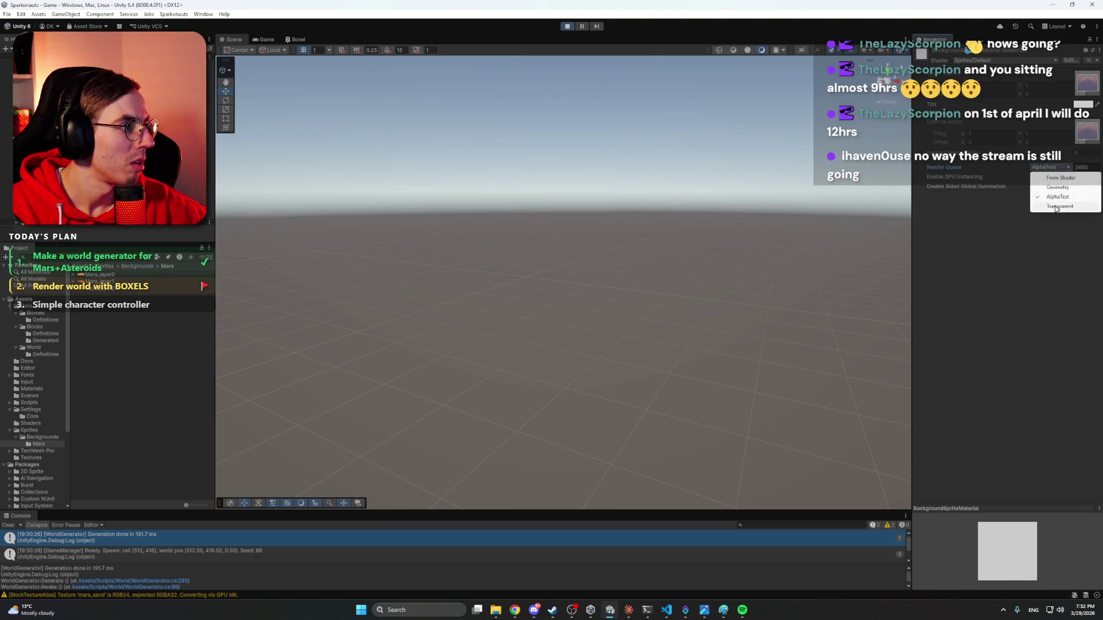
Try Transparent and a custom -150 render queue, then inspect Tile_1_Mars_layer0 and the middle mountains.
left_click(1056, 207)
left_click(1090, 169)
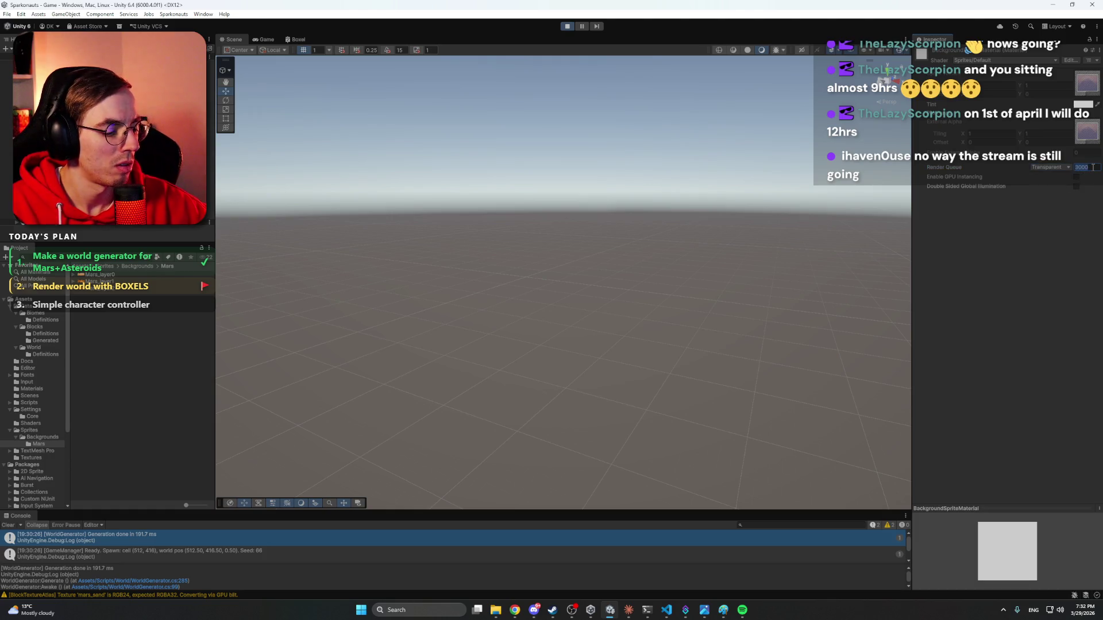
key("BackSpace")
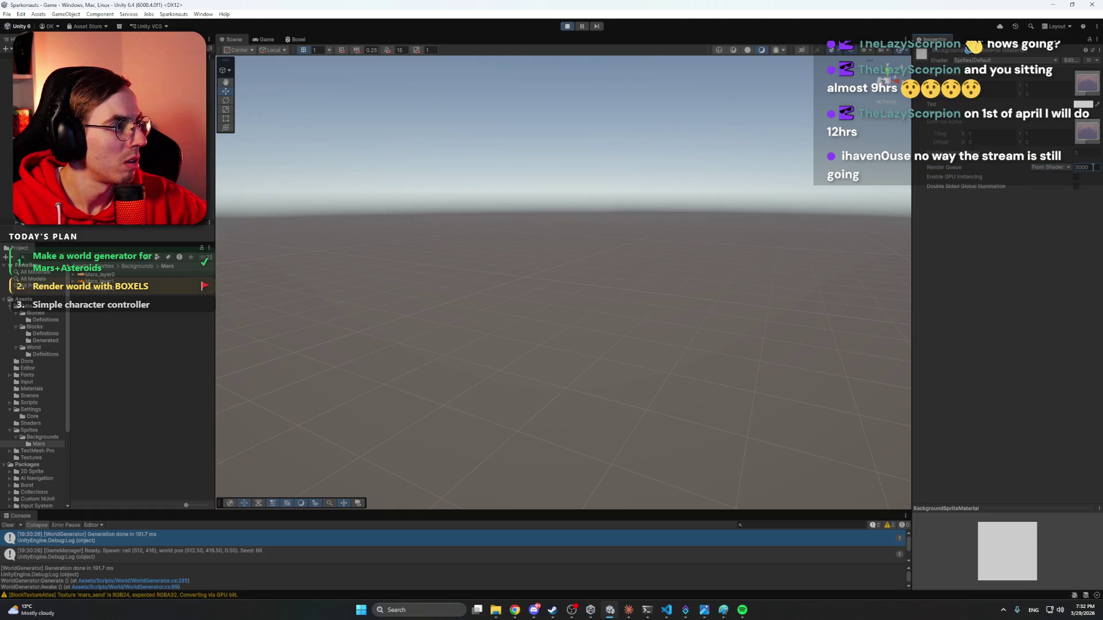
key("Return")
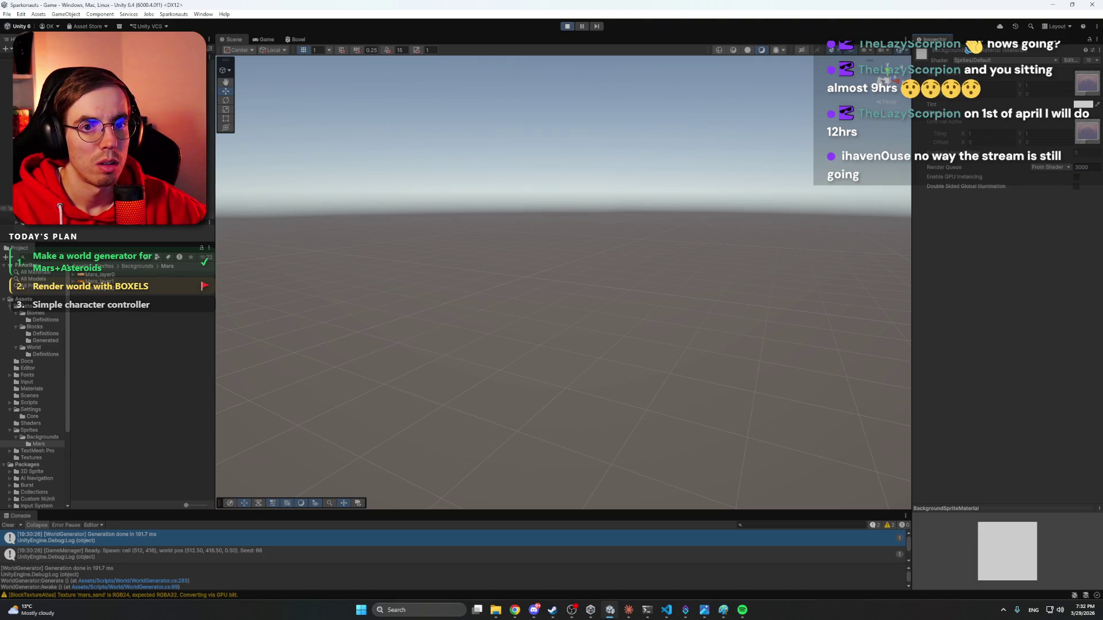
left_click(58, 181)
key("Down")
key("Down")
key("Down")
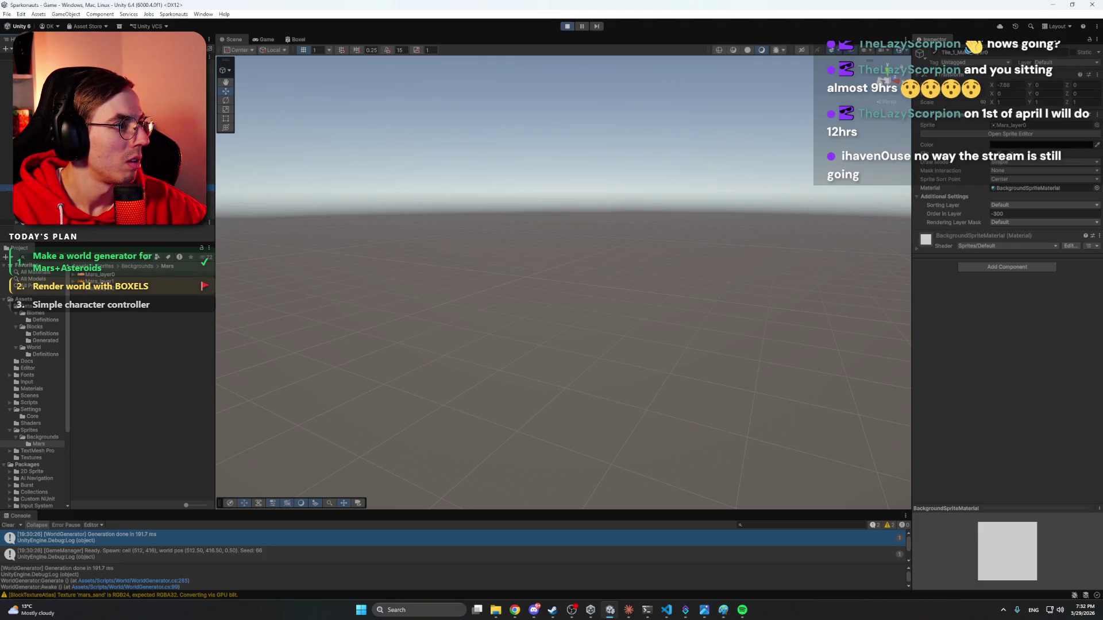
key("Up")
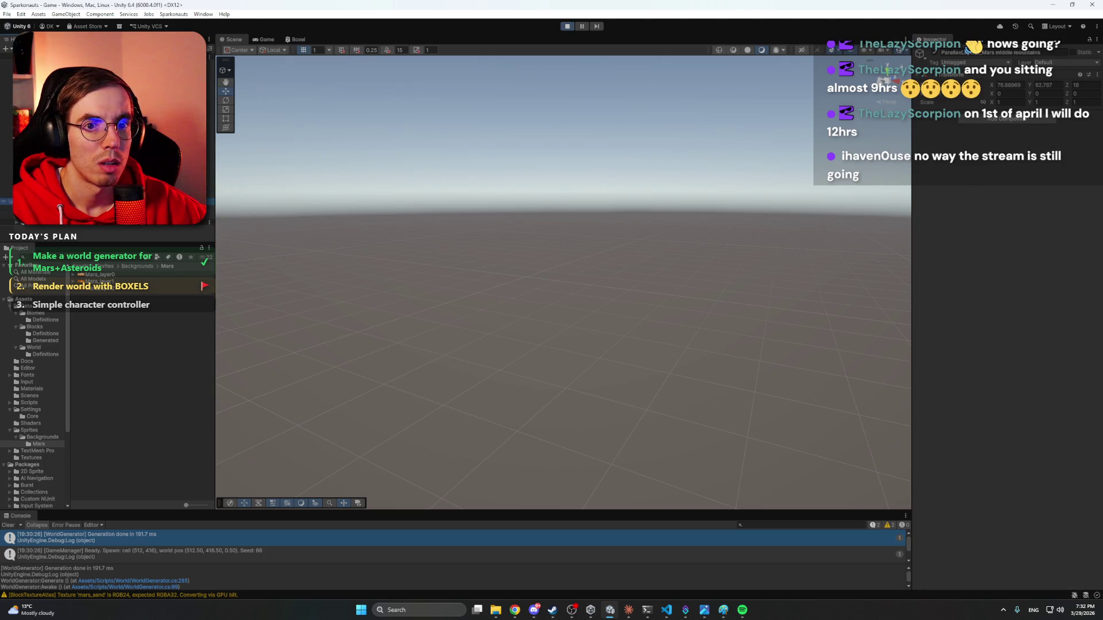
key("Up")
key("Up")
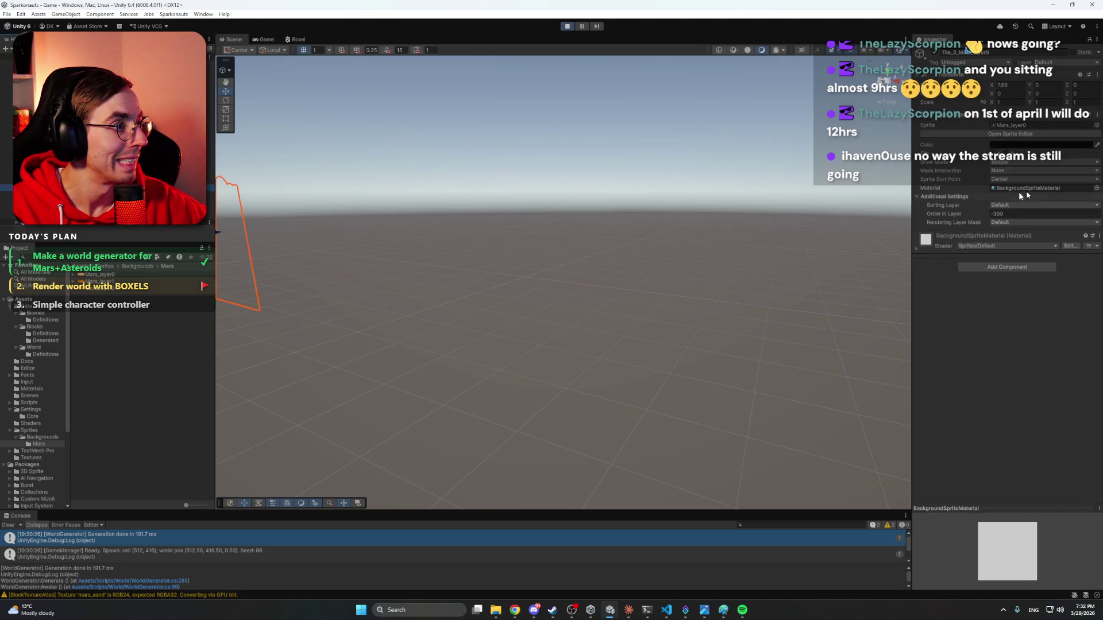
left_click(1008, 223)
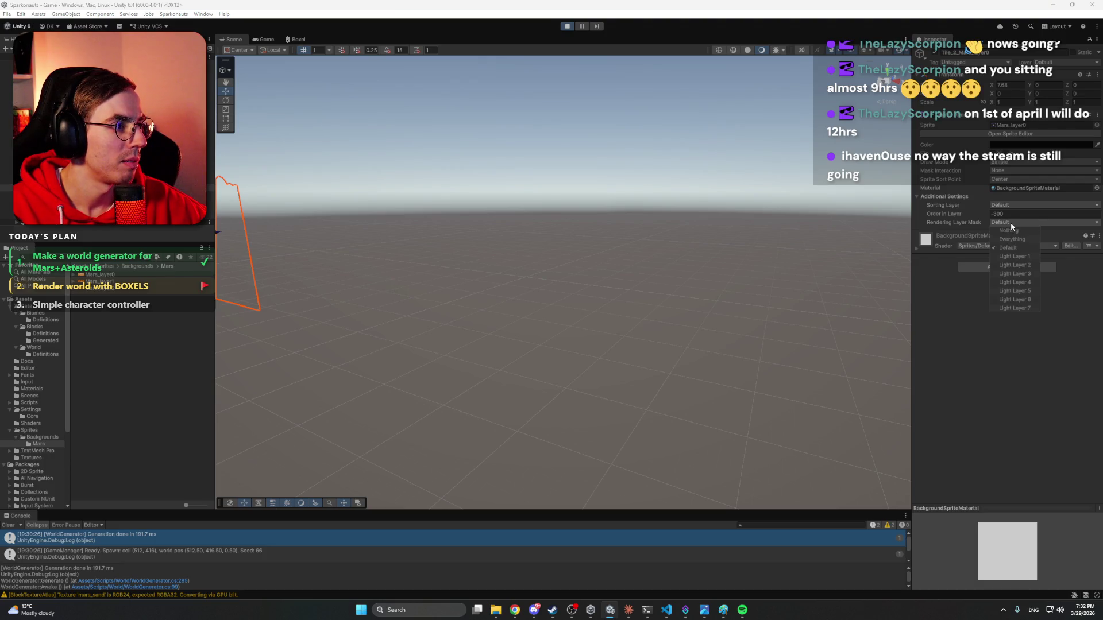
left_click(1011, 222)
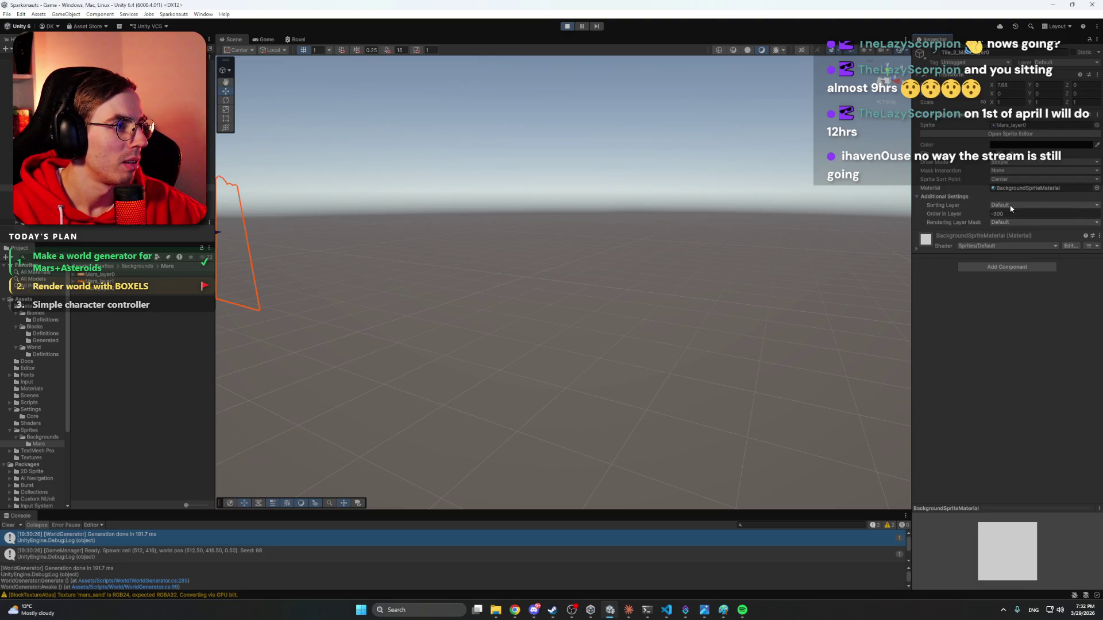
left_click(1011, 208)
left_click(1003, 246)
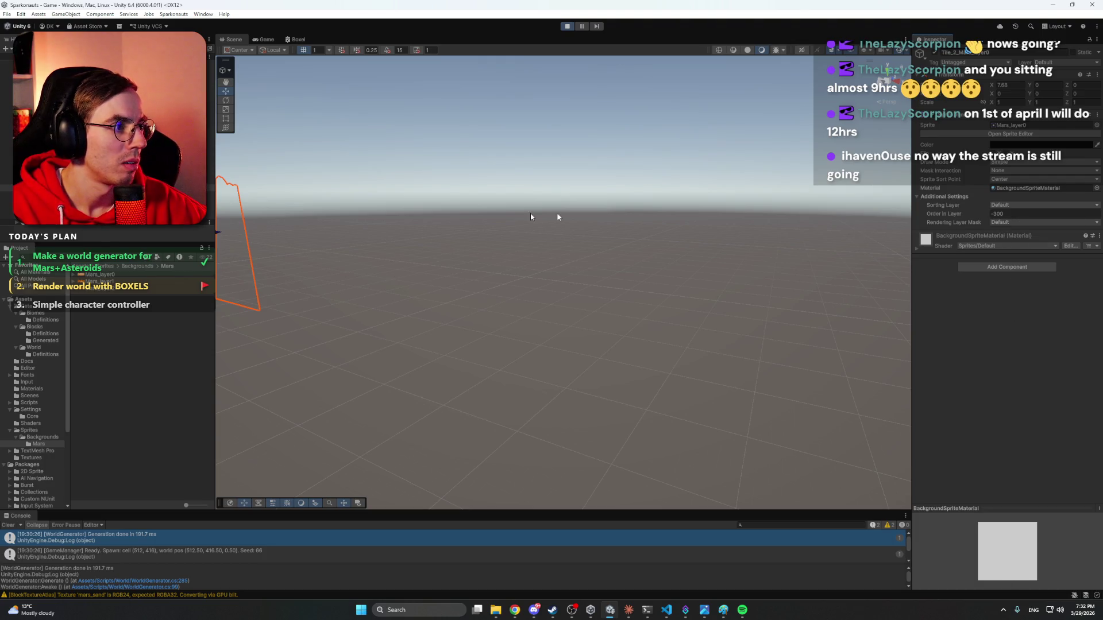
double_click(9, 194)
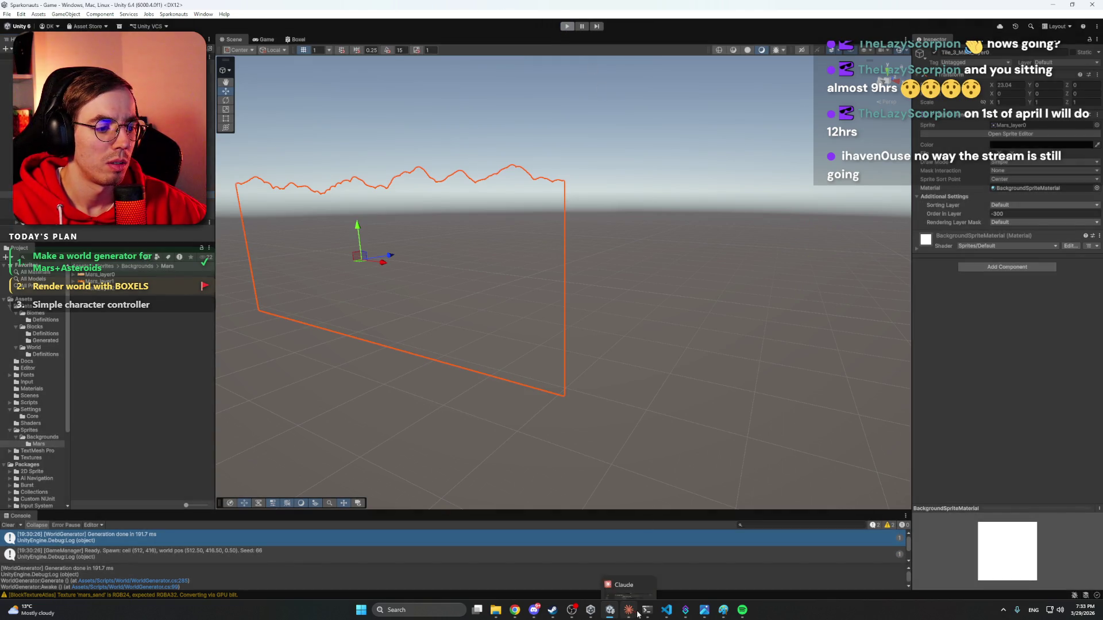
left_click(619, 578)
left_click(621, 553)
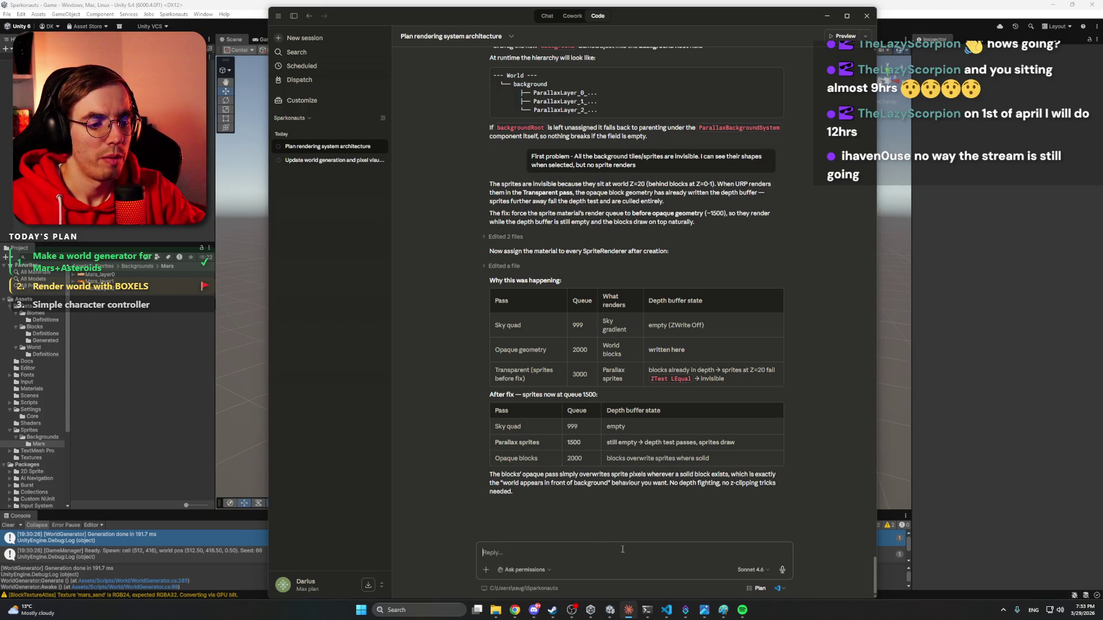
Send Claude 'It's invisible even in Editor scene mode' and minimize Claude back to Unity.
type("It's invisible even in the Ed")
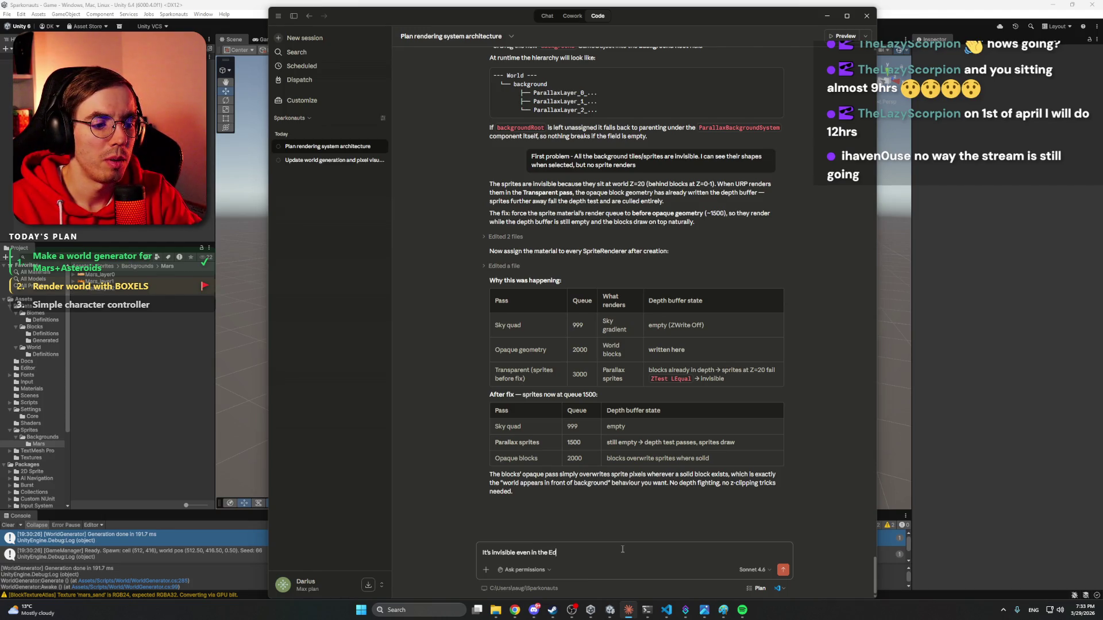
type("itor scene mode")
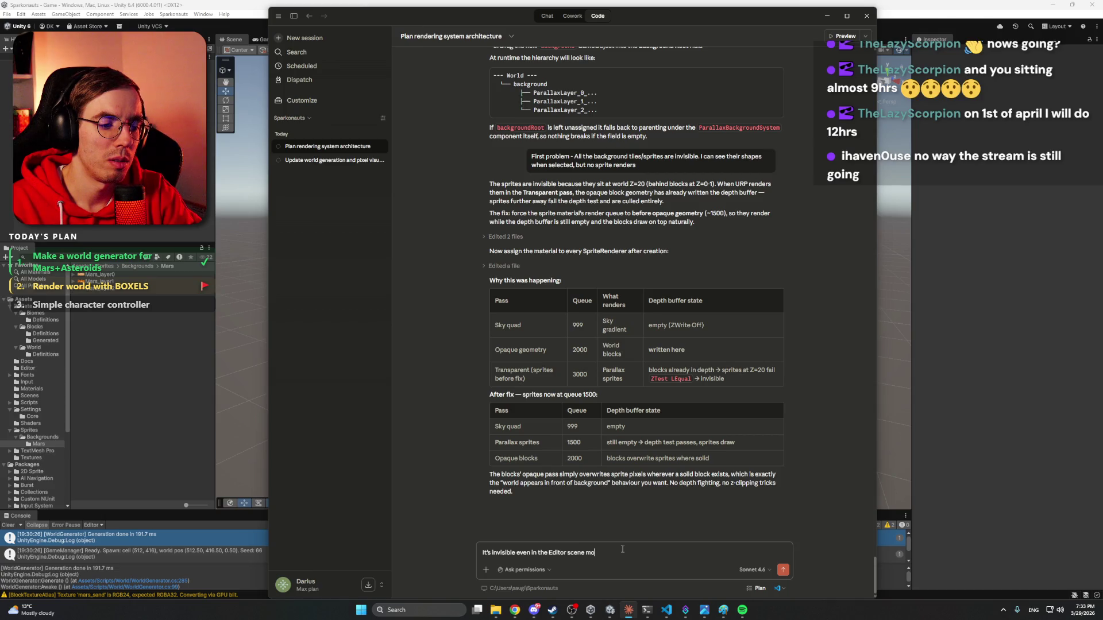
key("Return")
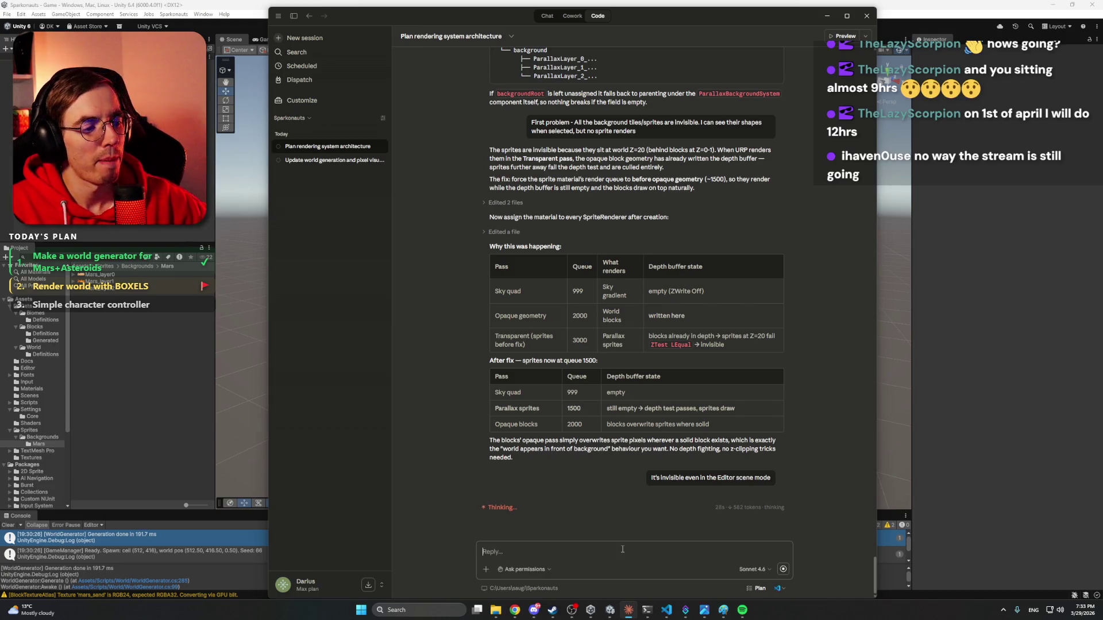
left_click(629, 610)
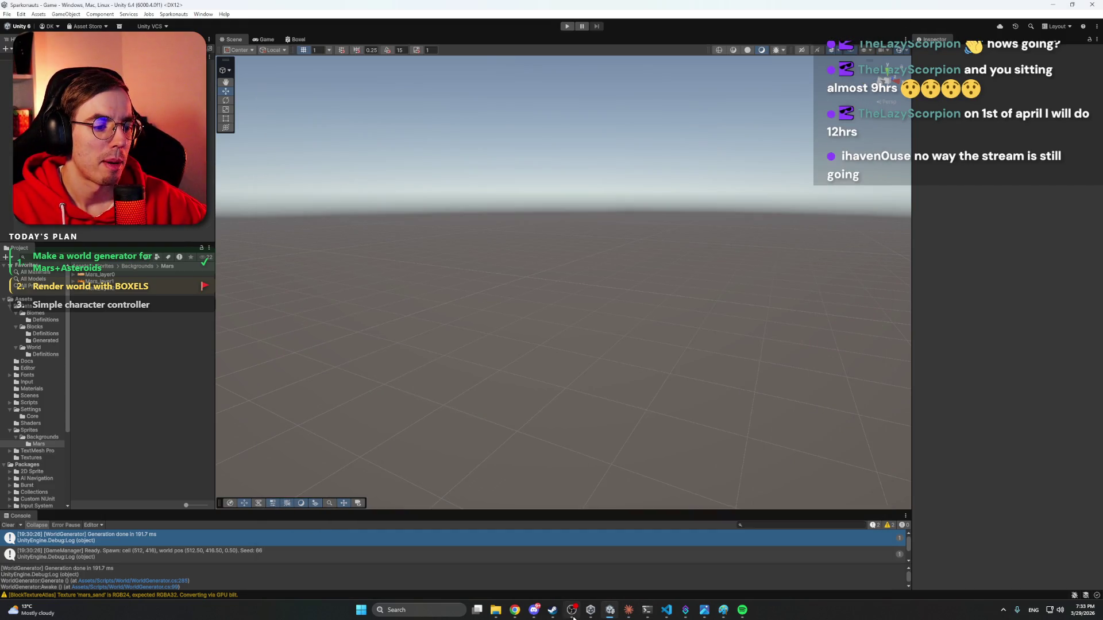
Dismiss the Discord and Steam windows to get back to Unity.
left_click(553, 612)
left_click(534, 611)
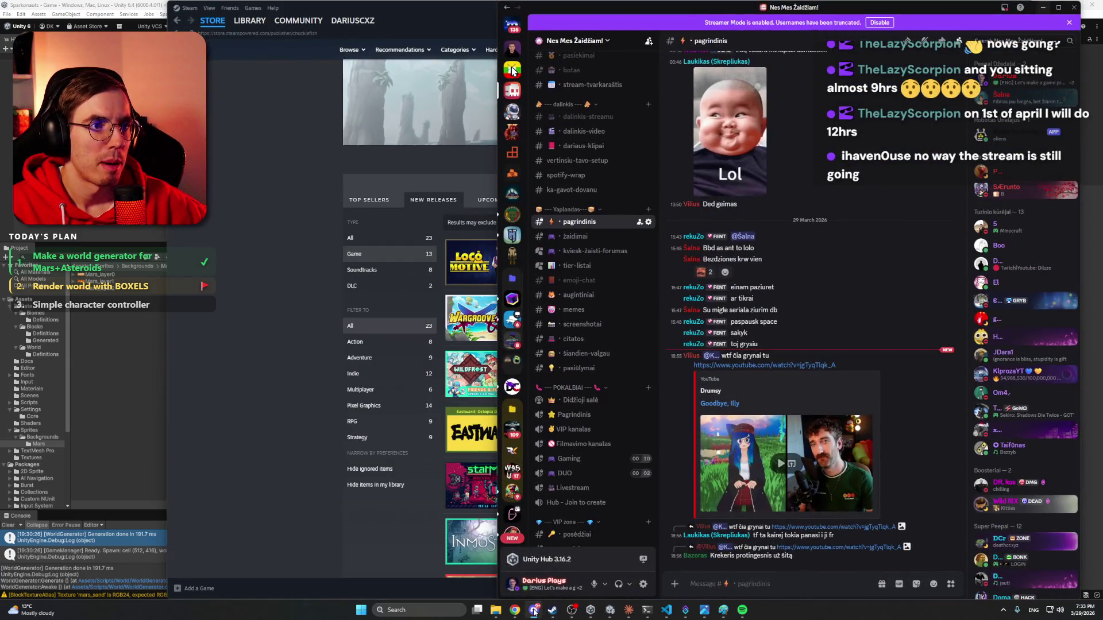
left_click(534, 611)
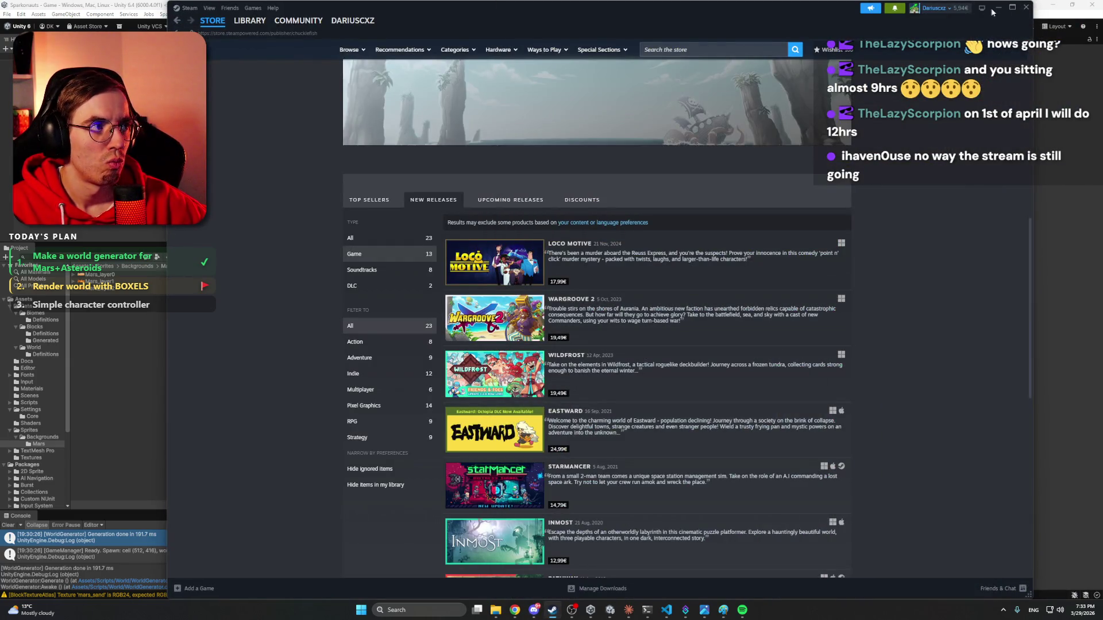
left_click(996, 8)
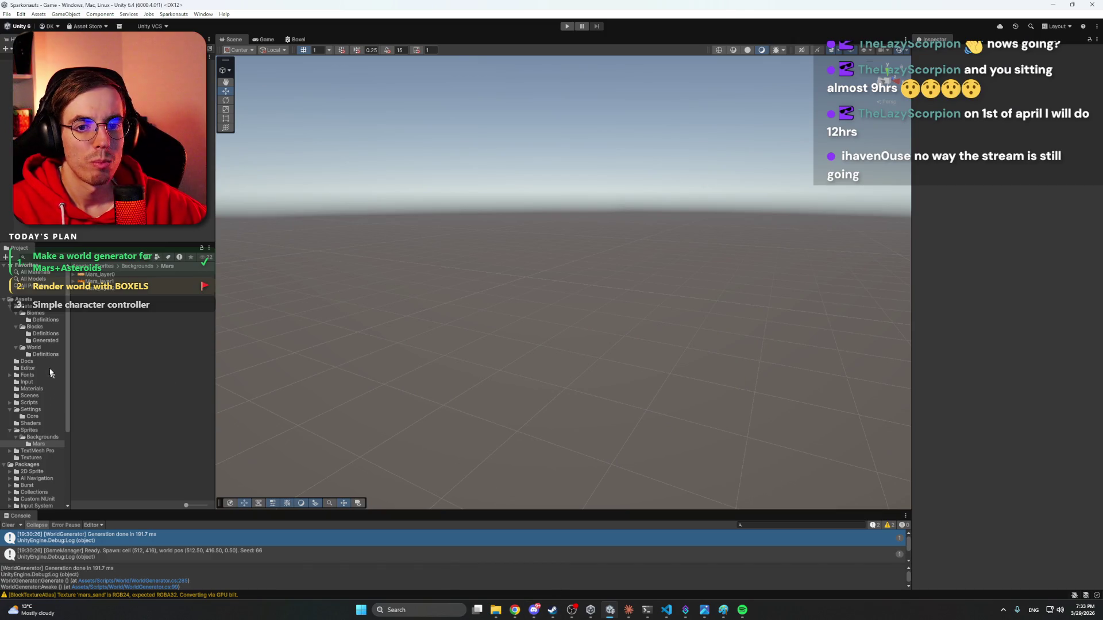
Create a '3D models' folder under Assets and open it.
left_click(24, 300)
right_click(122, 412)
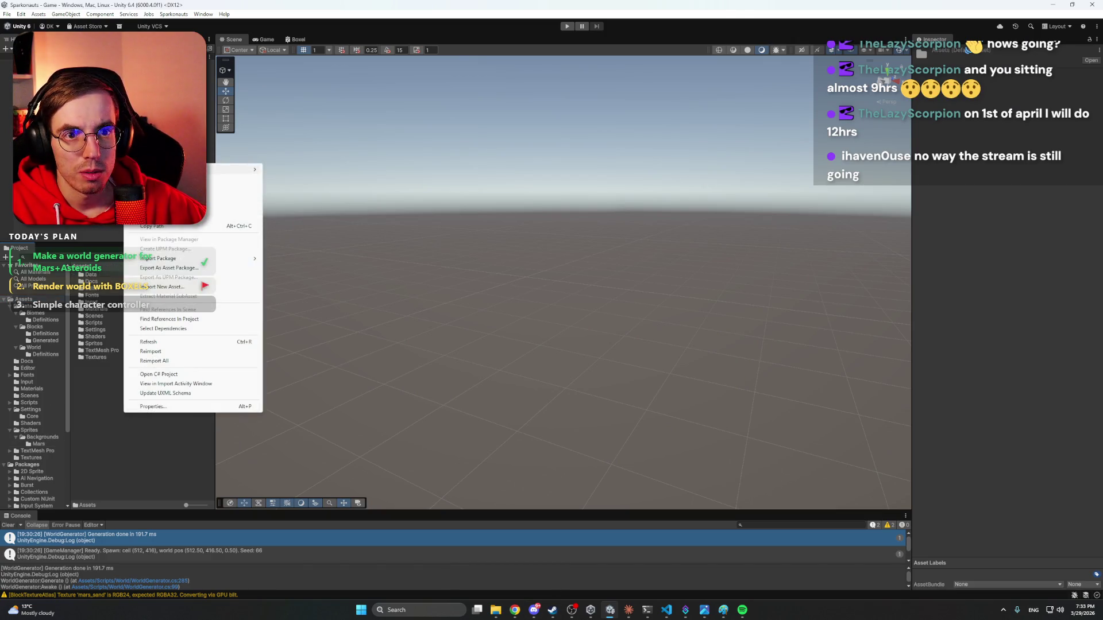
mouse_move(236, 170)
left_click(294, 171)
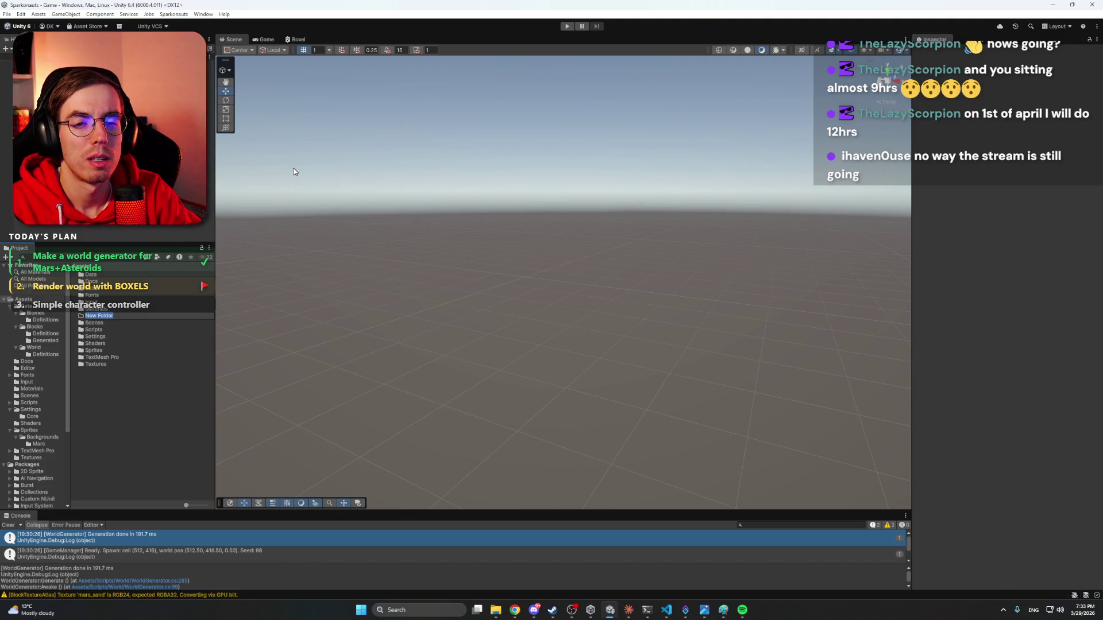
type("3")
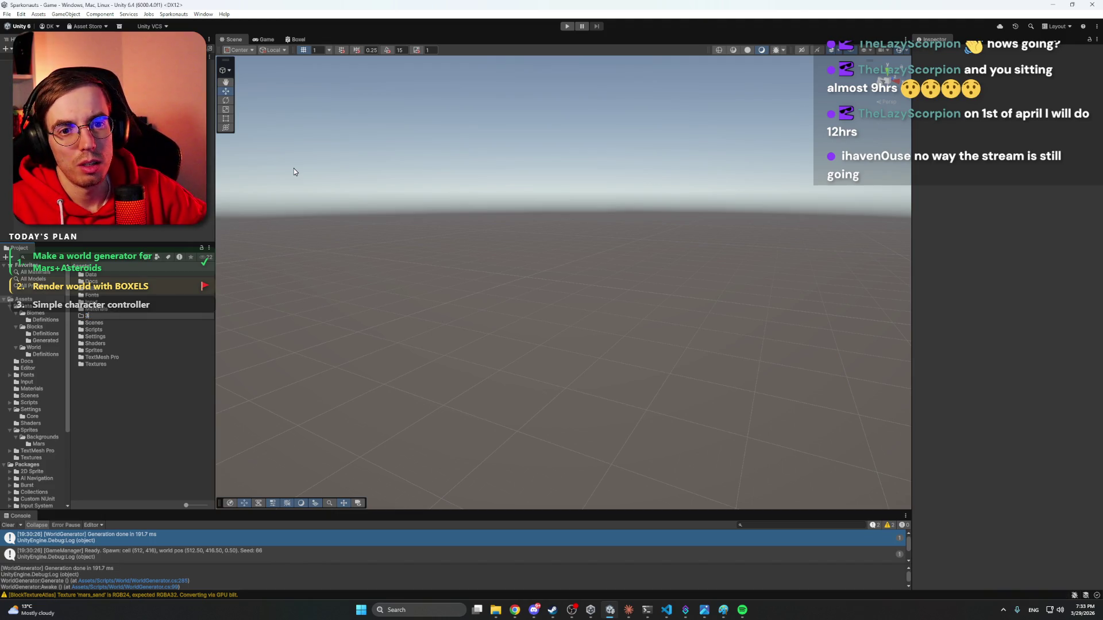
type("D models")
key("Return")
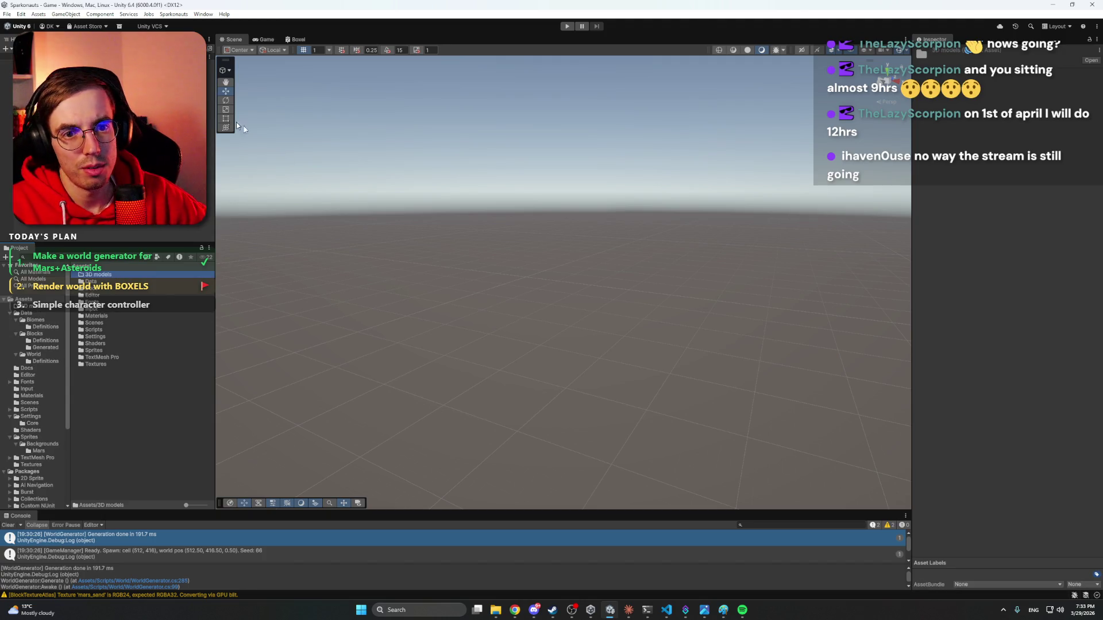
double_click(102, 276)
Create a 'Player' folder inside 3D models and open it.
right_click(123, 328)
mouse_move(205, 338)
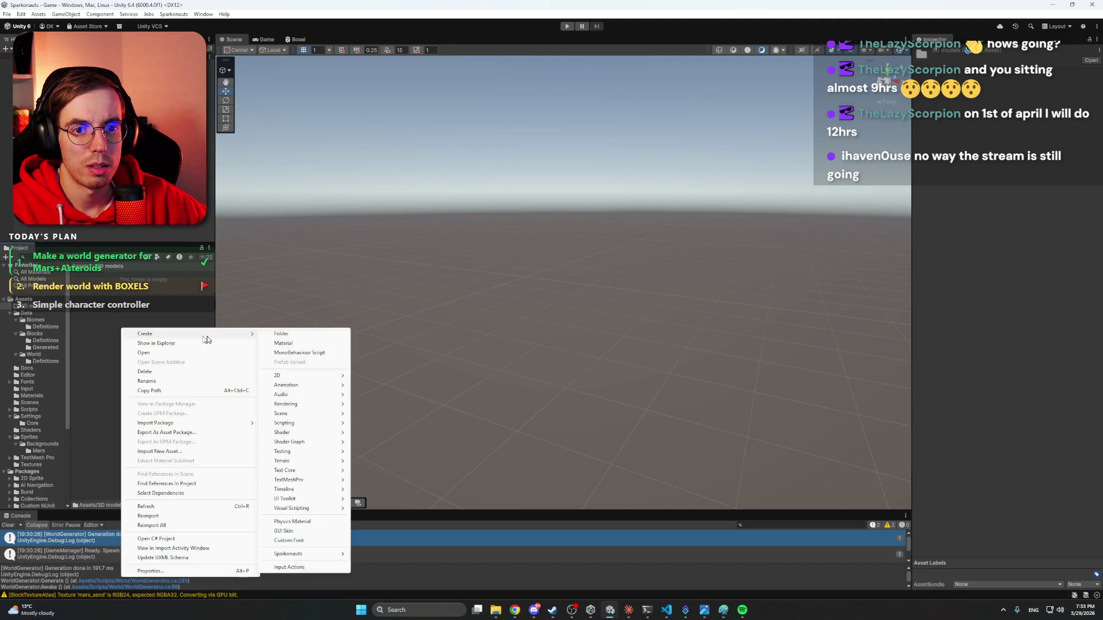
left_click(303, 336)
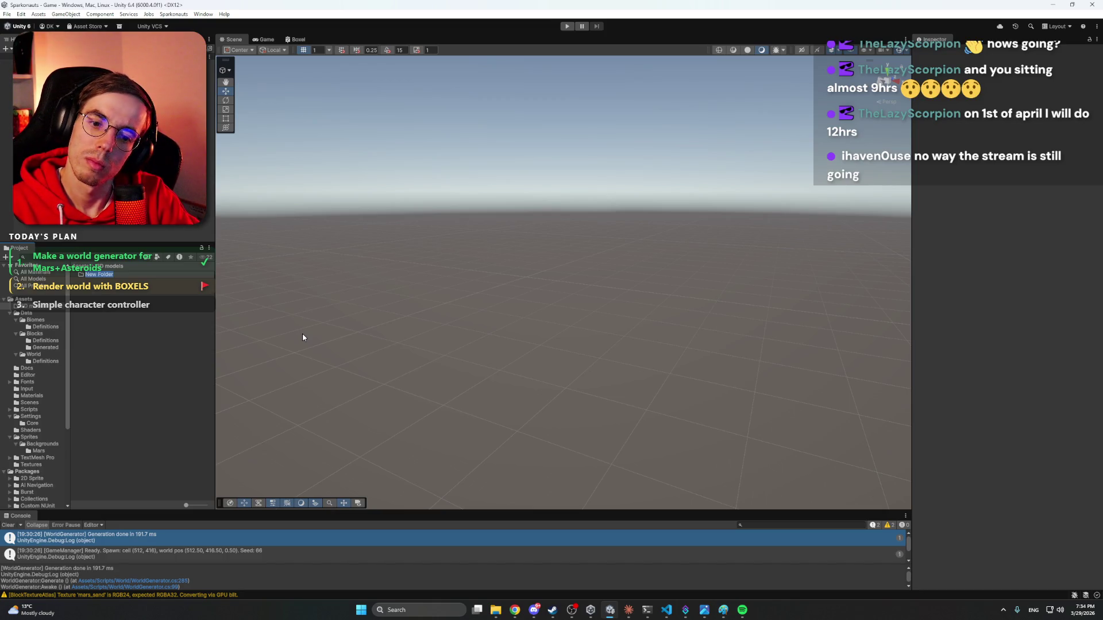
type("Player")
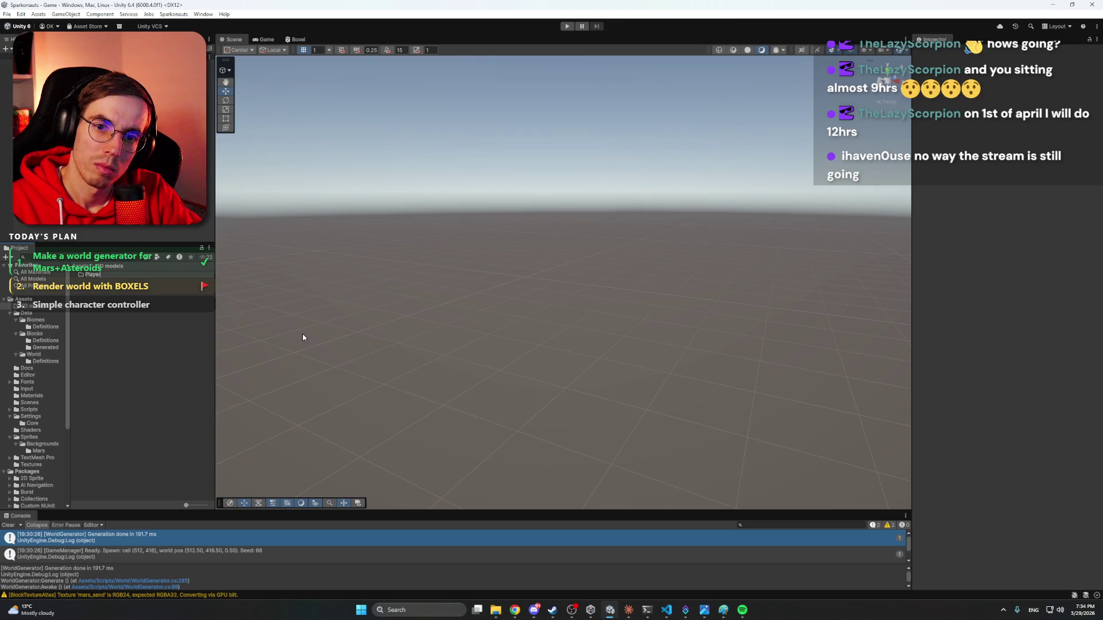
key("Return")
double_click(92, 275)
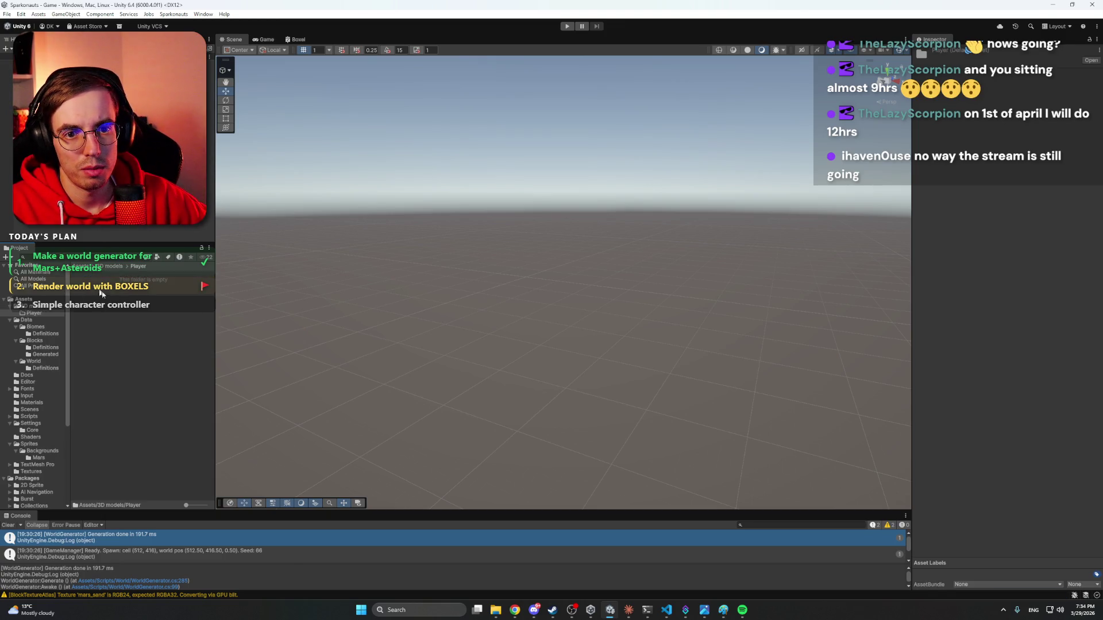
Import New Asset into Player, browse to the empty Meshy_AI_Cosmic_Explorer_biped folder, then switch to the browser.
right_click(103, 293)
left_click(150, 415)
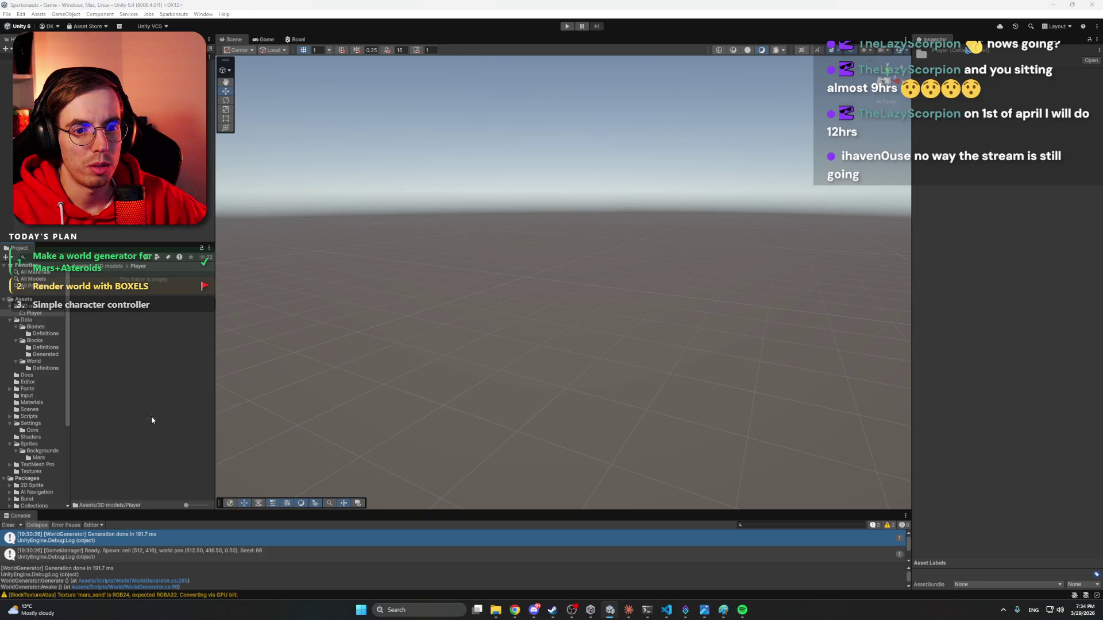
left_click(424, 145)
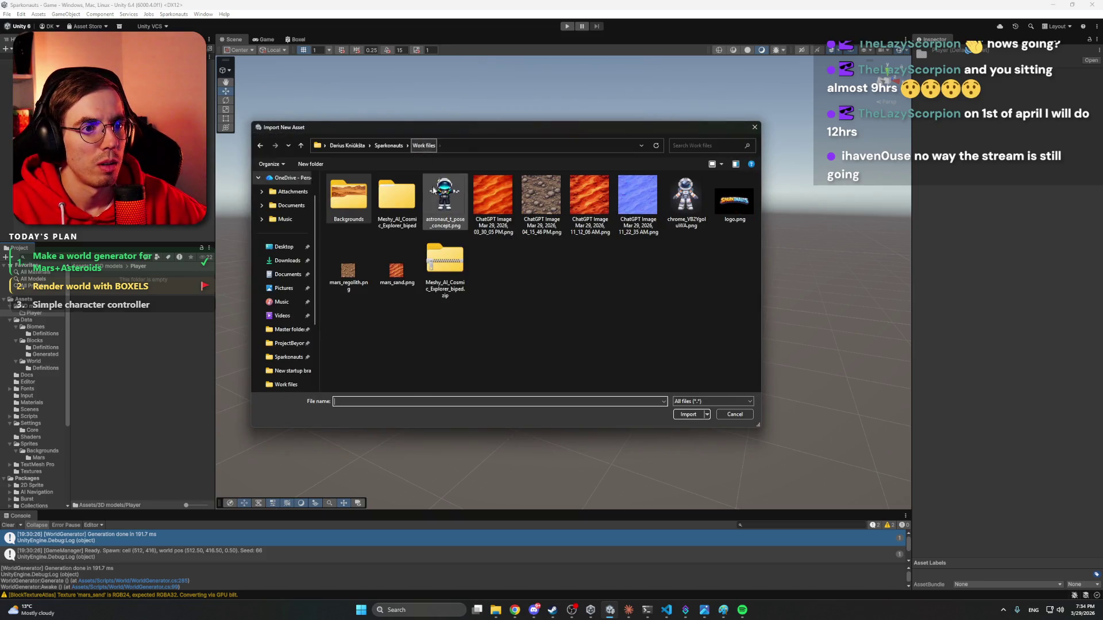
double_click(410, 192)
double_click(411, 190)
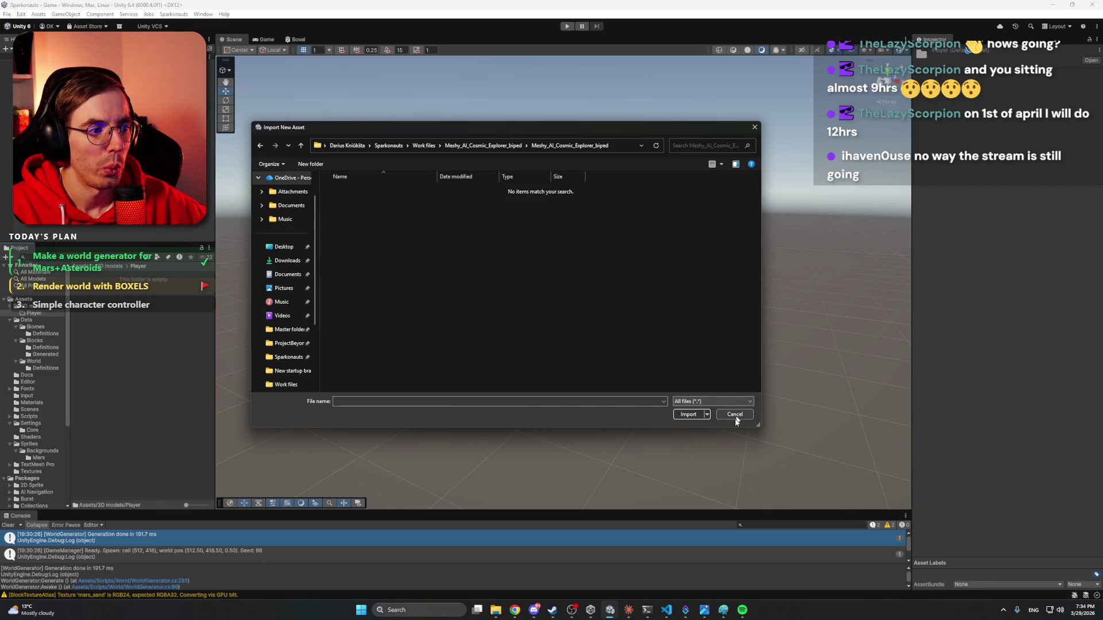
left_click(519, 612)
left_click(493, 580)
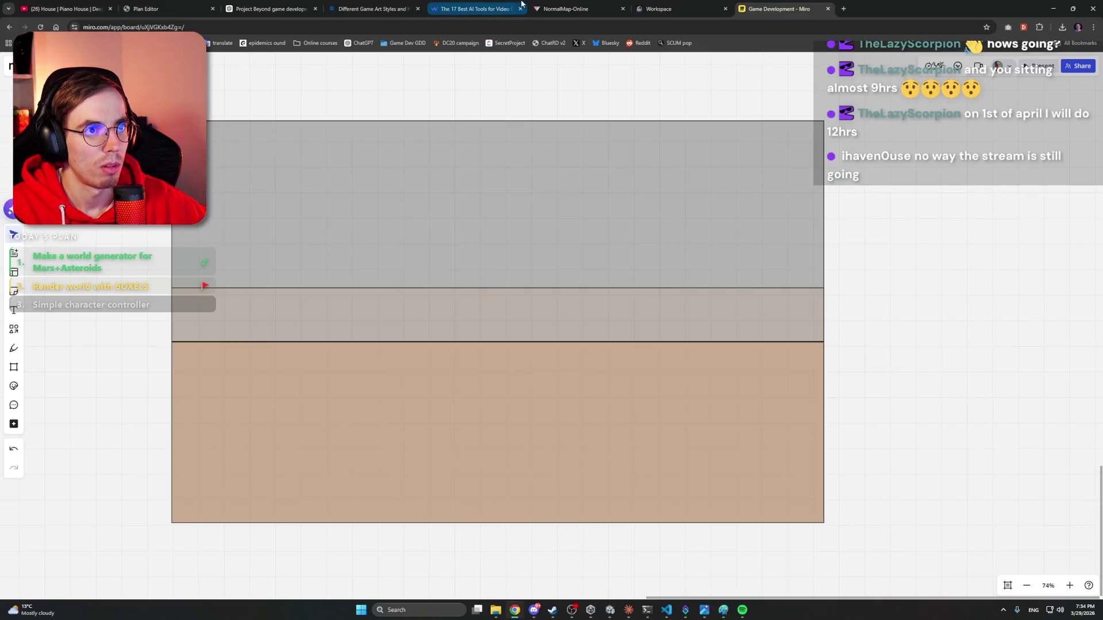
Find the Meshy workspace among the open browser tabs.
left_click(373, 9)
left_click(443, 4)
left_click(537, 7)
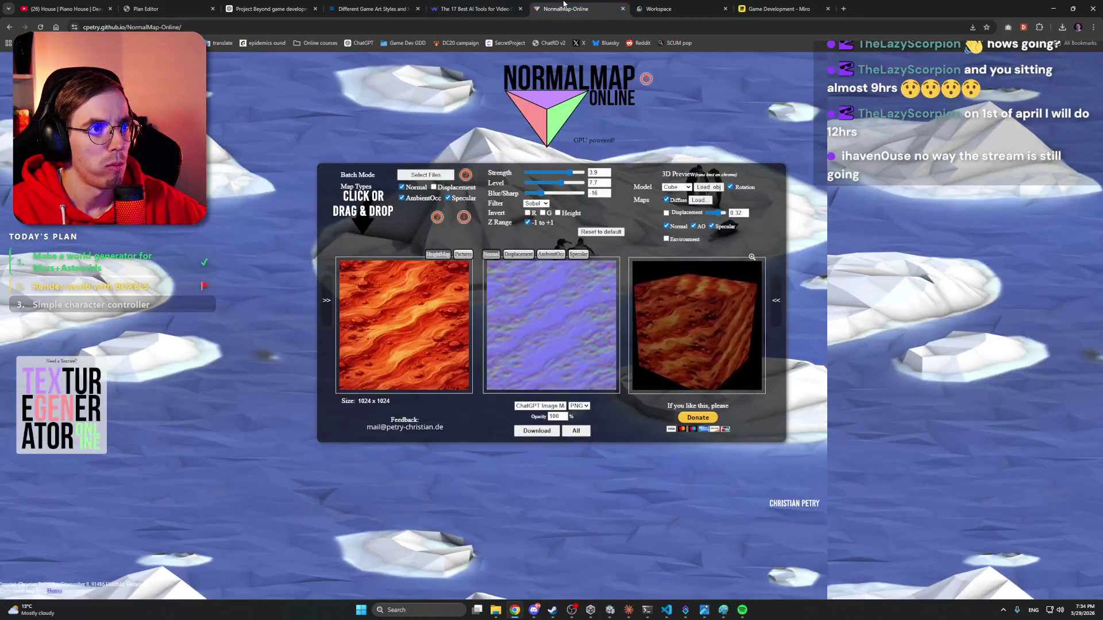
left_click(660, 9)
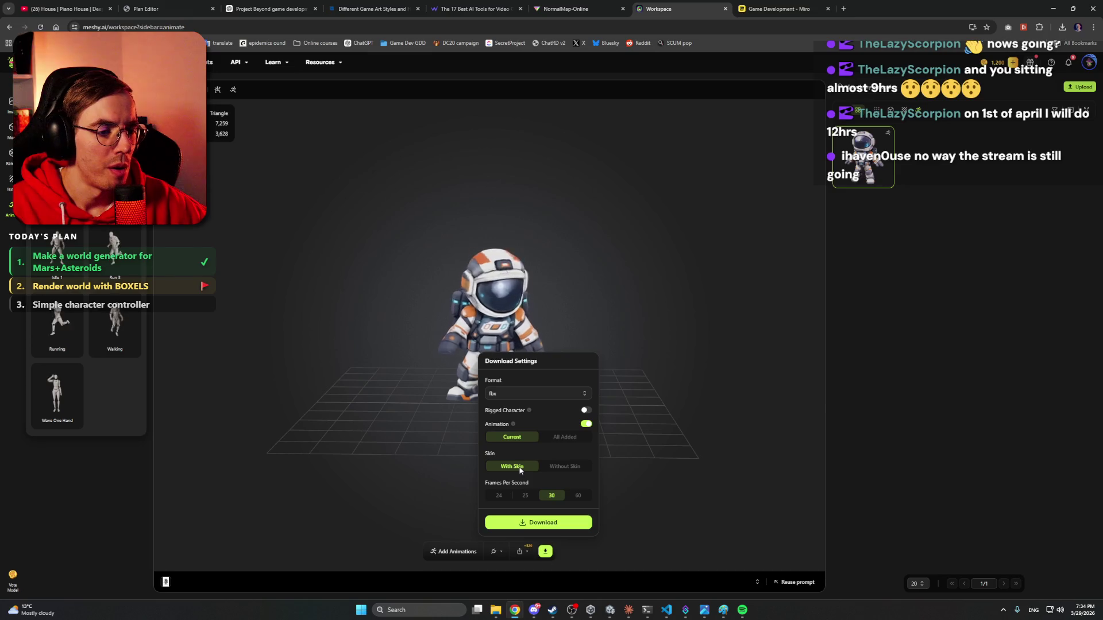
Export with All Added animations, Single file and 60 FPS, saving the zip to Work files.
left_click(561, 437)
left_click(586, 440)
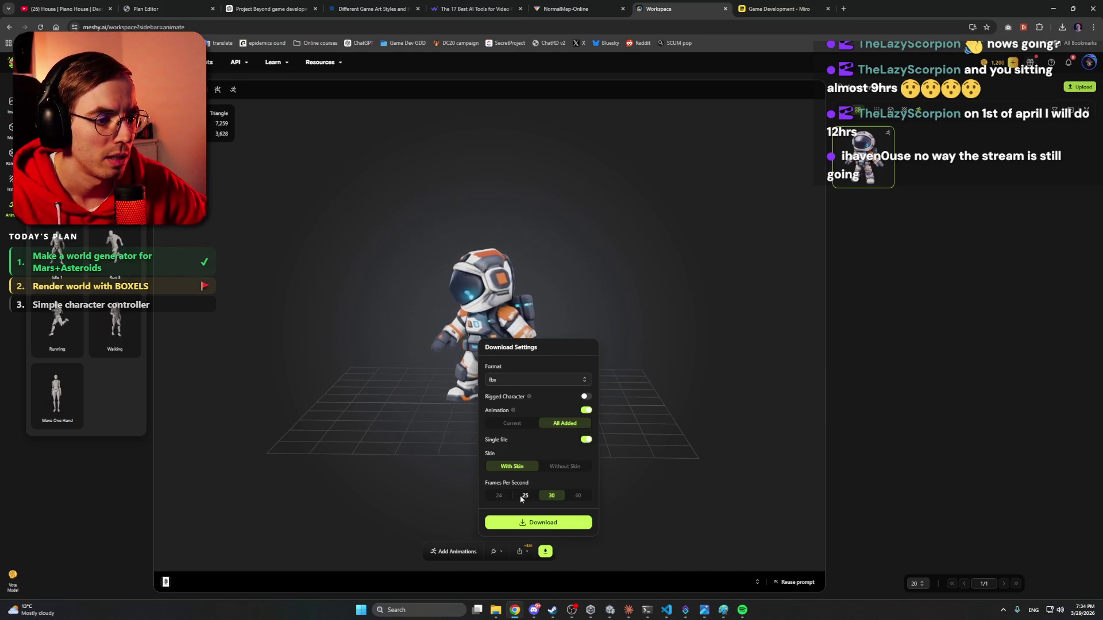
left_click(577, 496)
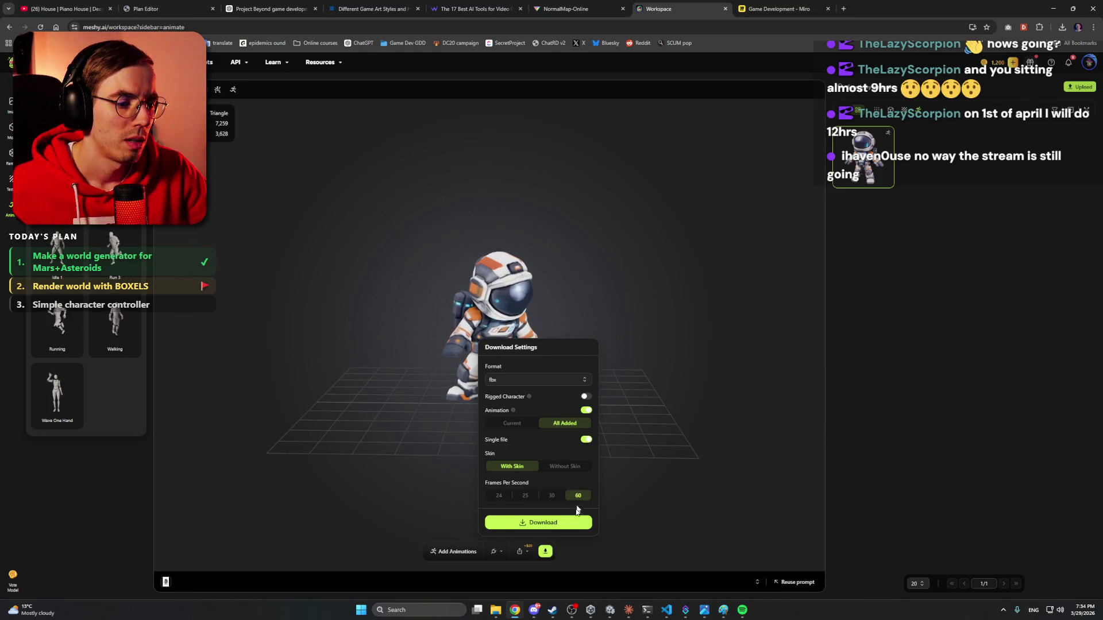
left_click(549, 524)
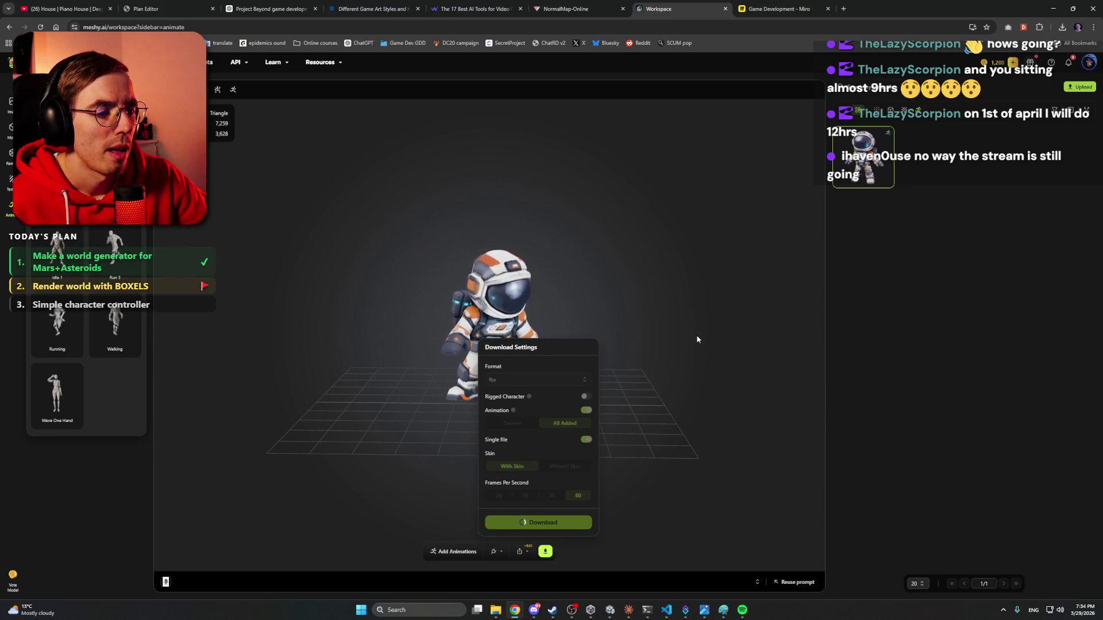
left_click(534, 612)
left_click(534, 611)
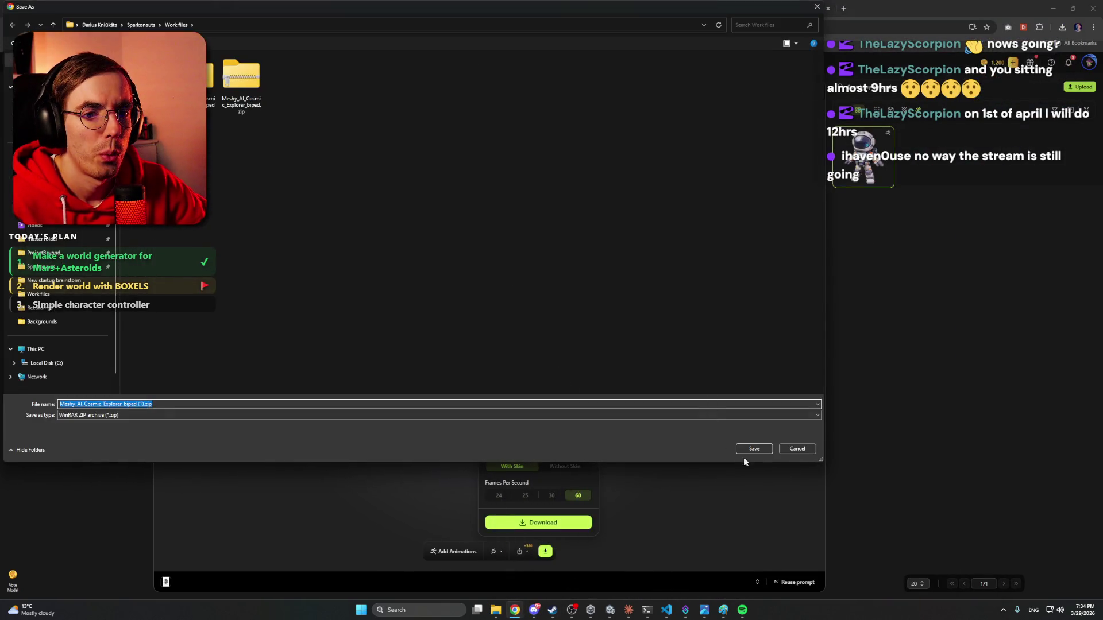
left_click(750, 453)
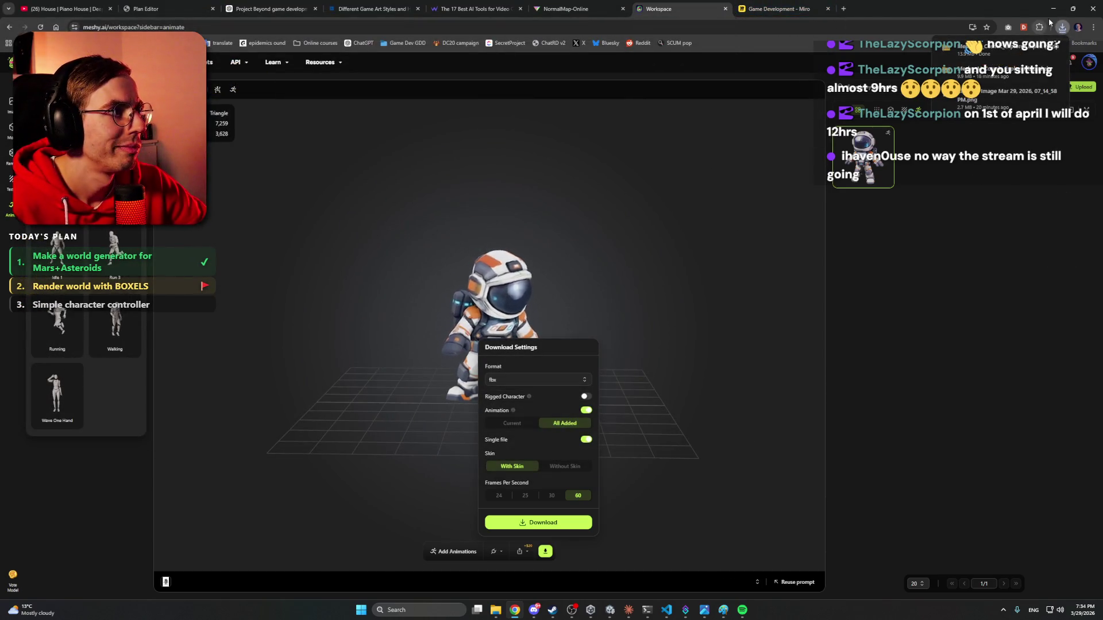
key("alt+Tab")
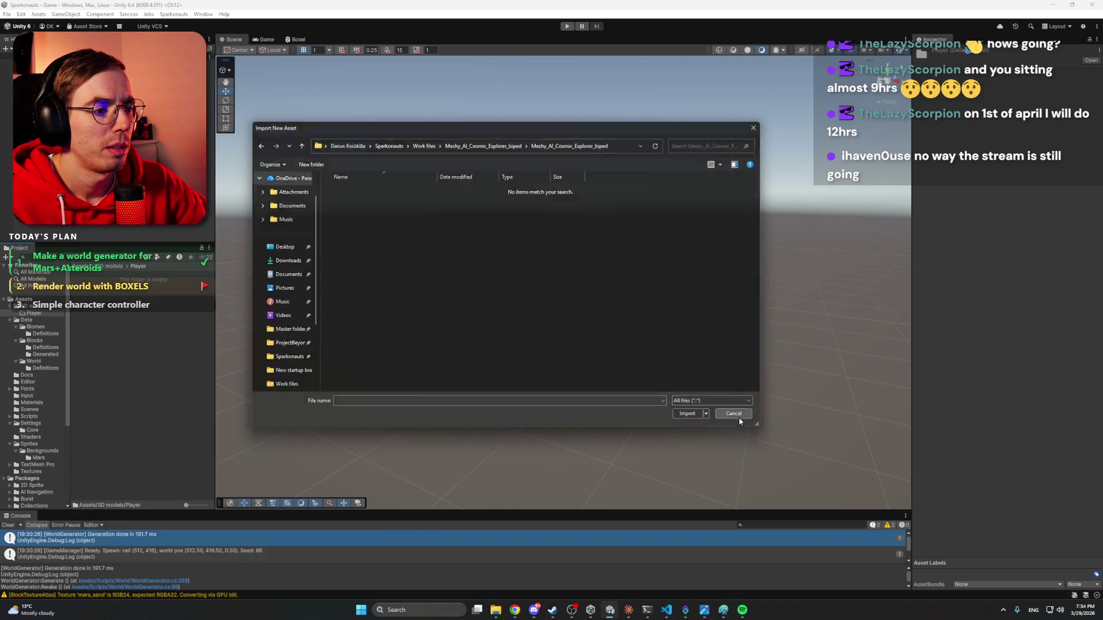
Cancel the empty Unity import and navigate File Explorer up to Work files.
left_click(735, 414)
mouse_move(496, 610)
left_click(558, 565)
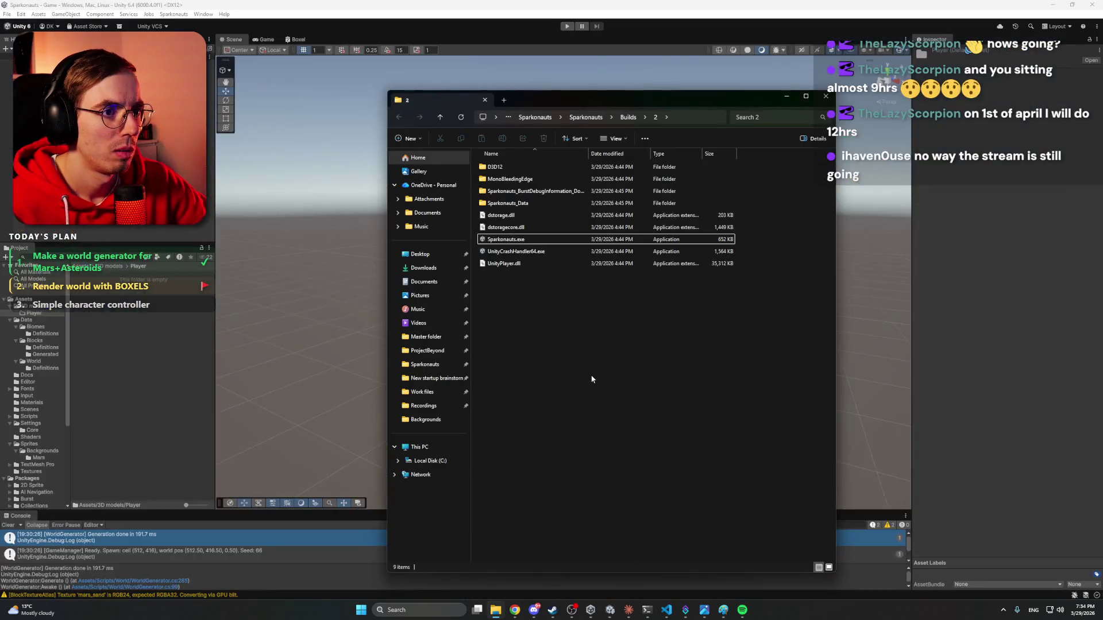
left_click(496, 563)
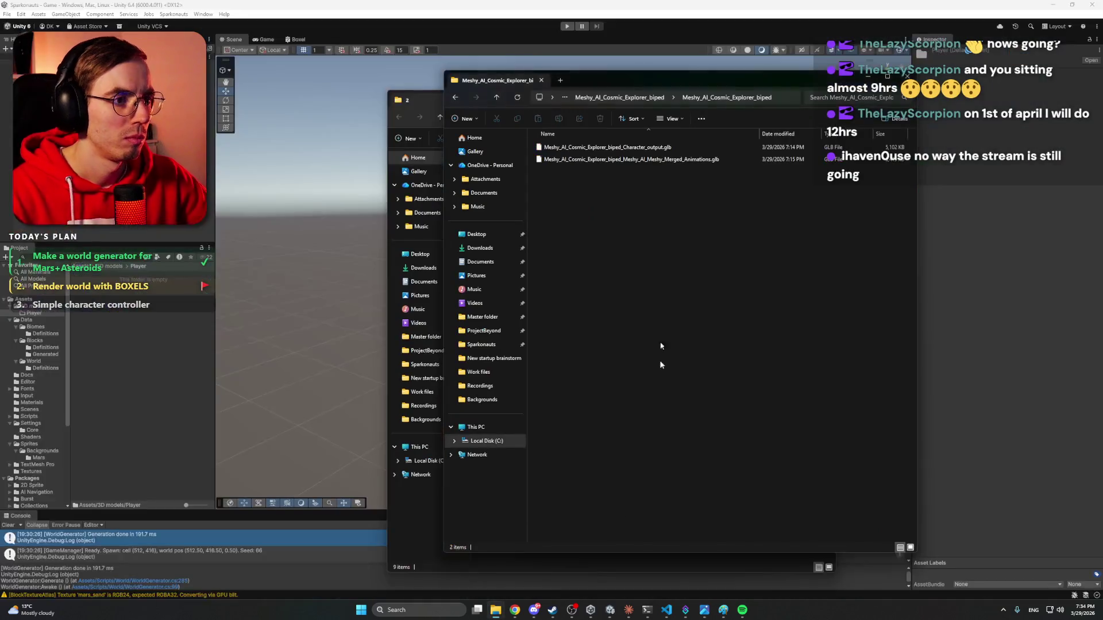
left_click(616, 98)
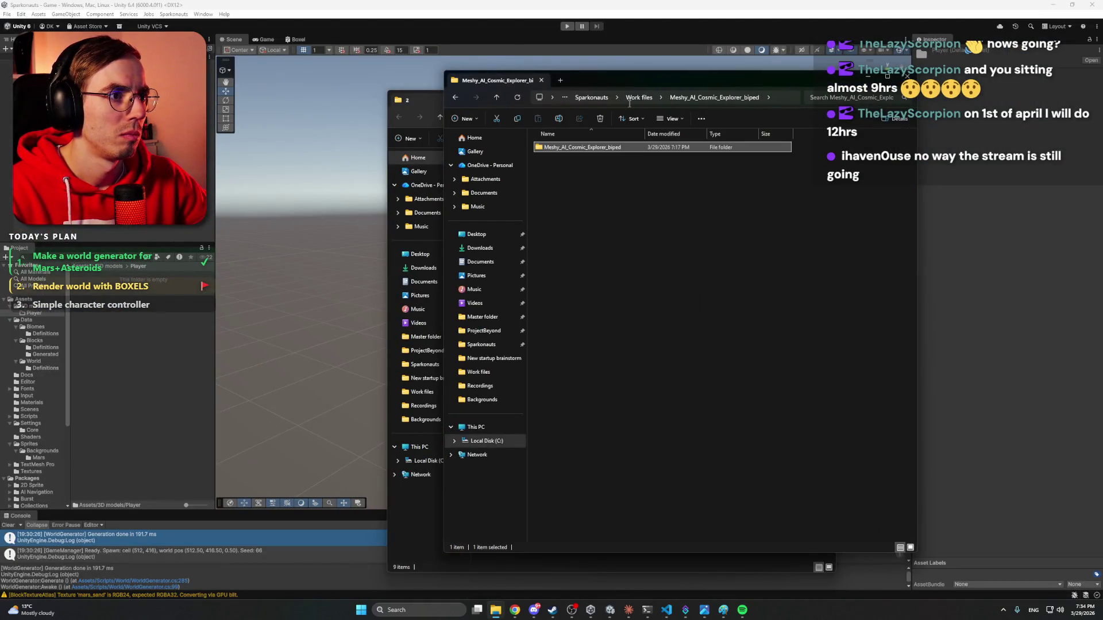
left_click(645, 99)
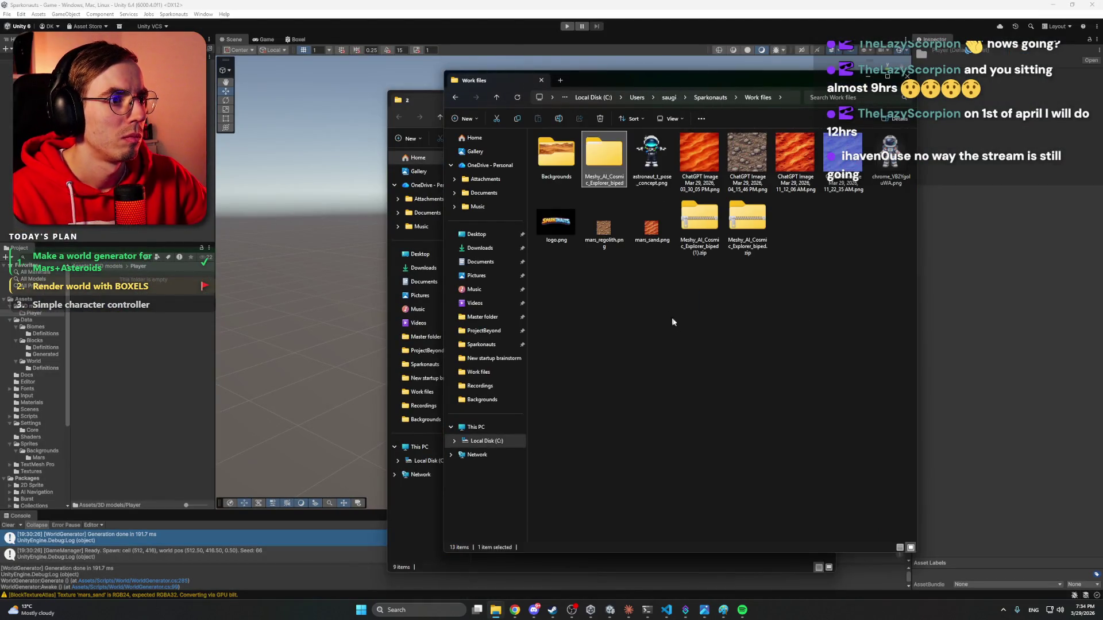
Extract the new Meshy zip with WinRAR and close the music player and Paint sketch.
right_click(694, 229)
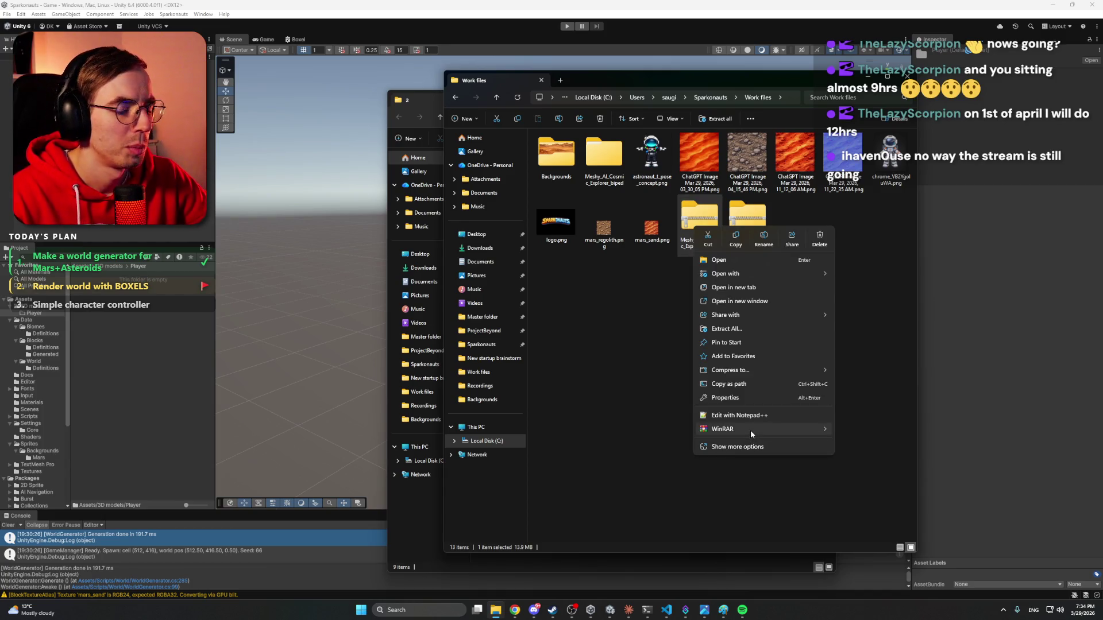
left_click(883, 453)
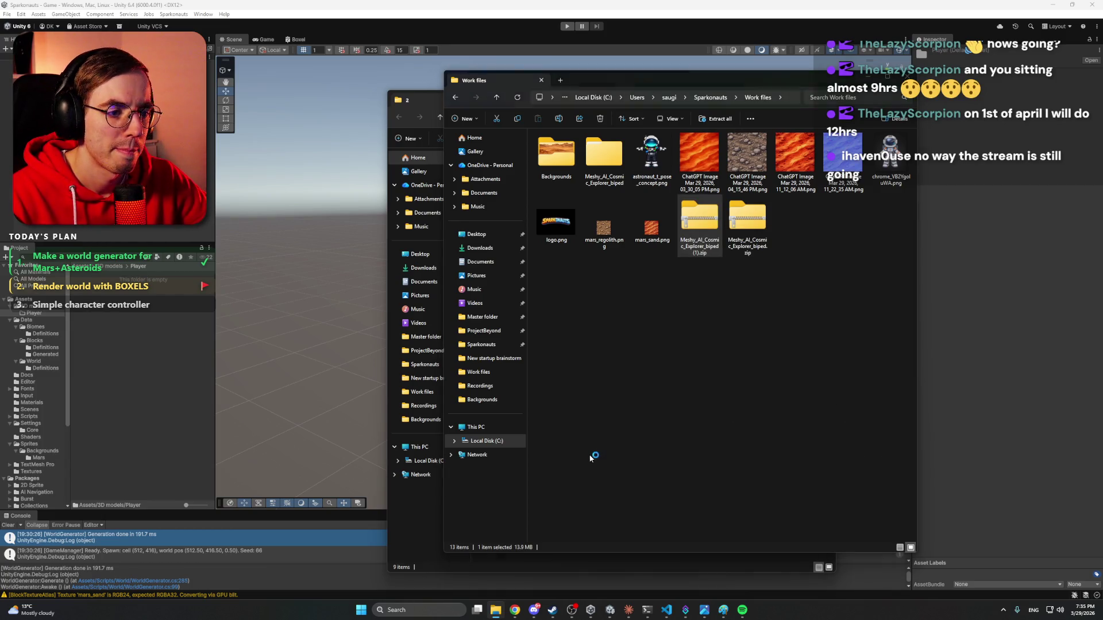
key("Return")
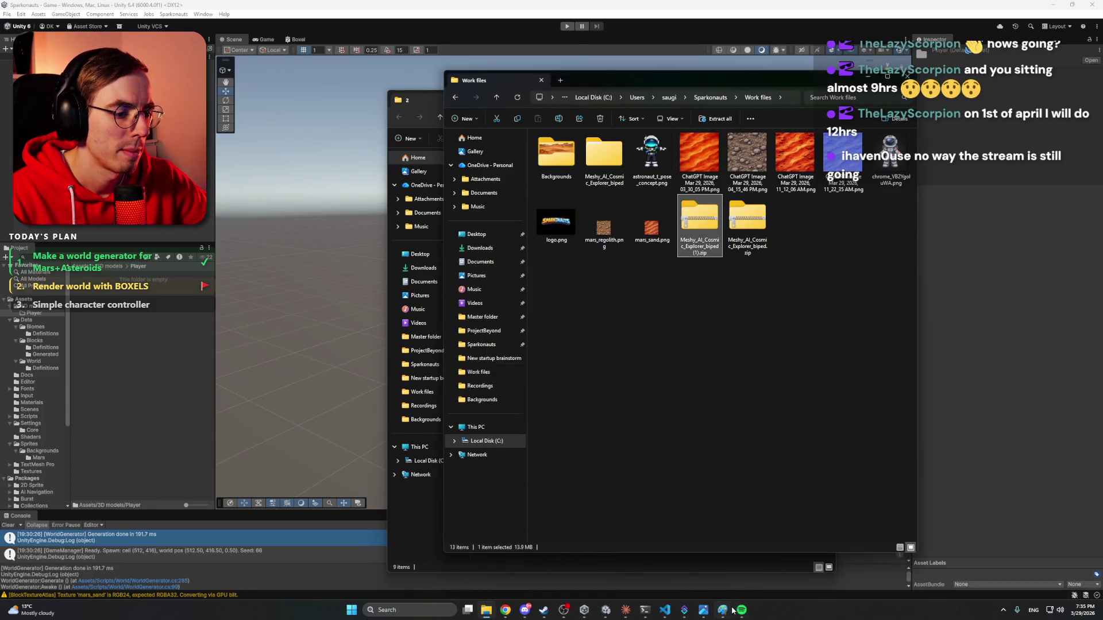
key("alt+Tab")
key("alt+Tab")
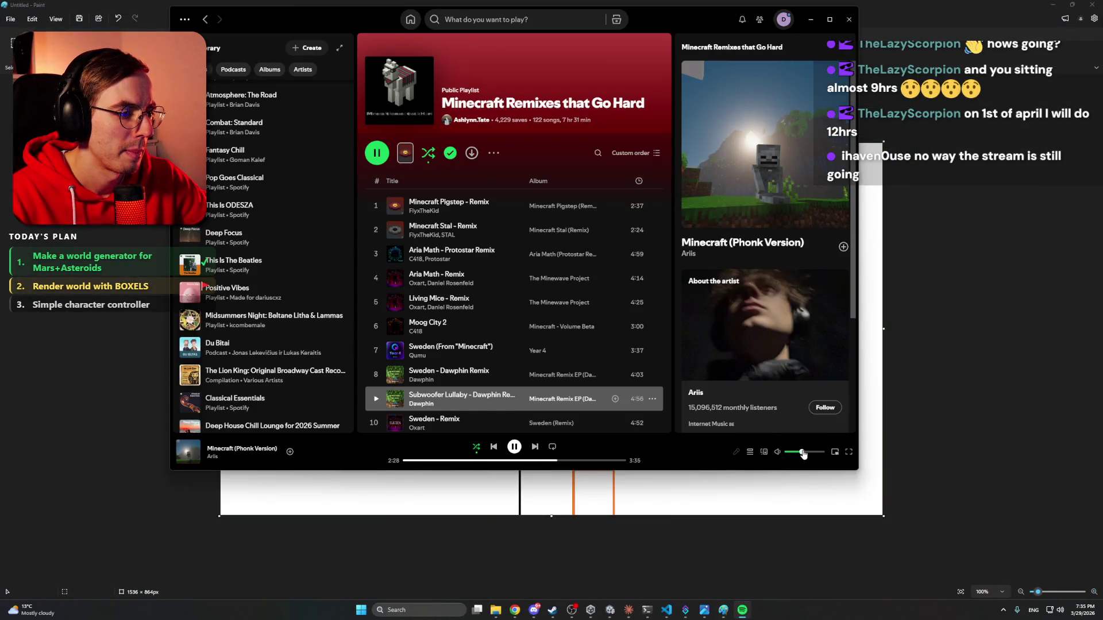
left_click(811, 19)
left_click(1093, 4)
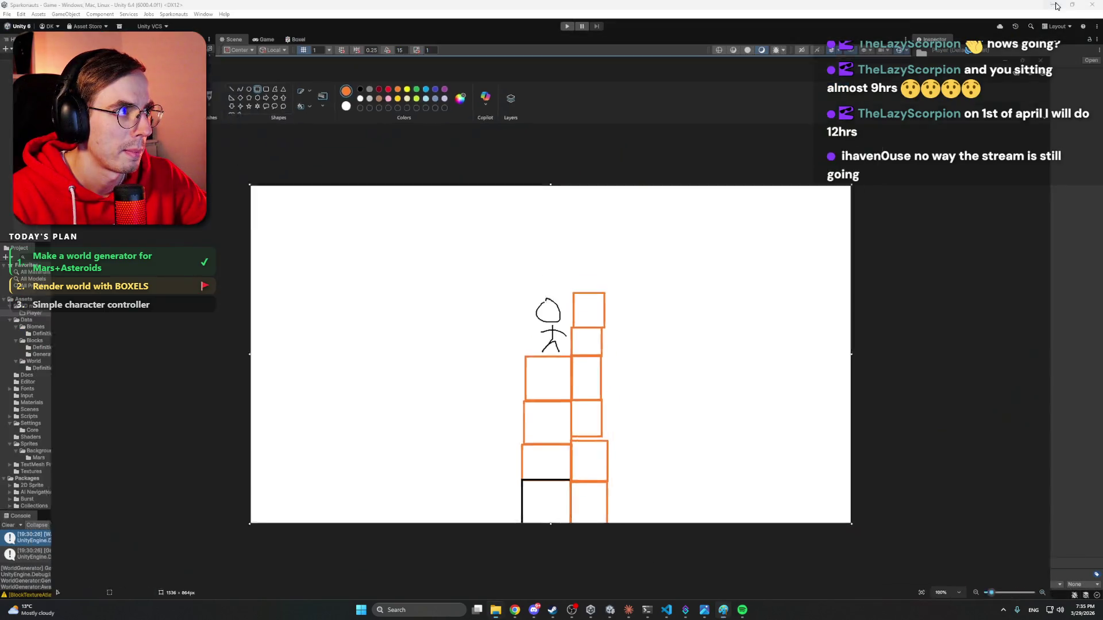
Open the extracted astronaut folder and preview its colour and normal-map textures in Photos.
left_click(634, 168)
double_click(633, 167)
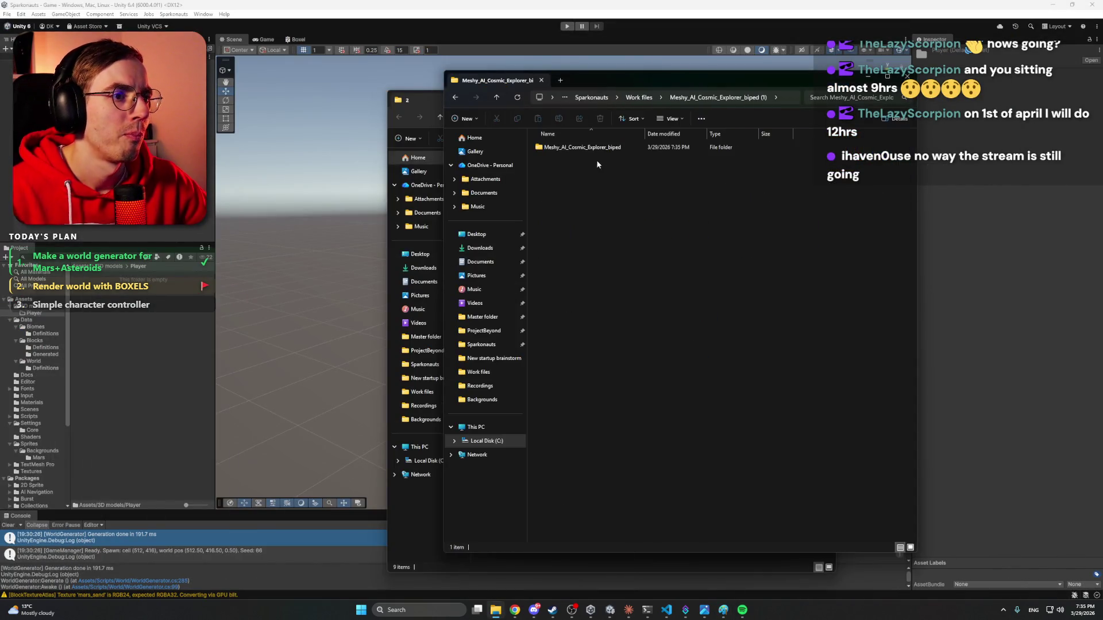
double_click(599, 149)
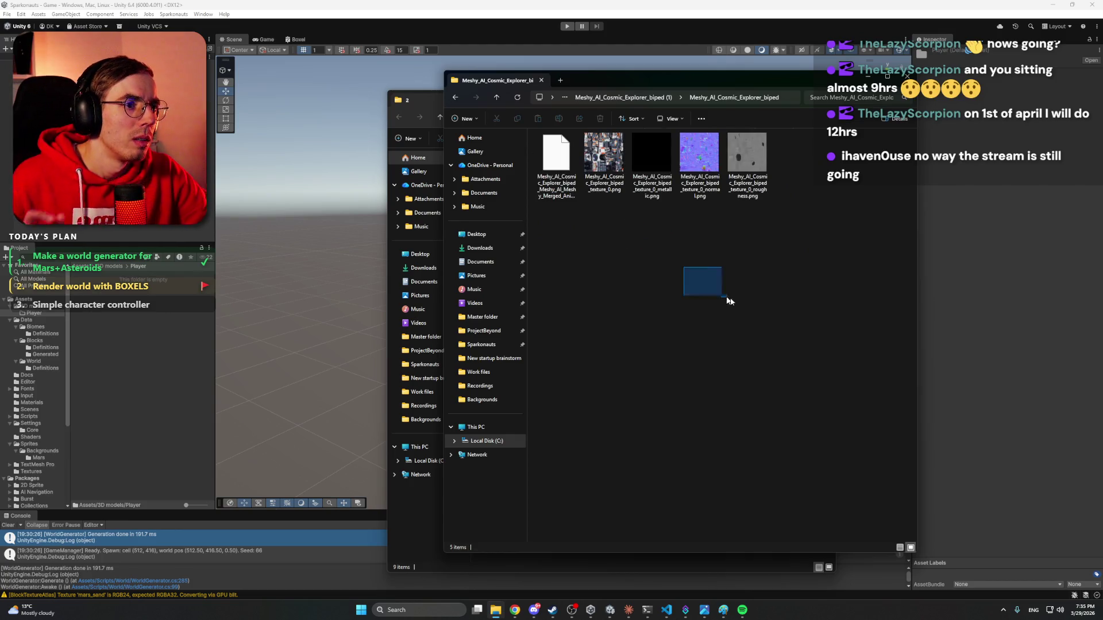
mouse_move(727, 301)
left_mouse_down()
mouse_move(734, 253)
mouse_move(735, 267)
left_mouse_up()
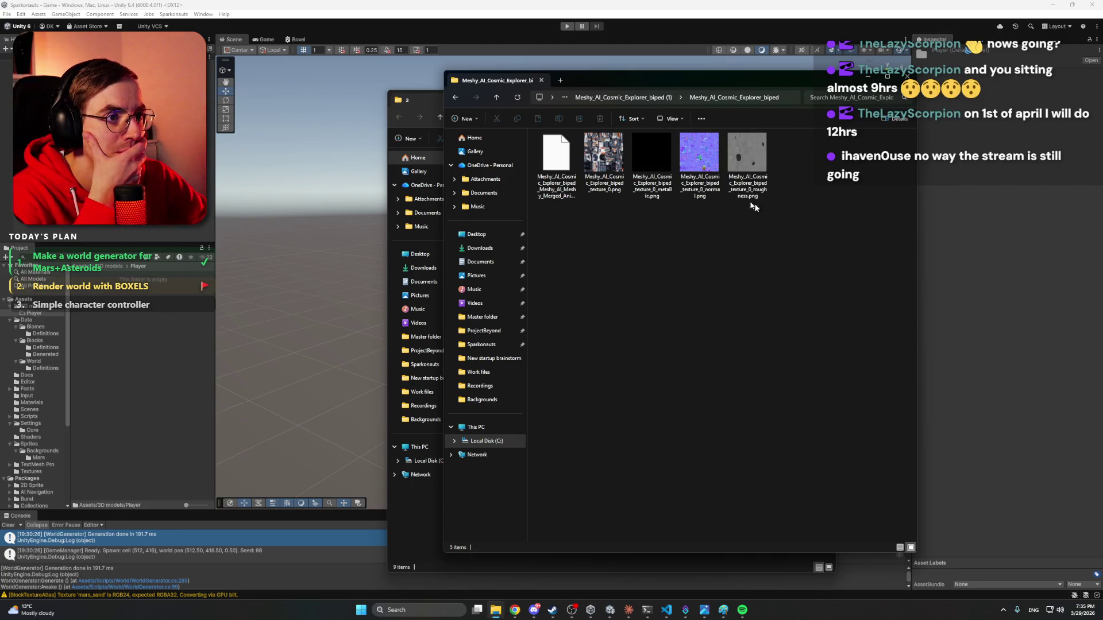
double_click(609, 156)
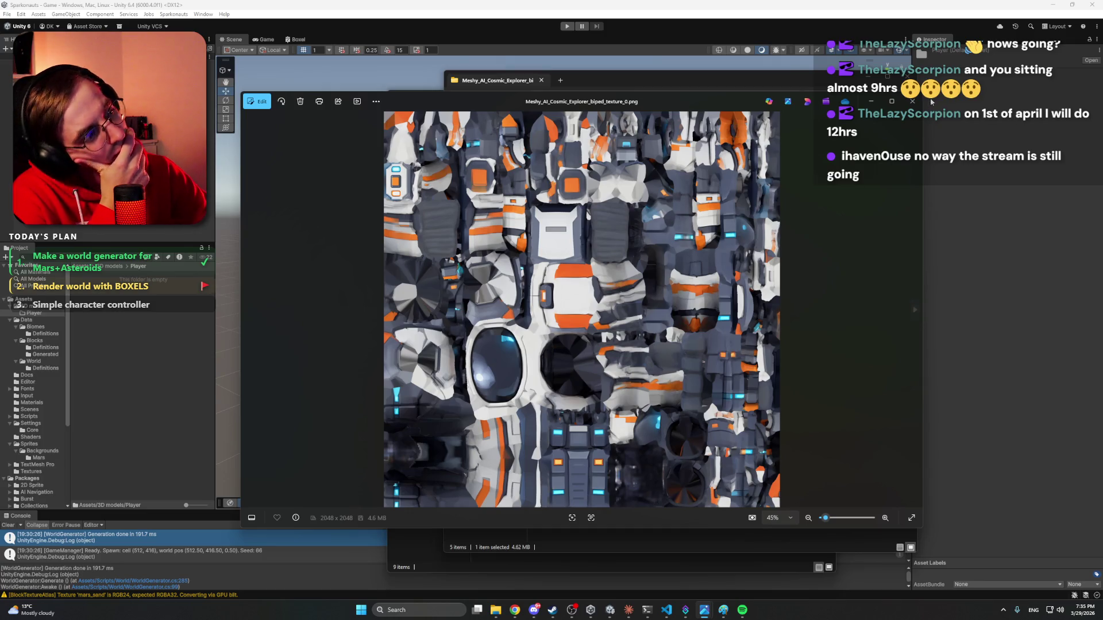
left_click(912, 101)
double_click(699, 154)
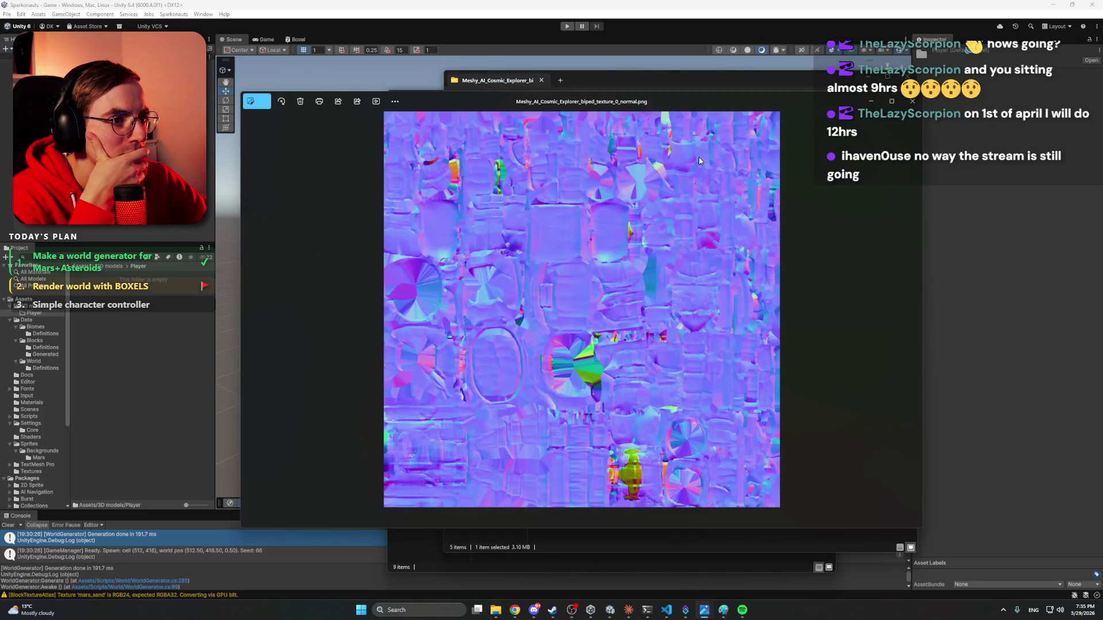
left_click(912, 101)
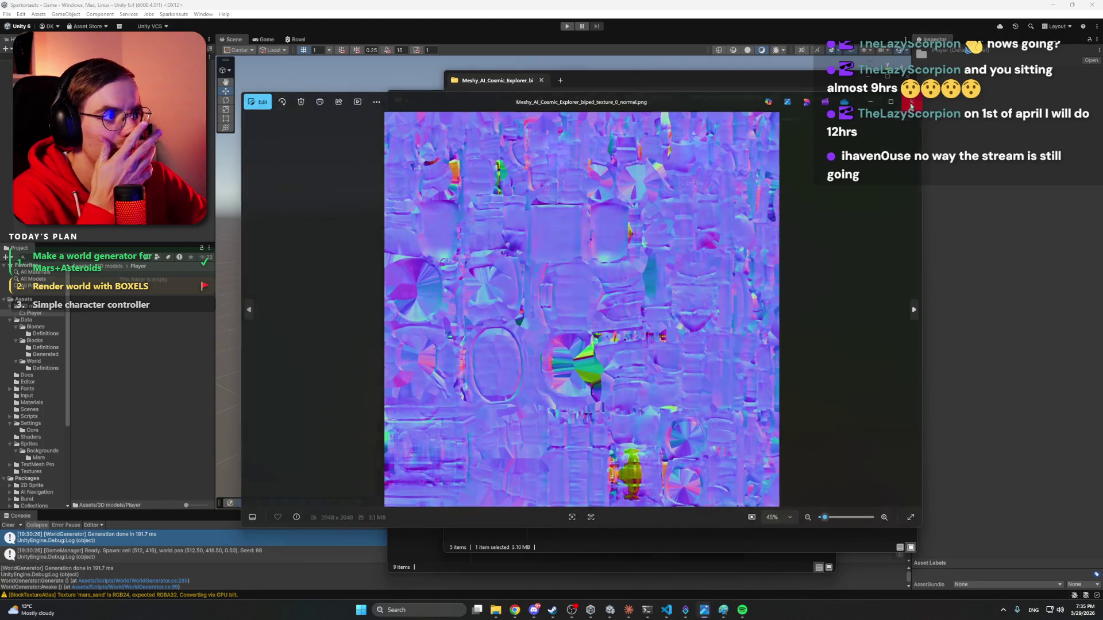
left_click(866, 80)
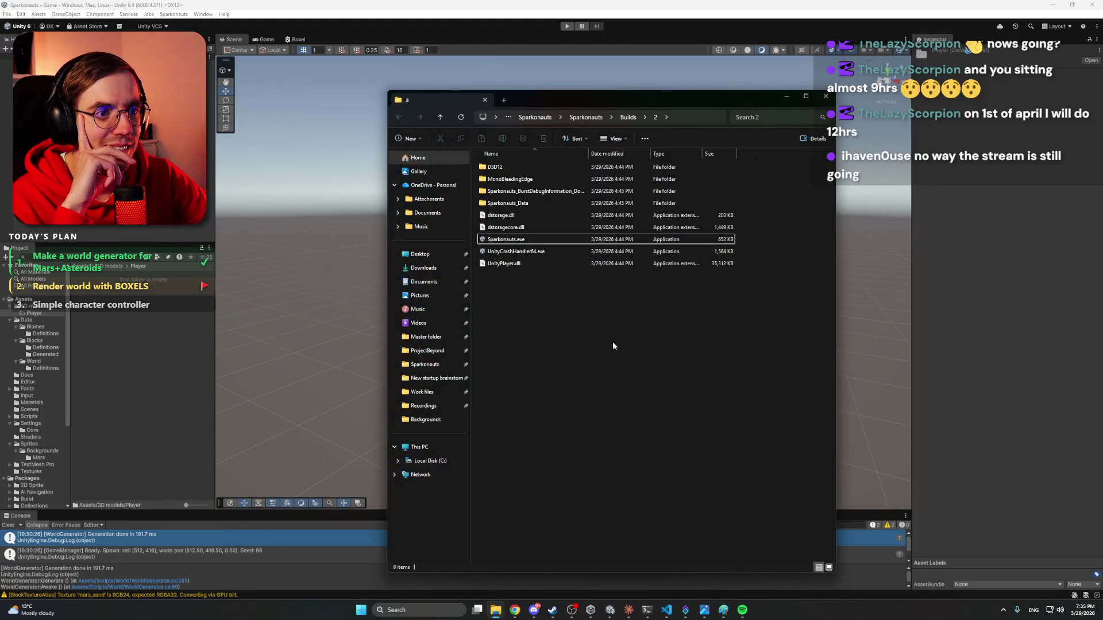
Import the five Meshy_AI_Cosmic_Explorer_biped files (fbx plus textures) into Assets/3D models/Player.
left_click(785, 100)
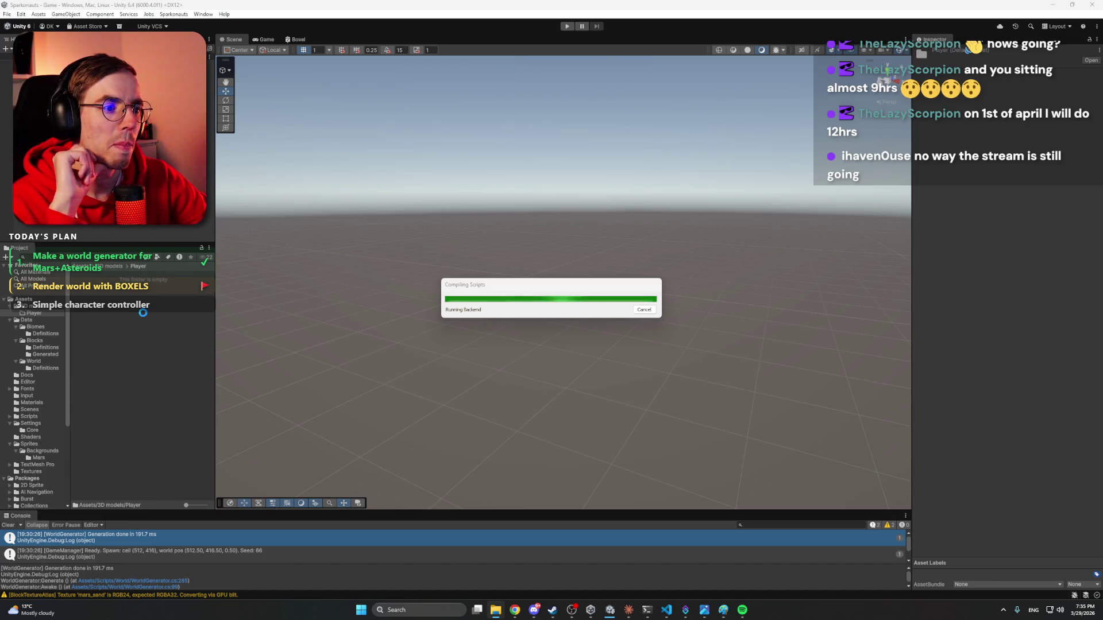
right_click(144, 316)
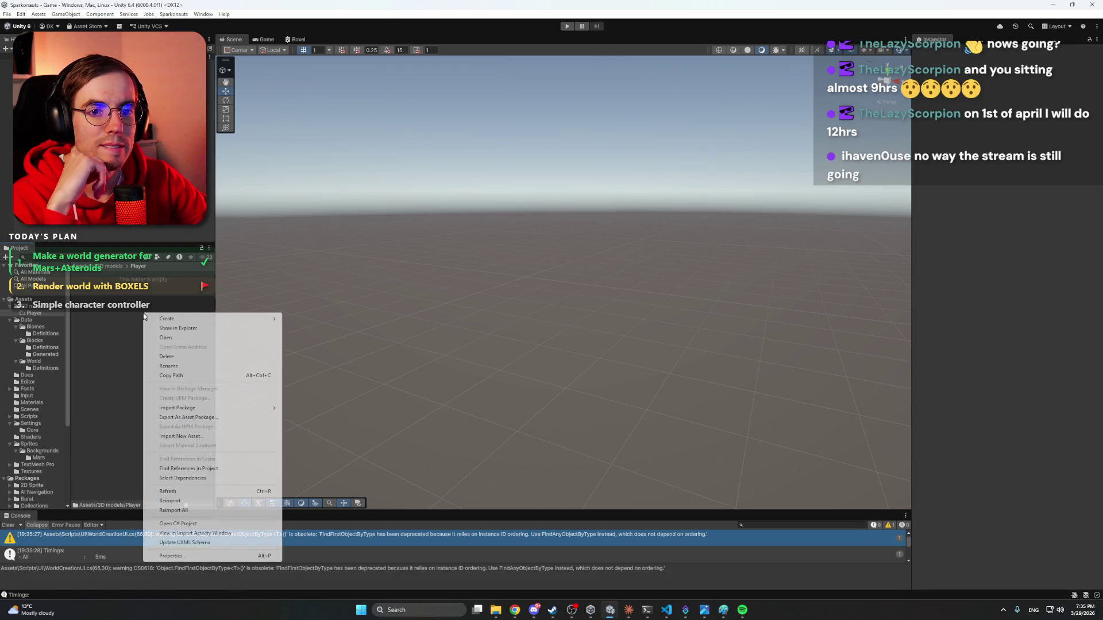
mouse_move(172, 321)
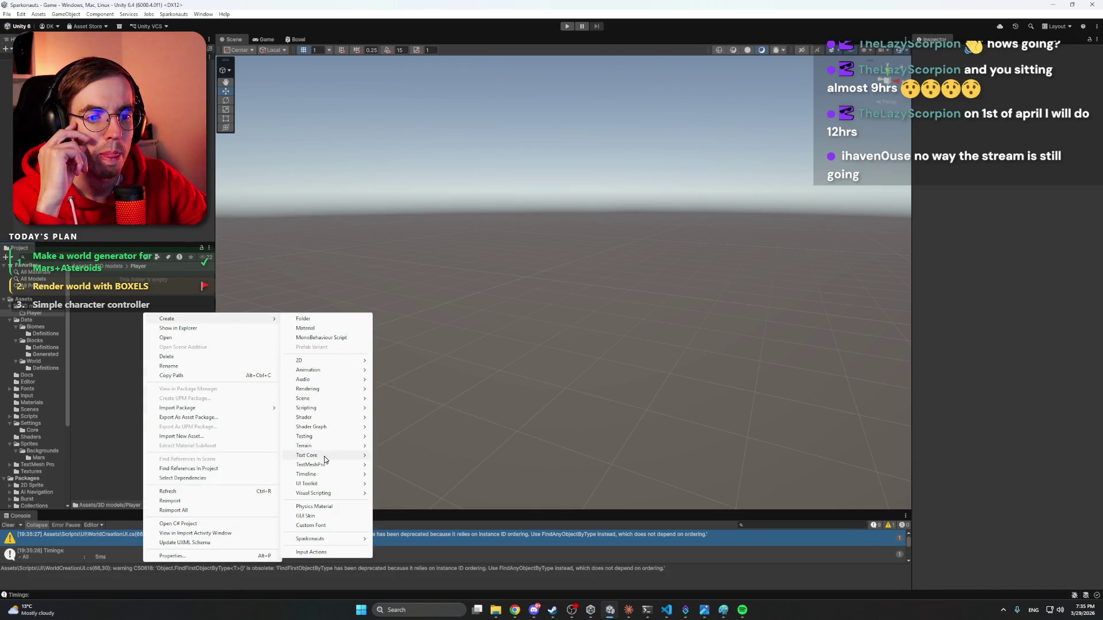
mouse_move(215, 411)
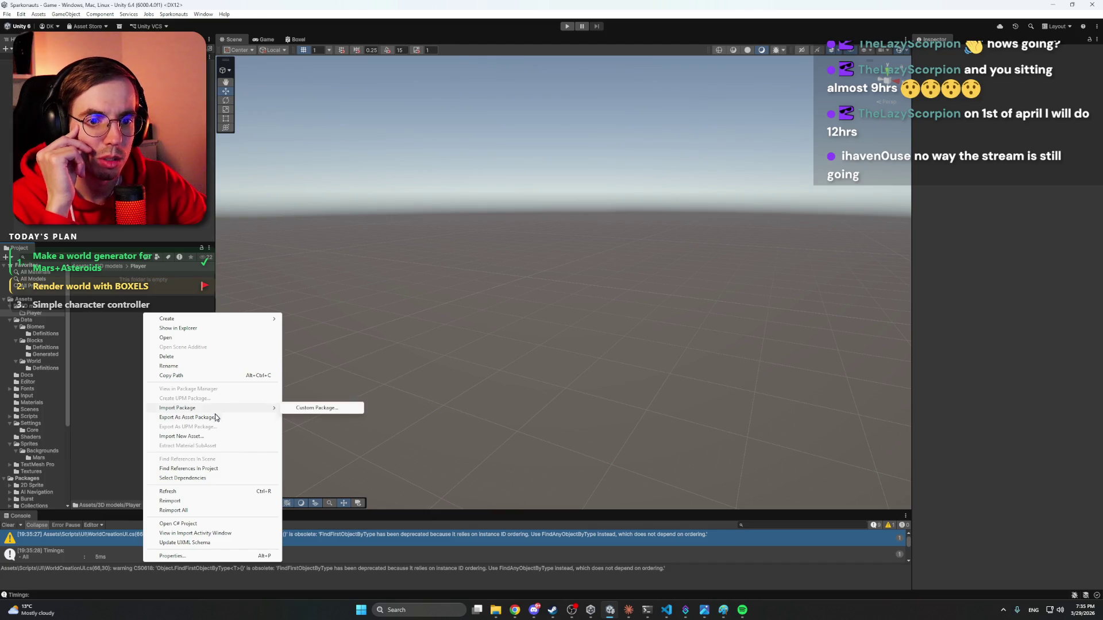
left_click(208, 436)
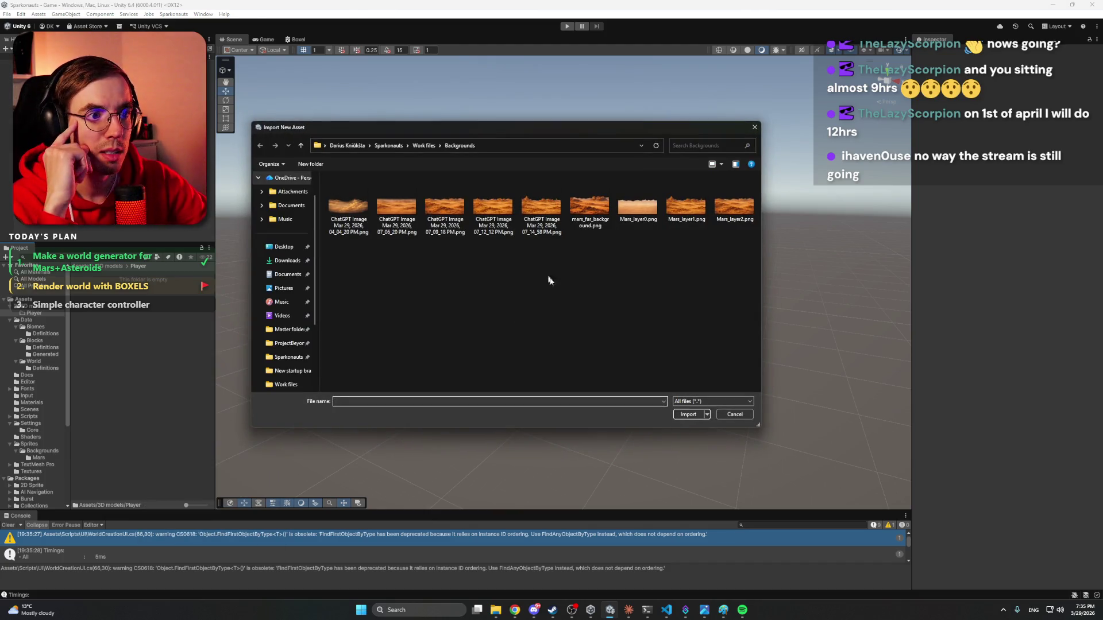
left_click(420, 146)
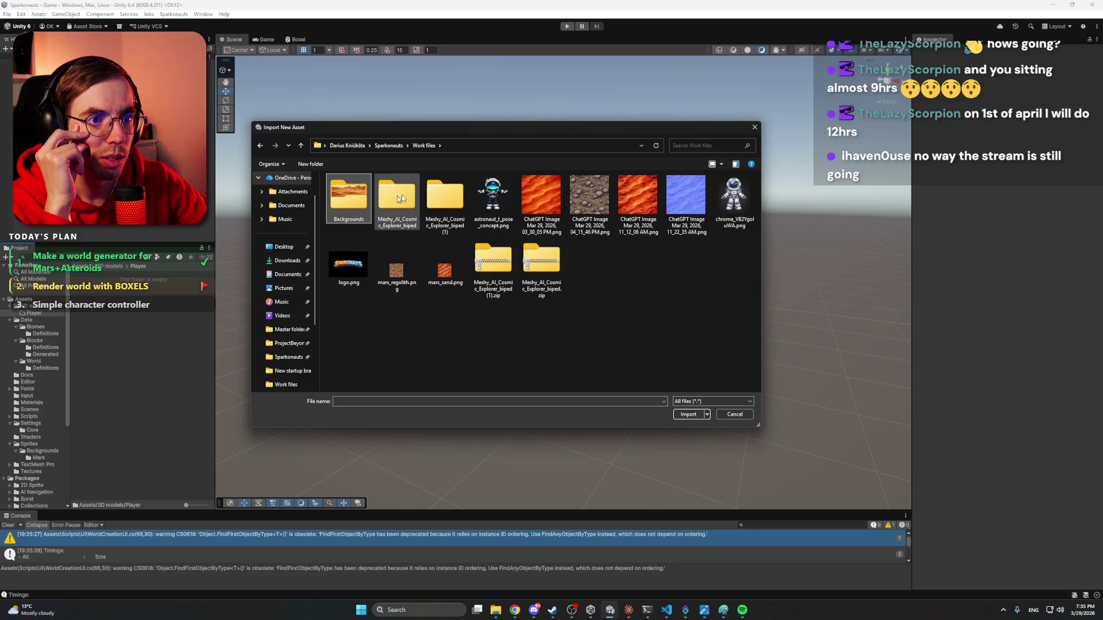
double_click(444, 199)
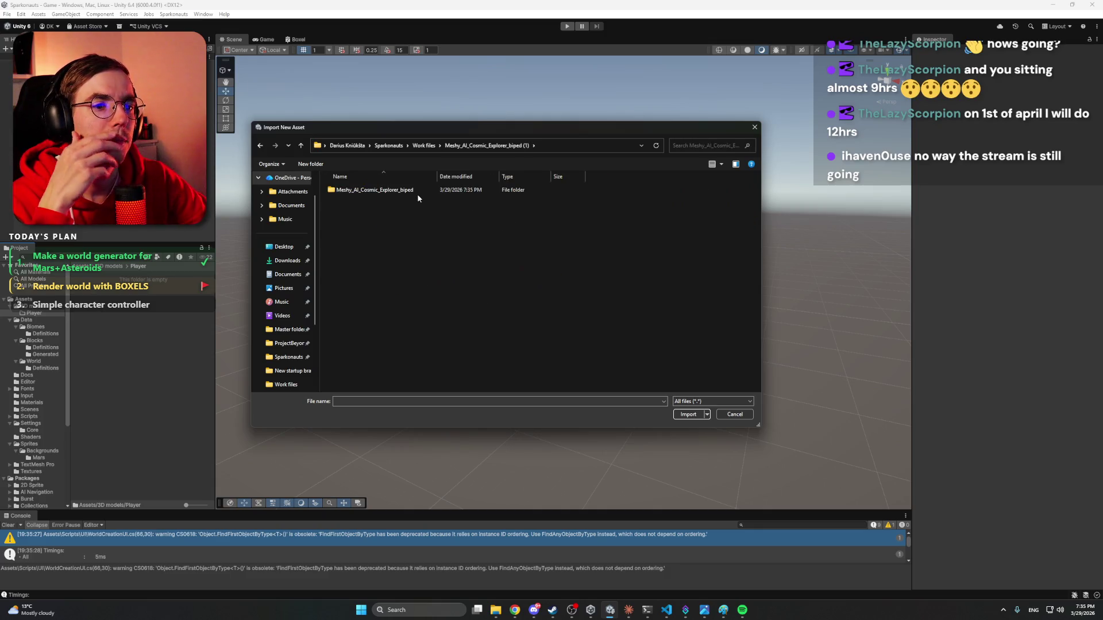
double_click(411, 191)
mouse_move(342, 265)
left_mouse_down()
mouse_move(443, 213)
mouse_move(552, 218)
left_mouse_up()
left_click(687, 414)
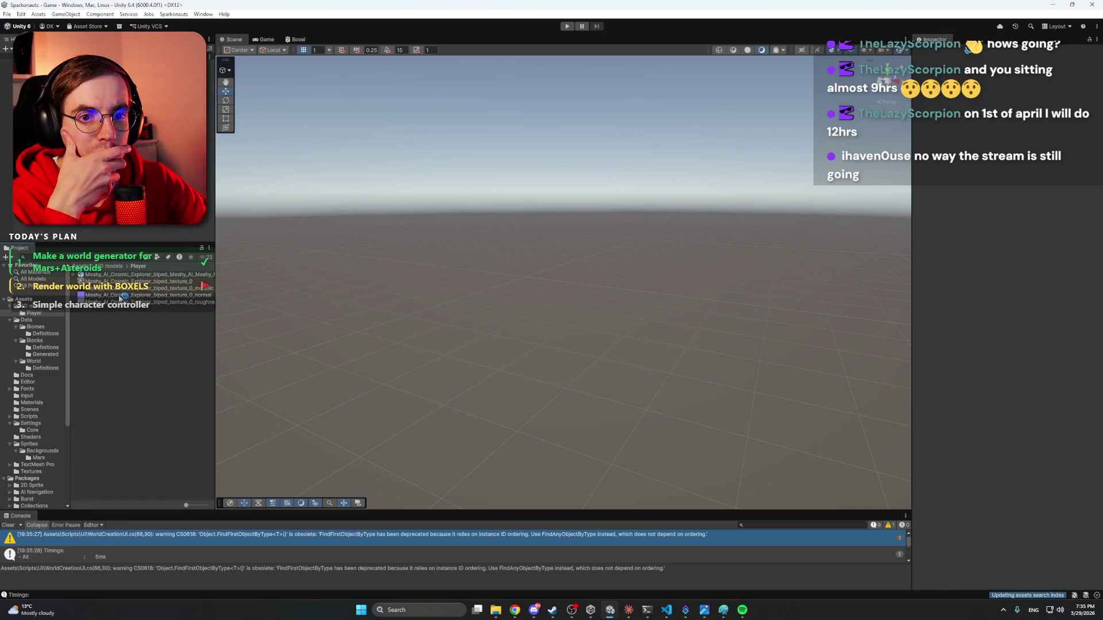
left_click(80, 275)
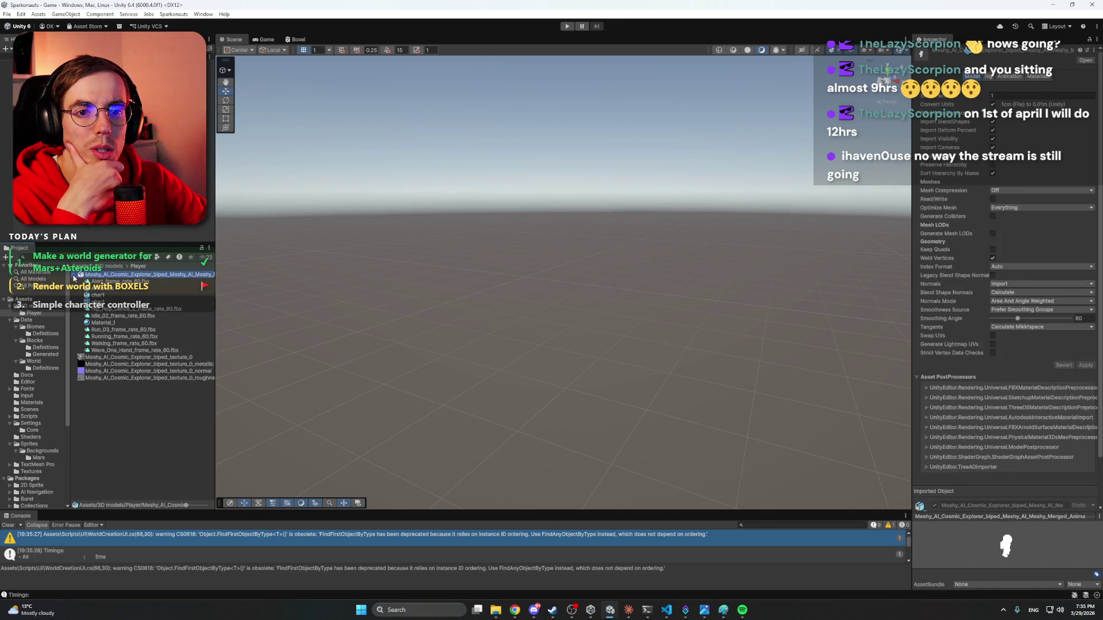
Keep the astronaut model's Optimize Mesh setting at Everything on the Model tab.
left_click(74, 275)
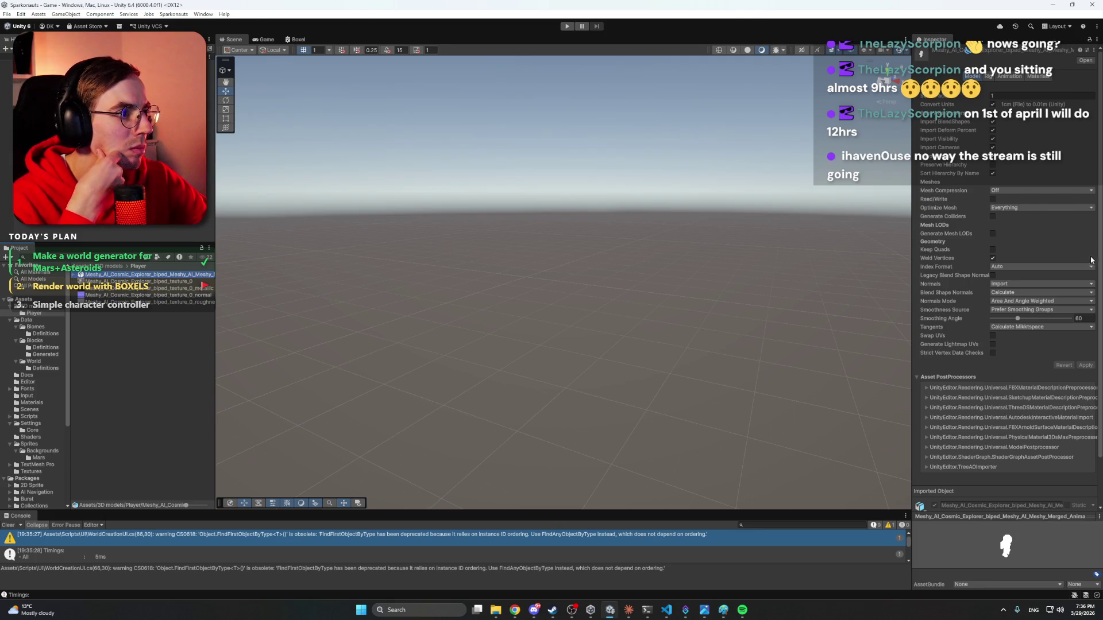
left_click(1023, 208)
left_click(1022, 208)
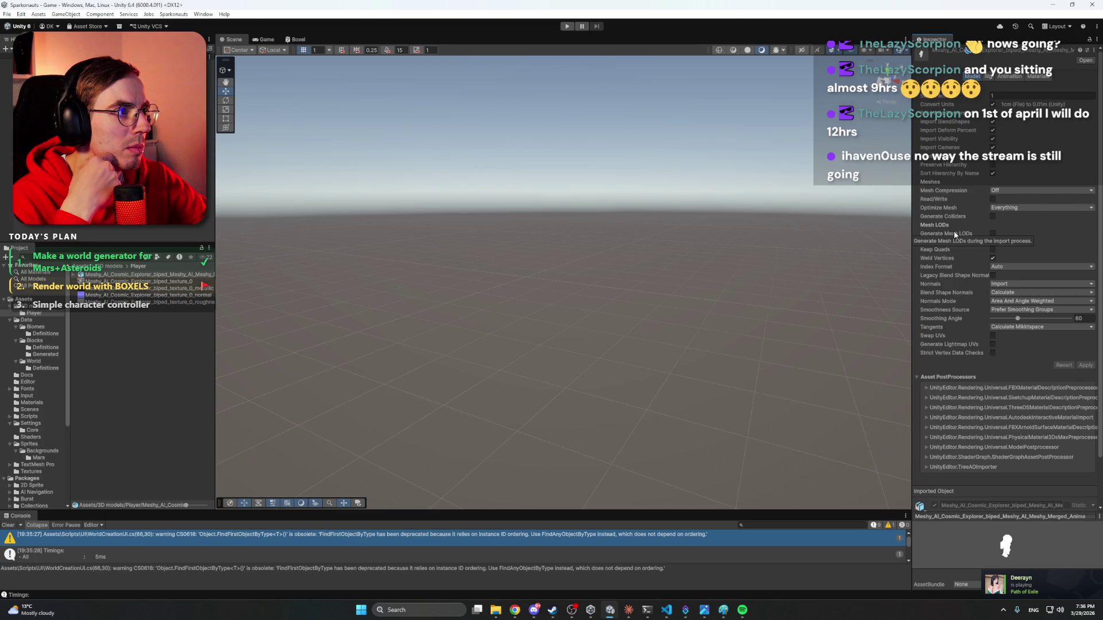
Review the Rig tab's animation type, avatar and skin weights (Standard 4 Bones) unchanged, then view the animation clips.
left_click(989, 77)
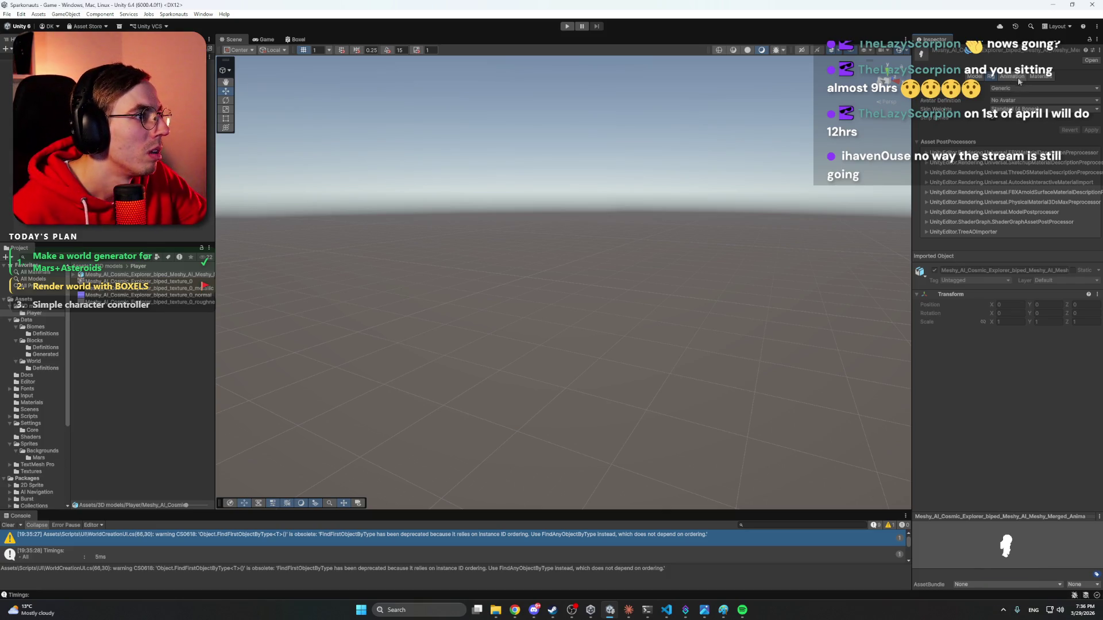
left_click(1031, 109)
left_click(1025, 118)
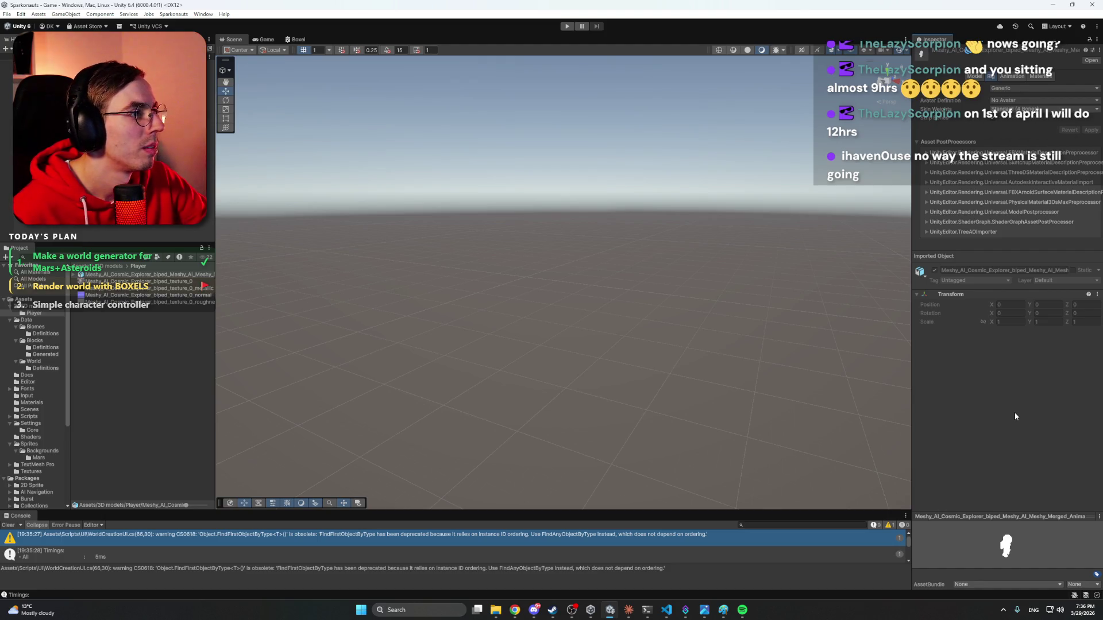
left_click(1010, 100)
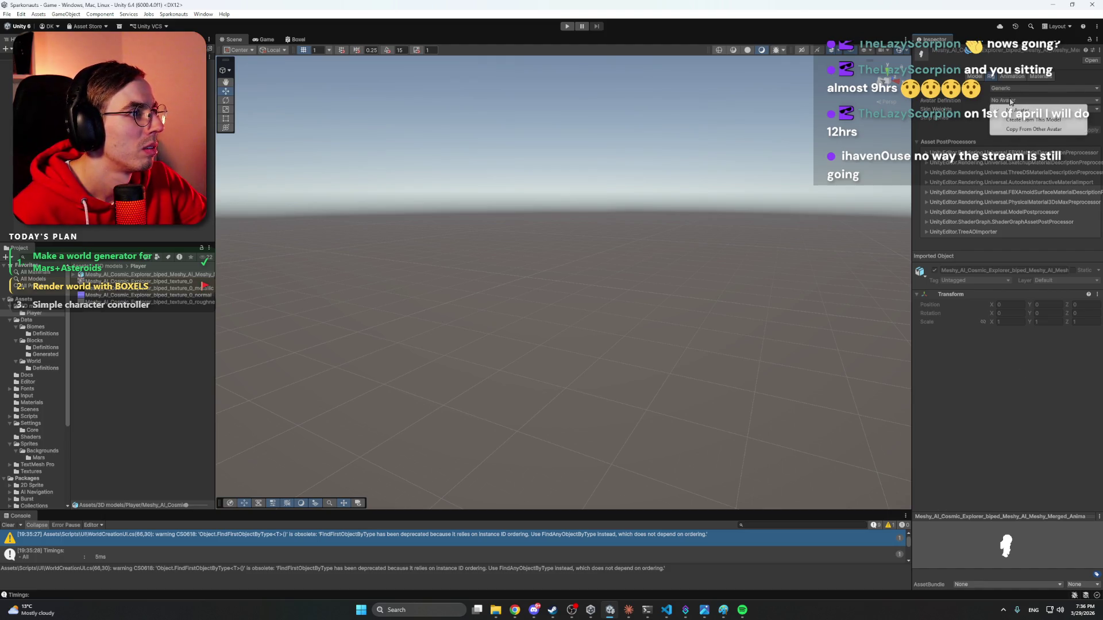
left_click(1036, 390)
left_click(1012, 87)
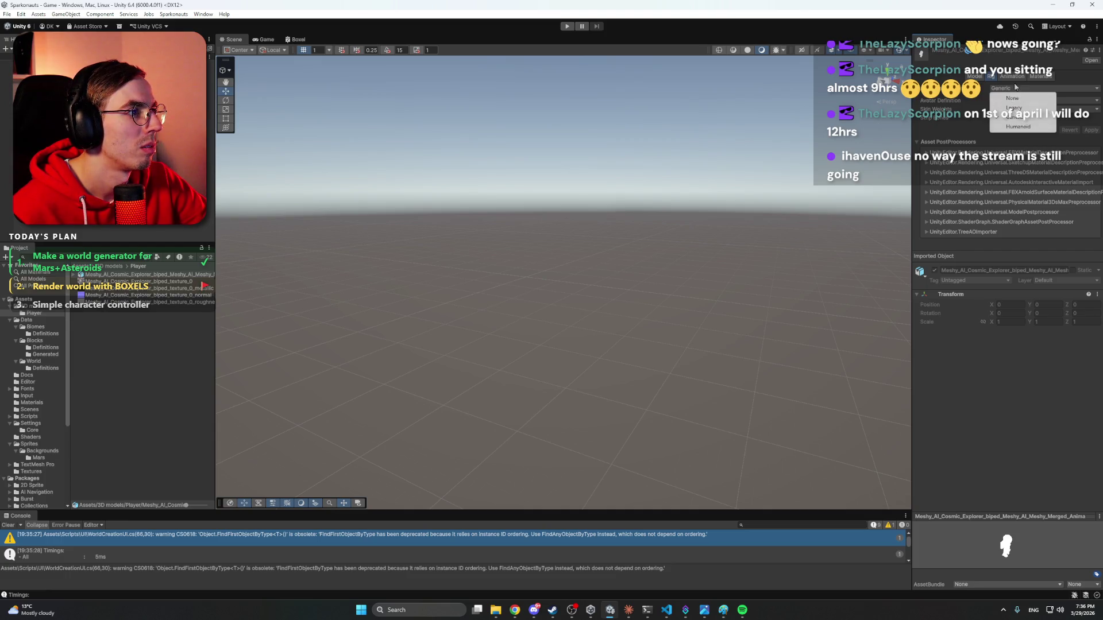
left_click(1015, 76)
left_click(1015, 75)
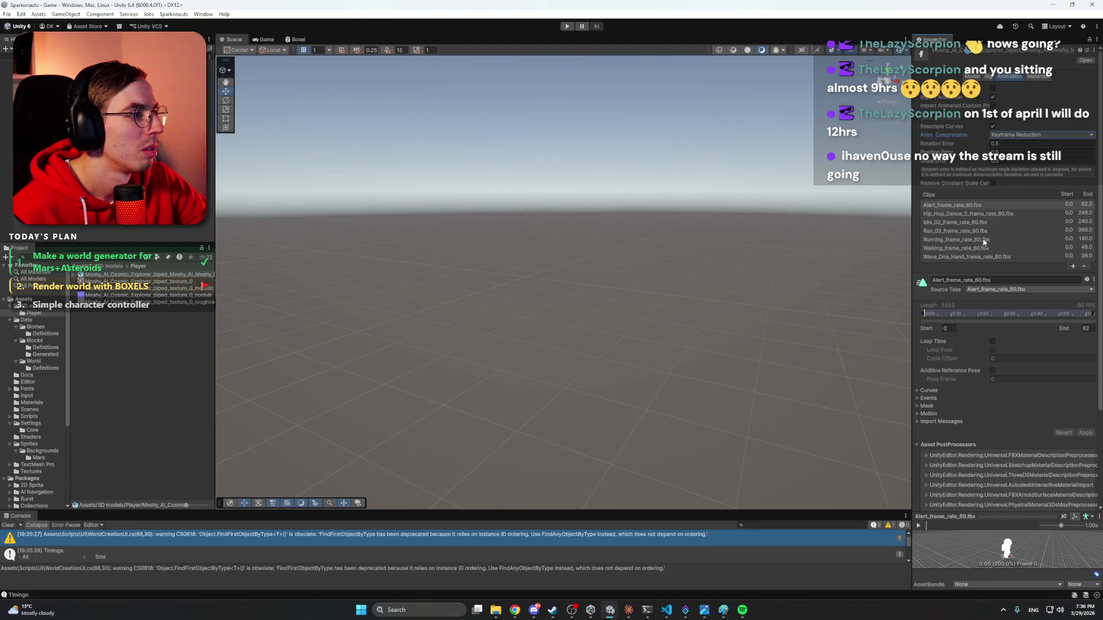
Inspect the Idle_02, Hip_Hop_Dance_2, Running, Run_03, Walking and Wave_One_Hand clip settings.
scroll(986, 233, "down", 2)
left_click(970, 223)
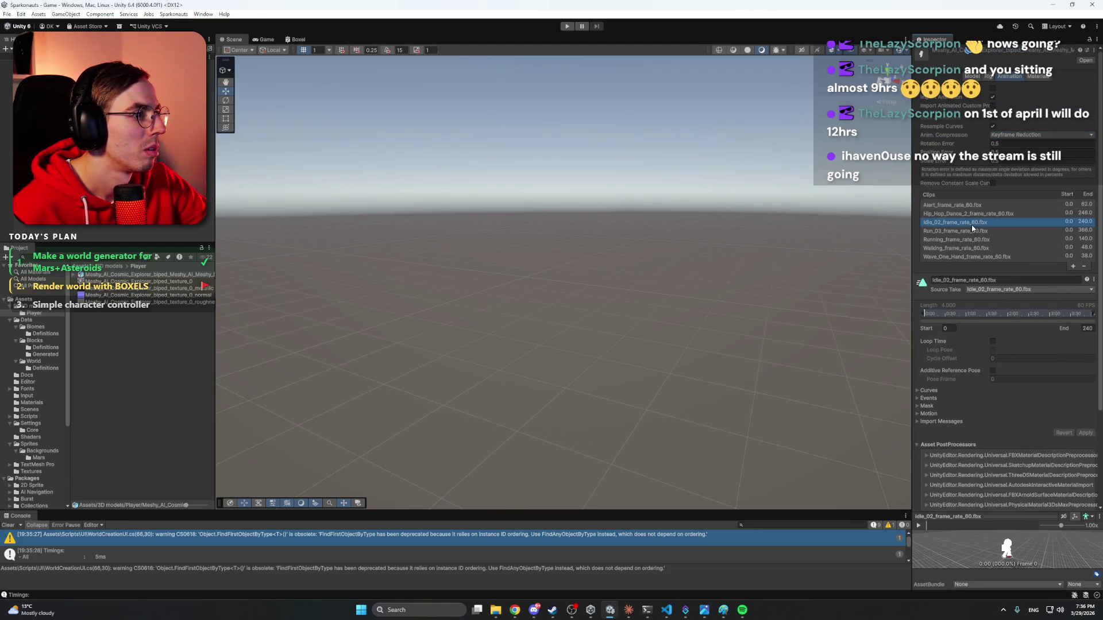
left_click(966, 216)
left_click(965, 240)
left_click(962, 231)
left_click(965, 248)
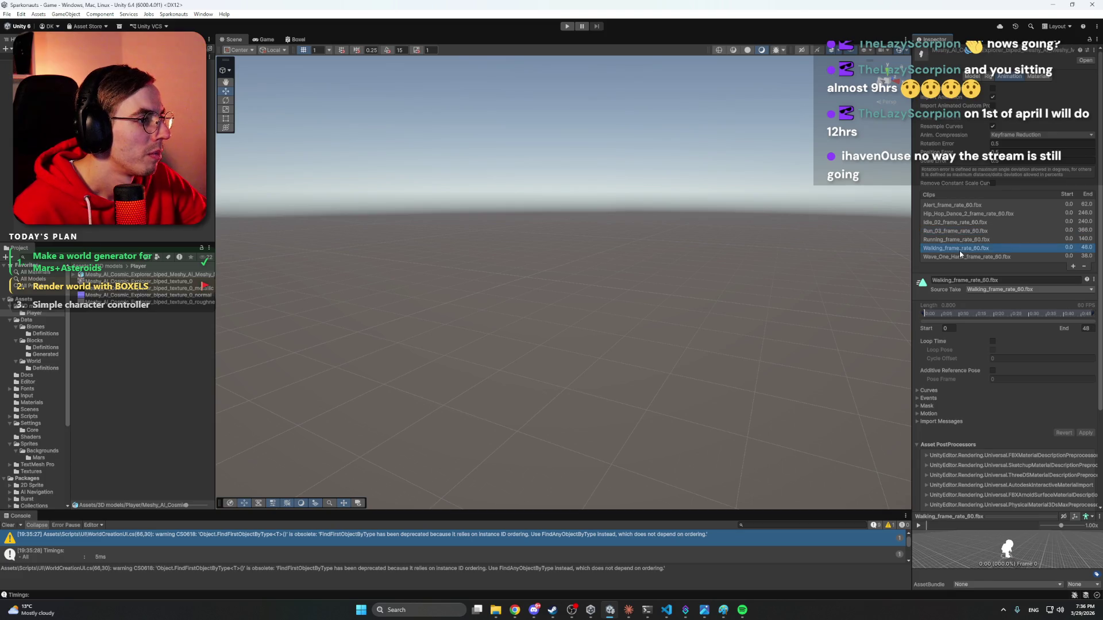
left_click(970, 257)
left_click(979, 249)
left_click(979, 257)
left_click(977, 239)
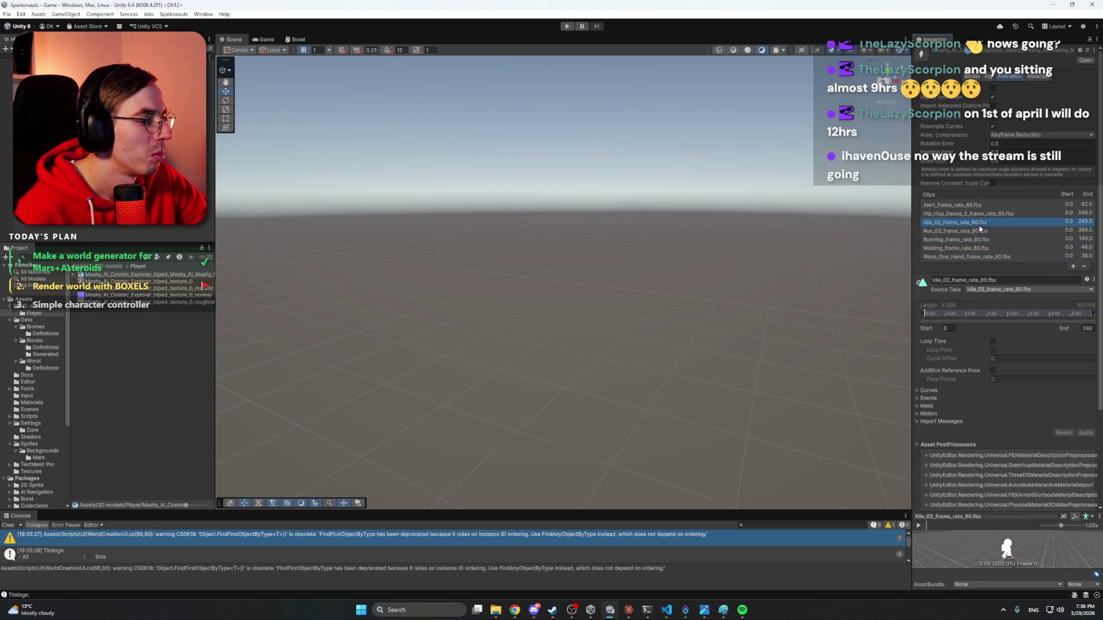
left_click(975, 222)
left_click(975, 214)
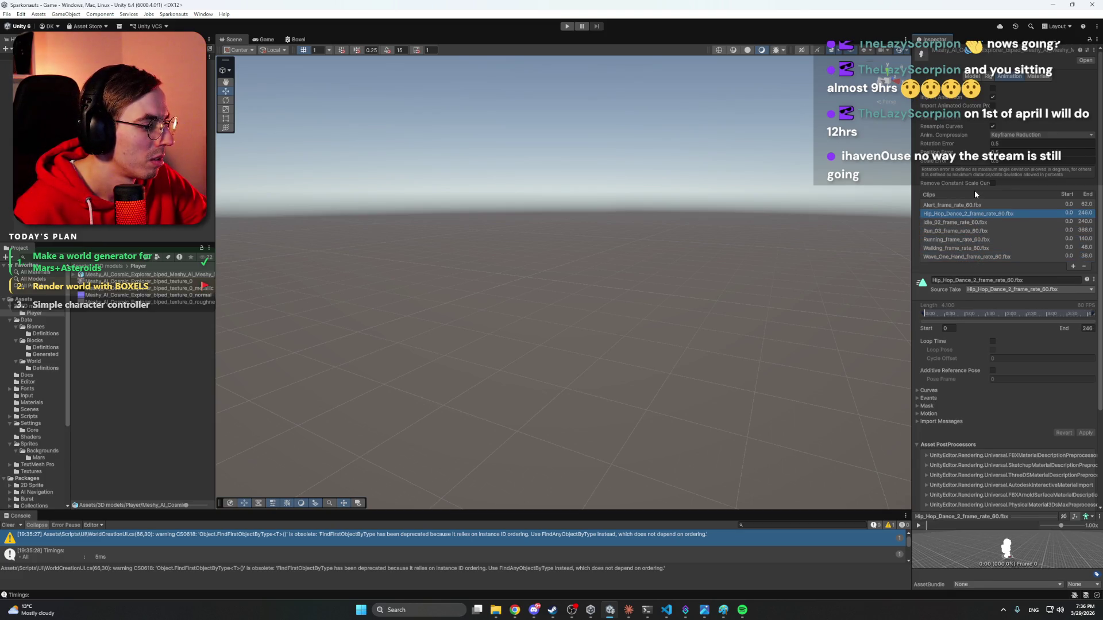
View the Materials import settings, turn the preview astronaut forward, and return to the Model tab.
left_click(1032, 76)
left_click_drag(1029, 542, 993, 546)
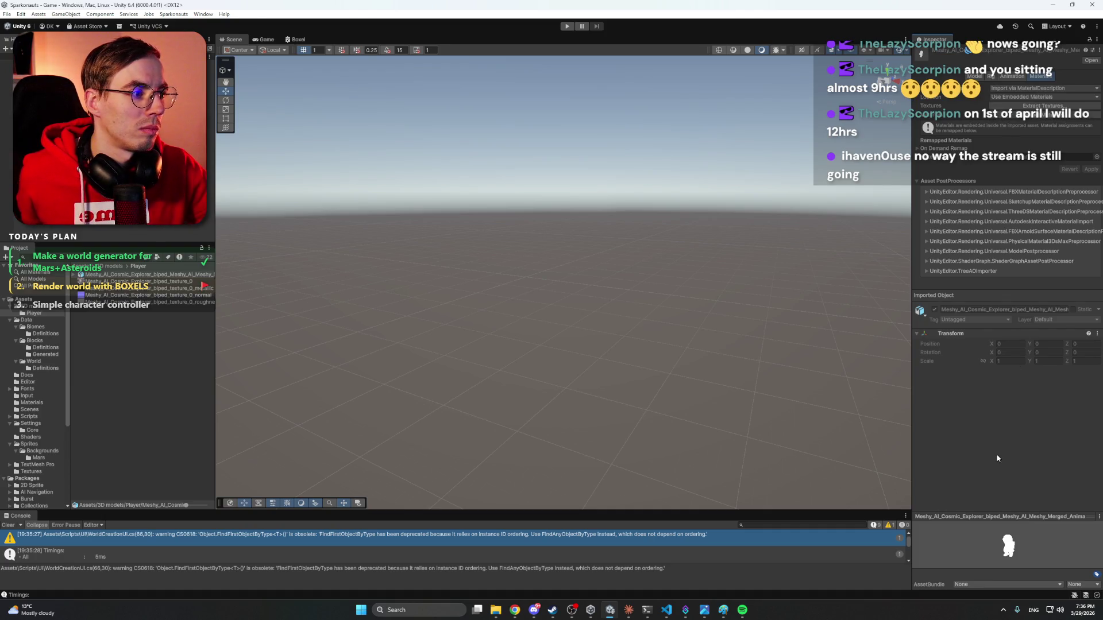
left_click(972, 76)
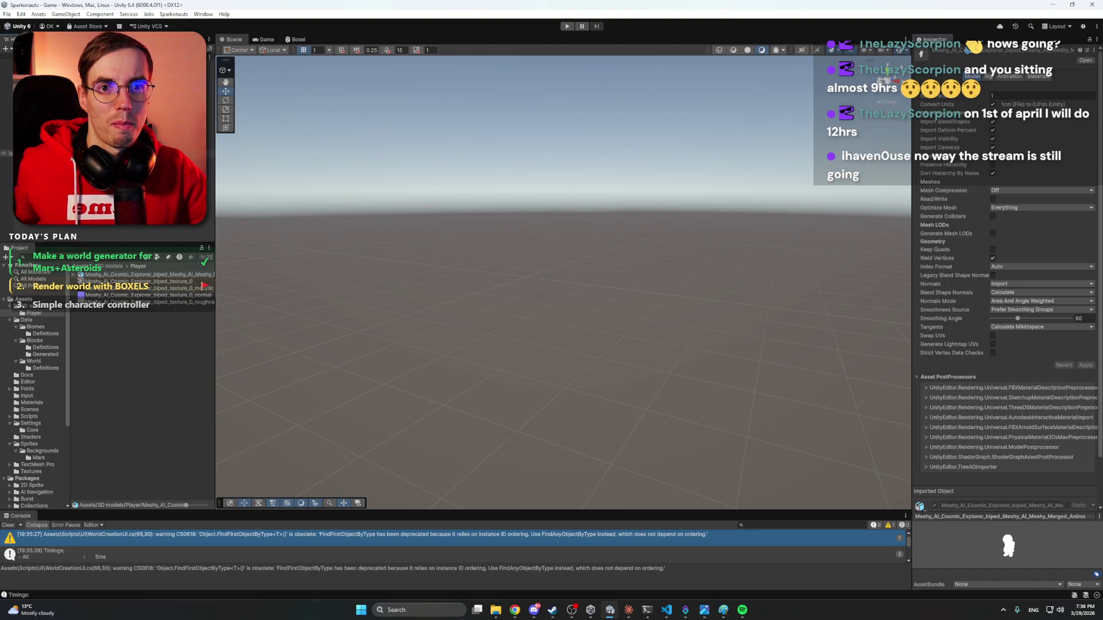
Frame the Player in the scene and delete its grey capsule Model child.
left_click(114, 153)
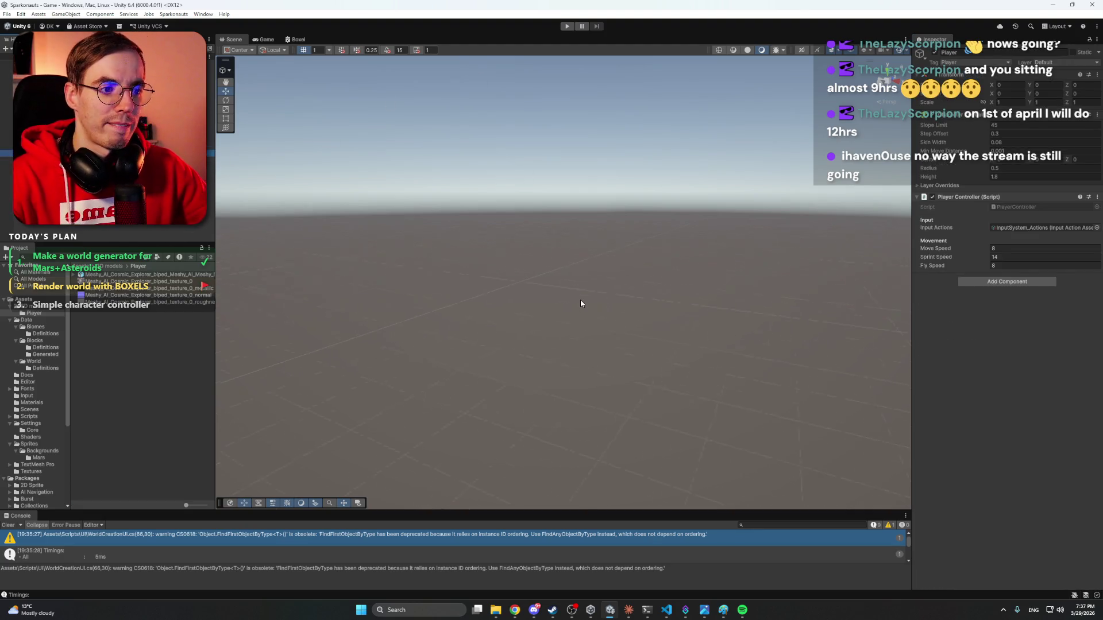
key("f")
left_click_drag(580, 303, 650, 287)
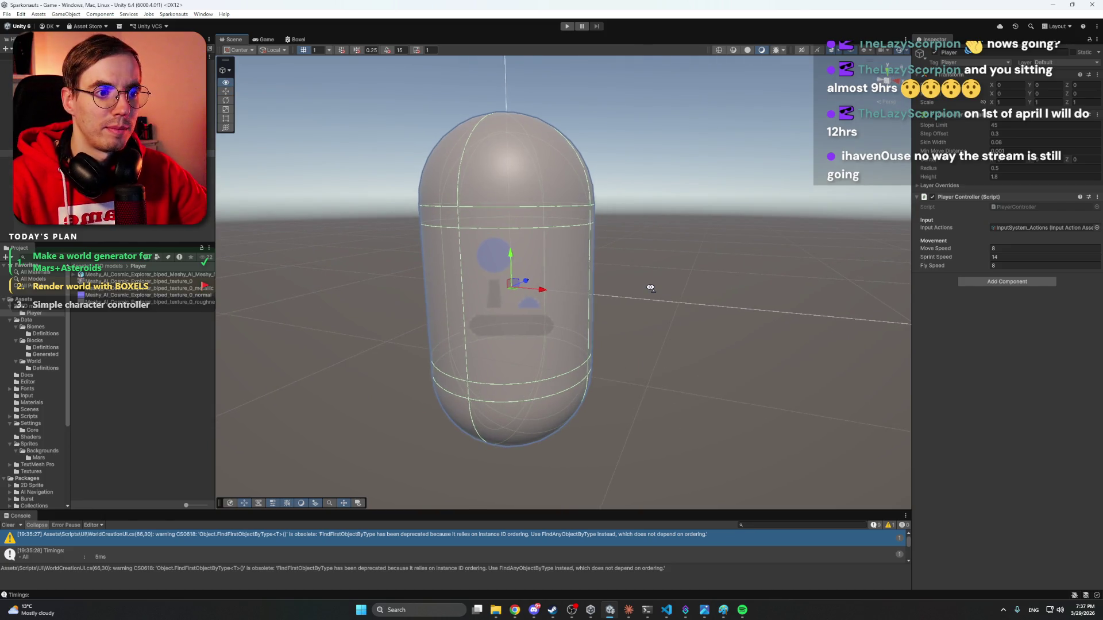
scroll(650, 287, "down", 5)
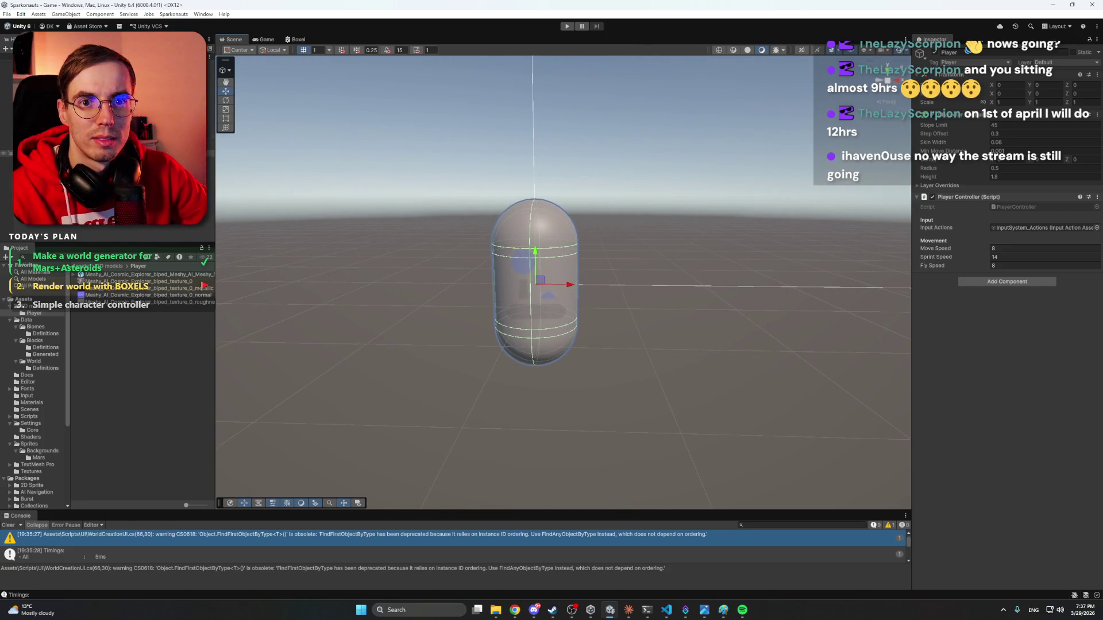
left_click(114, 167)
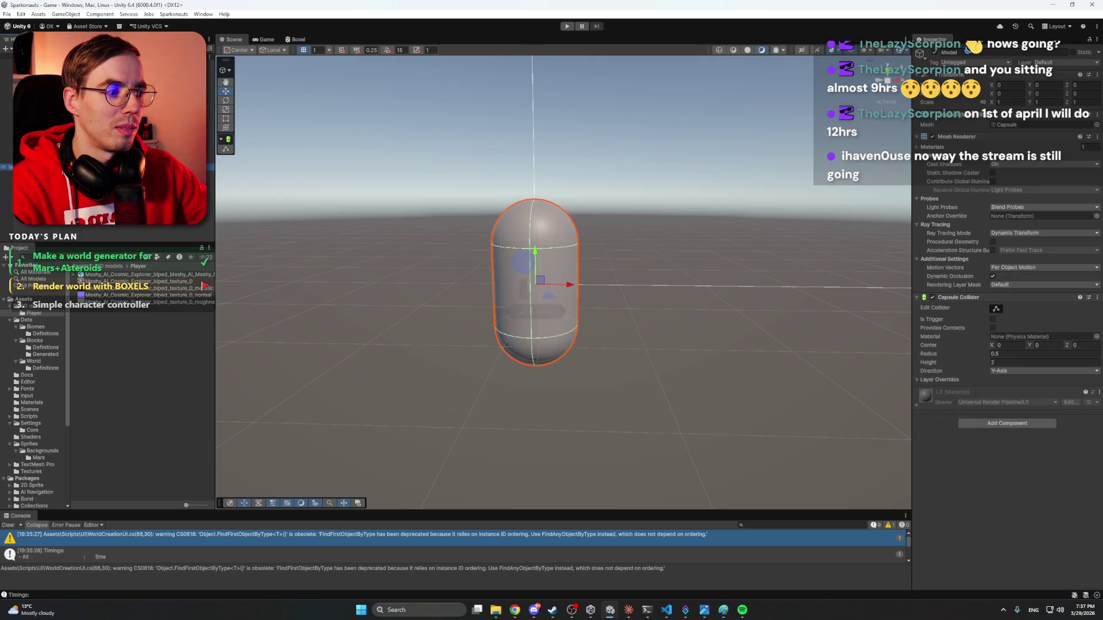
key("Delete")
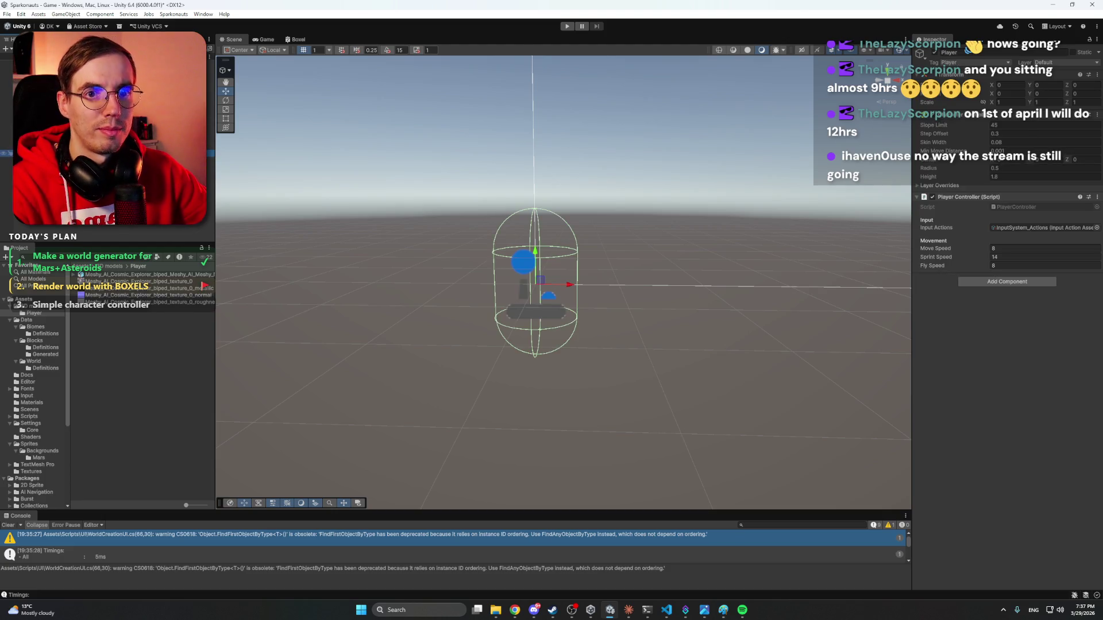
Bring up the Ragdoll Builder from the Hierarchy menu and close it without building.
right_click(54, 223)
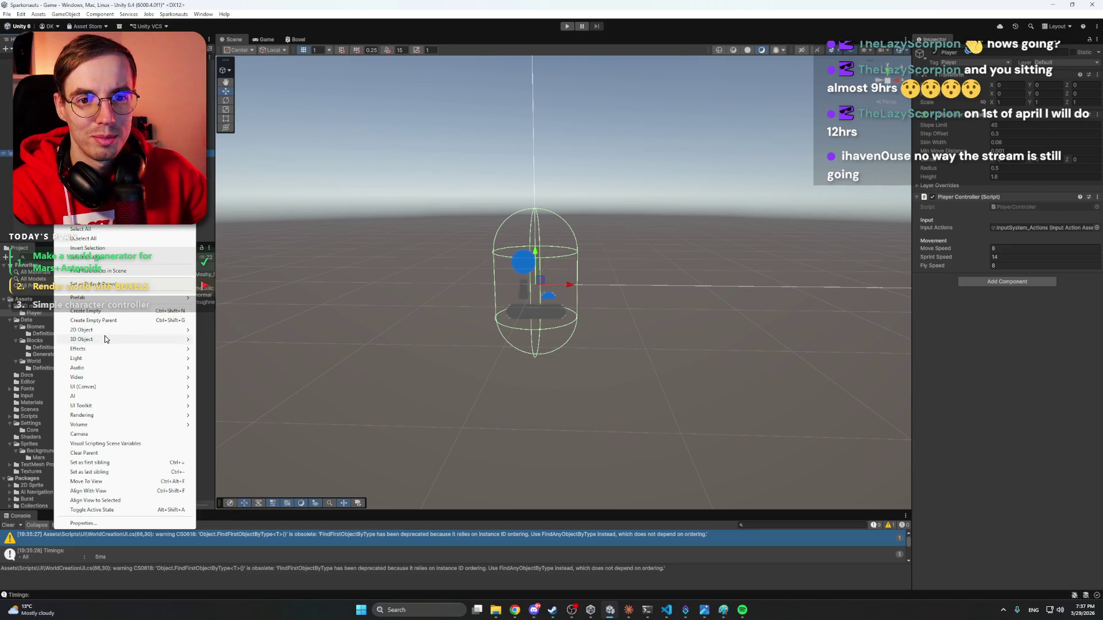
mouse_move(105, 339)
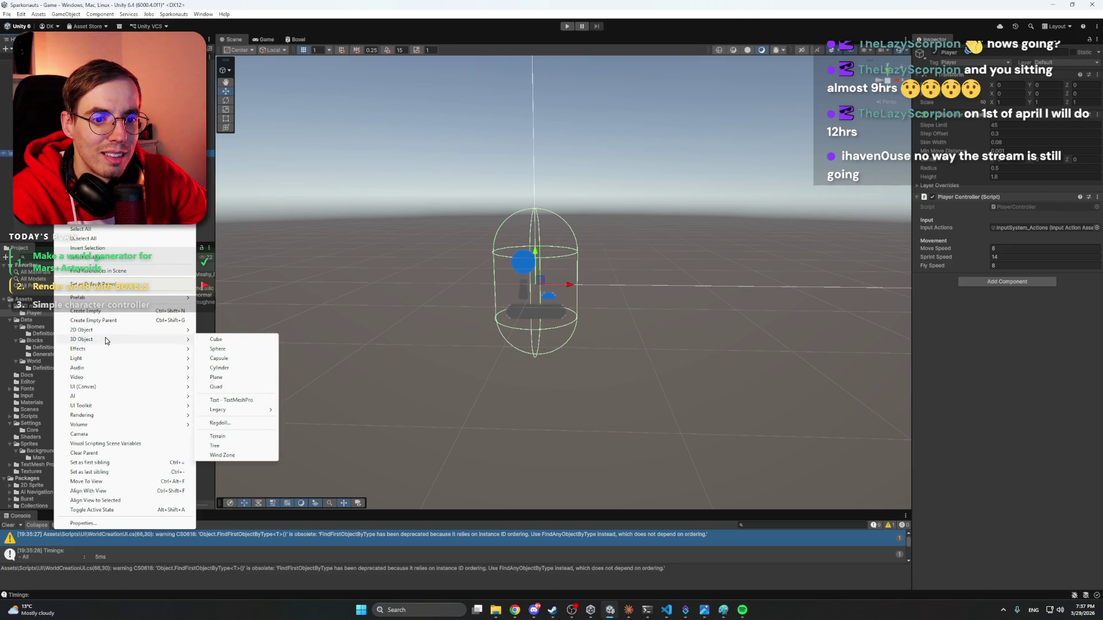
left_click(220, 422)
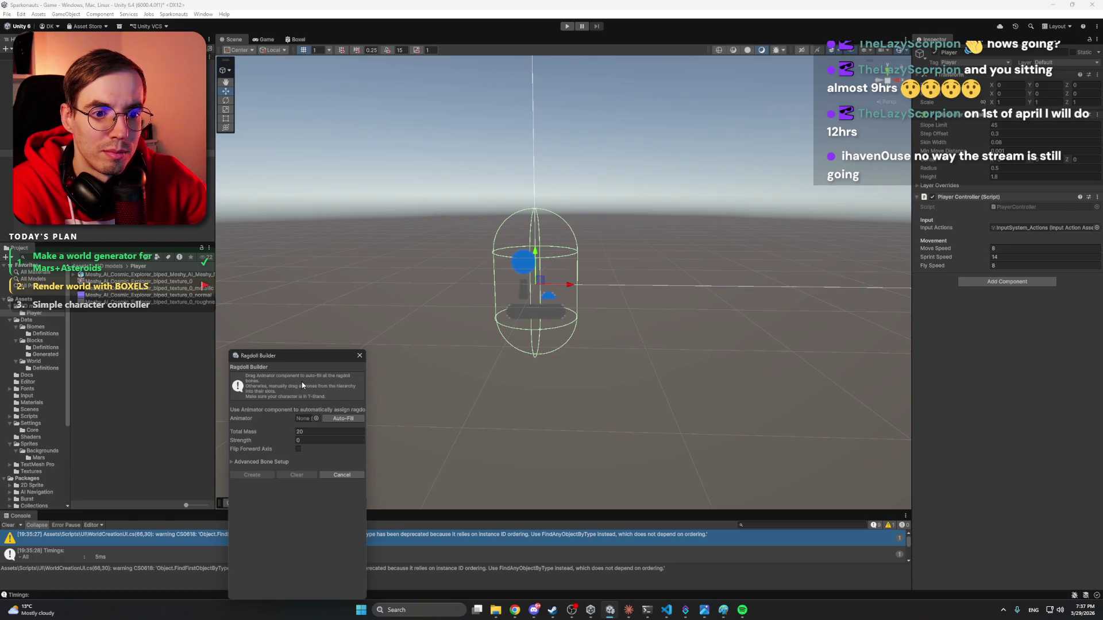
left_click(358, 356)
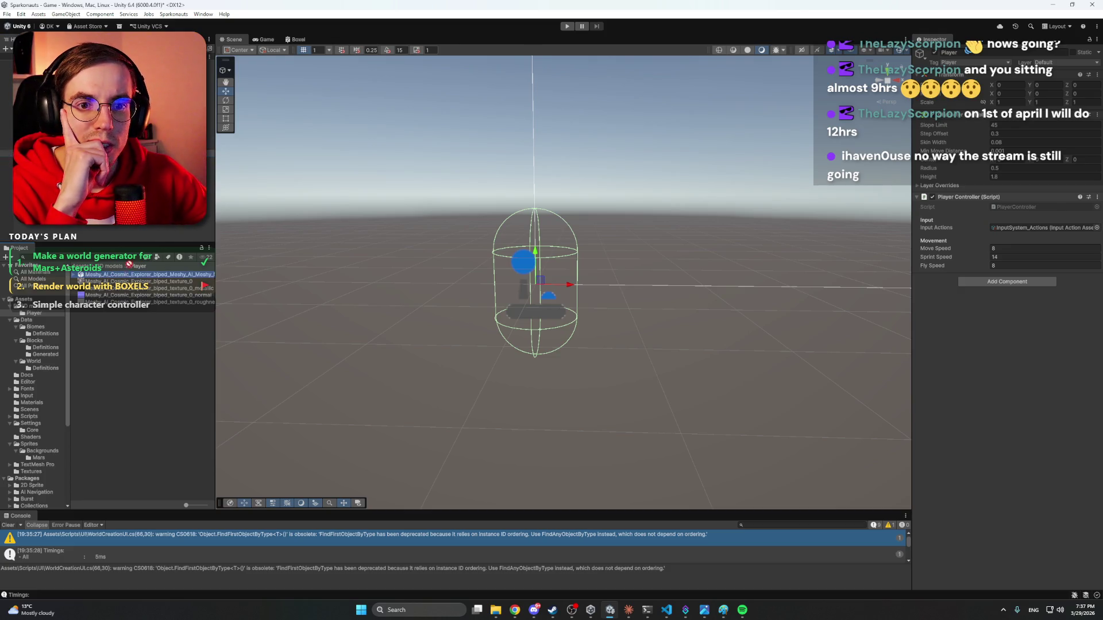
Place the Meshy astronaut inside Player and set its position to 0, 0, 0.
left_click_drag(80, 275, 566, 302)
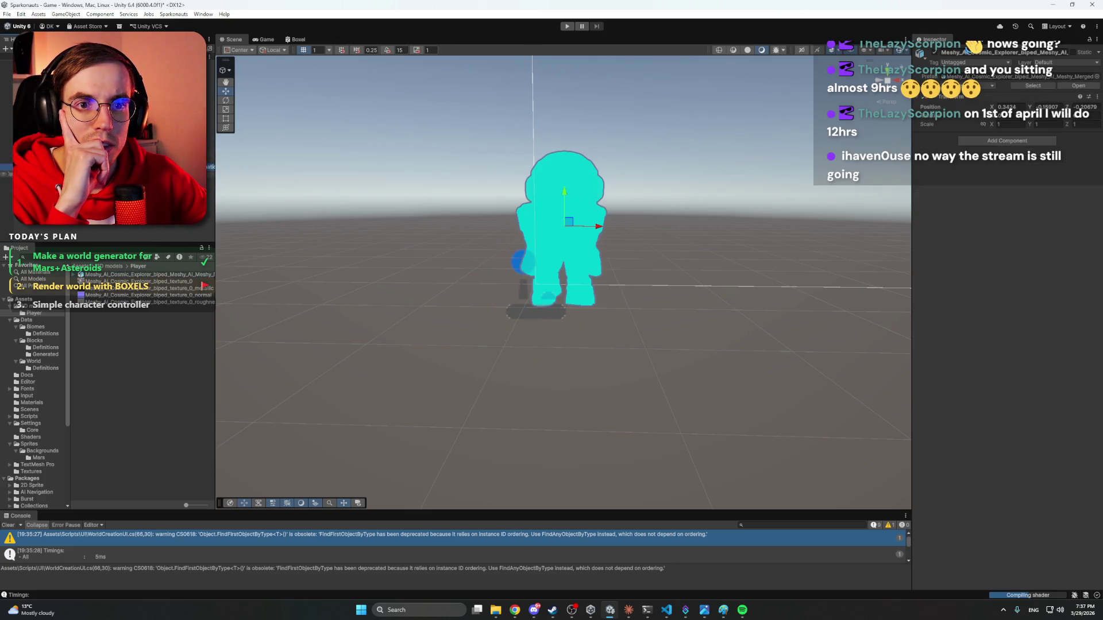
mouse_move(512, 235)
left_mouse_down()
mouse_move(564, 326)
mouse_move(483, 322)
mouse_move(555, 329)
left_mouse_up()
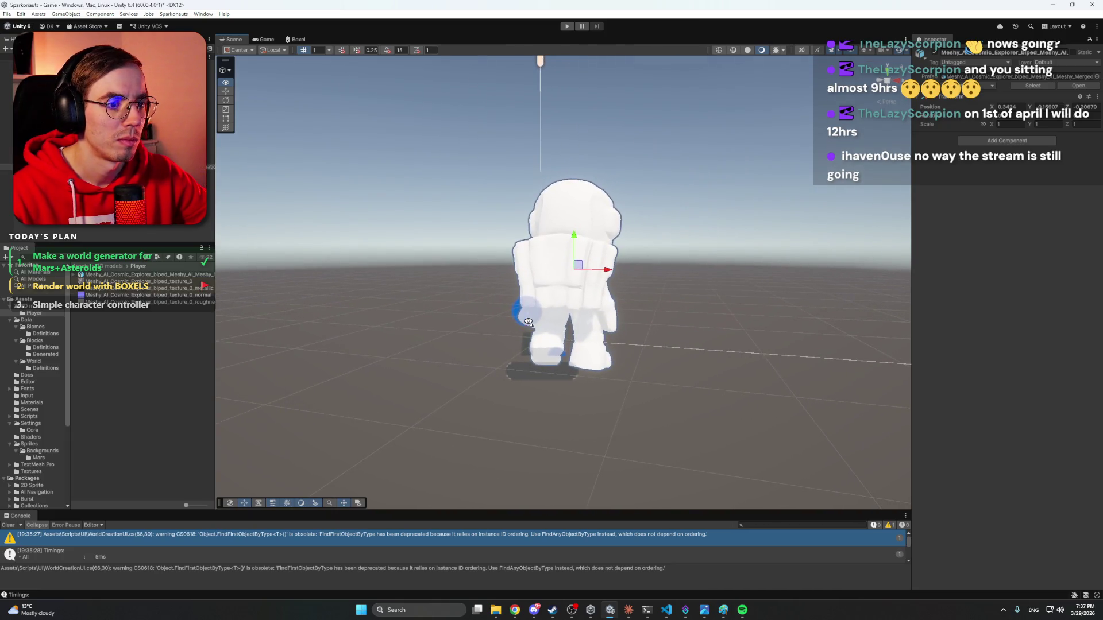
left_click(1079, 107)
type("0")
key("shift+Tab")
type("0")
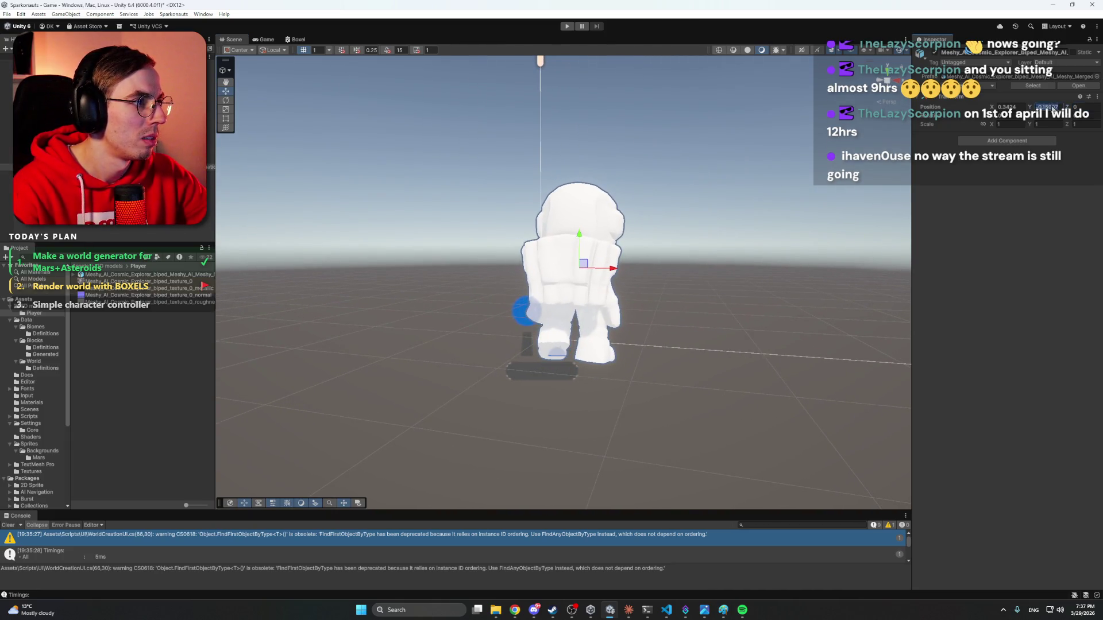
key("shift+Tab")
type("0")
key("Return")
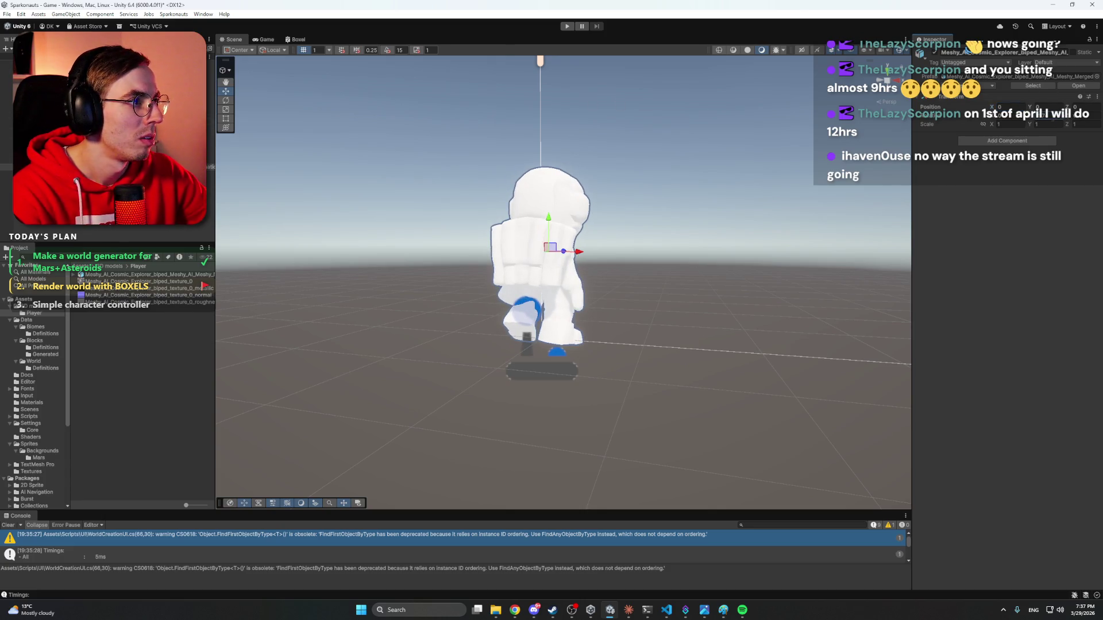
Rotate the astronaut 180° on Y, then reselect the Player.
left_click(1039, 115)
type("180")
key("Return")
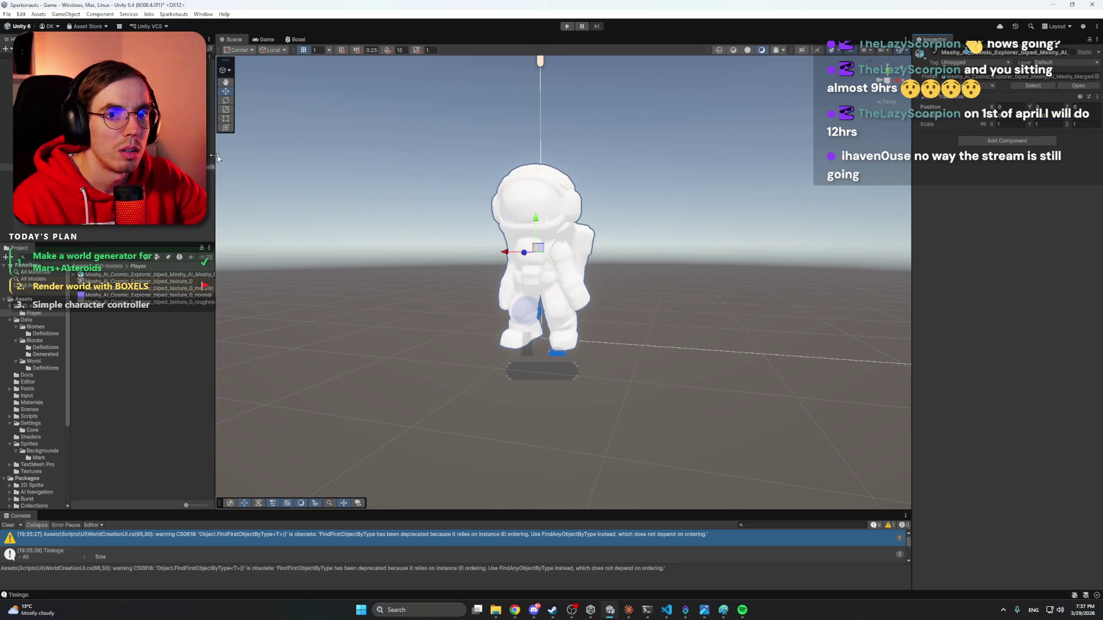
left_click(567, 194)
mouse_move(568, 193)
left_mouse_down()
mouse_move(619, 188)
mouse_move(385, 165)
mouse_move(362, 177)
mouse_move(379, 167)
left_mouse_up()
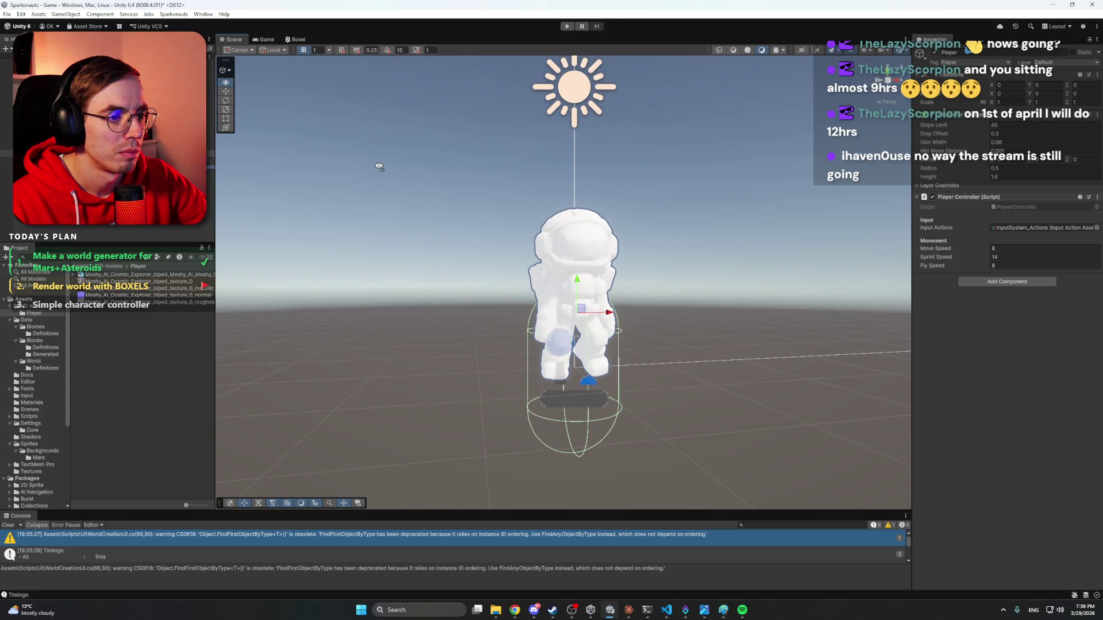
Raise the collider centre, lift Player to Y 0.065, set height 1.71 and radius 0.42.
scroll(381, 167, "up", 3)
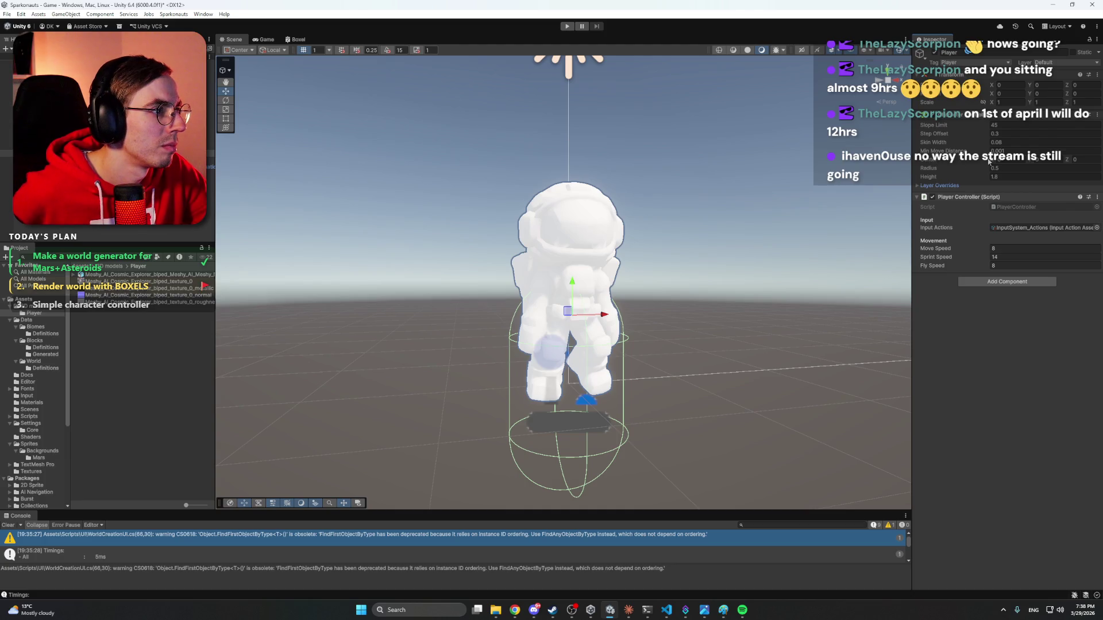
left_click_drag(1032, 162, 1048, 163)
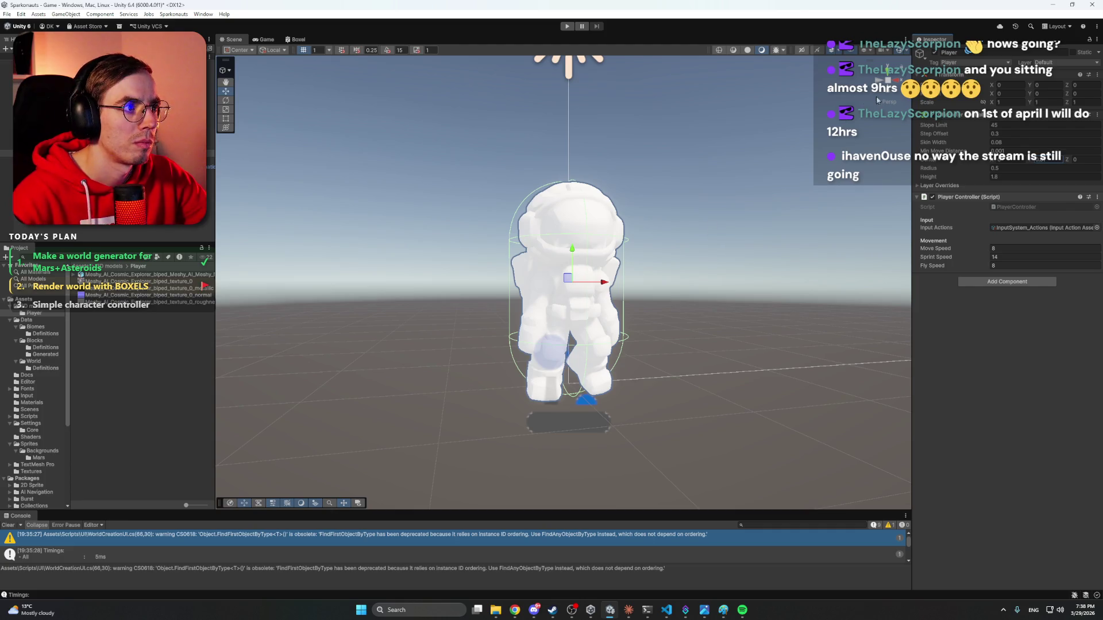
left_click(888, 81)
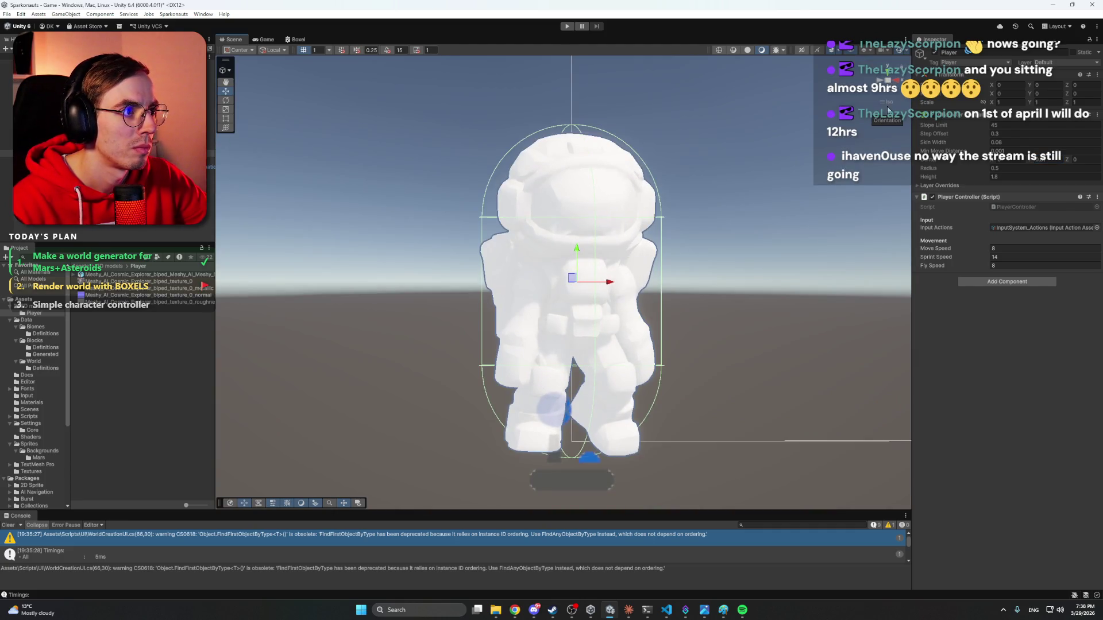
left_click(894, 84)
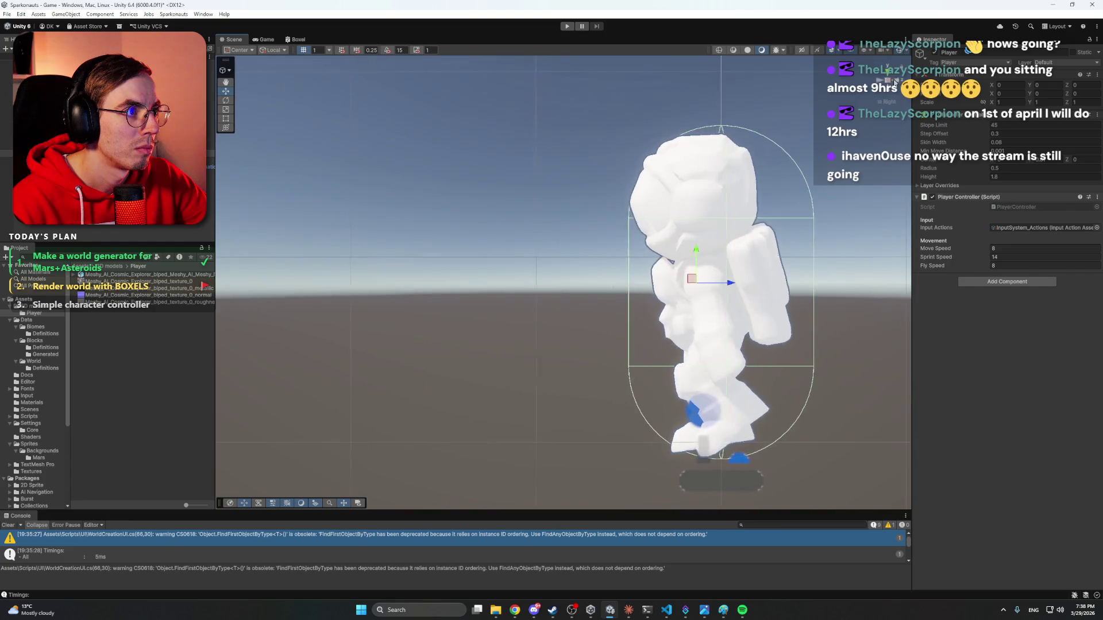
left_click(883, 82)
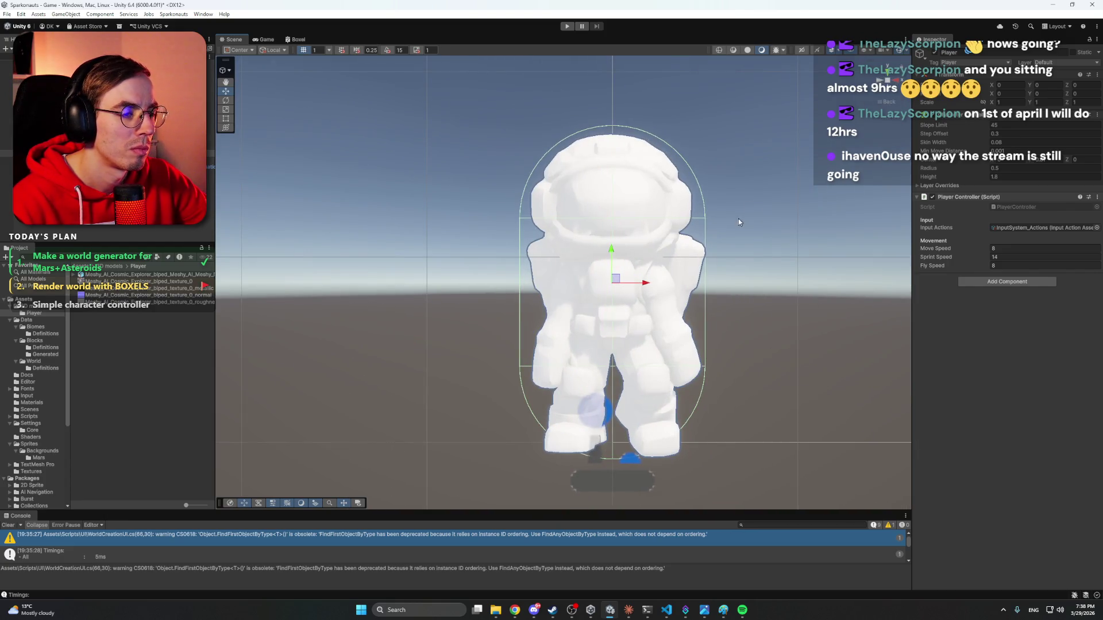
left_click_drag(612, 246, 612, 237)
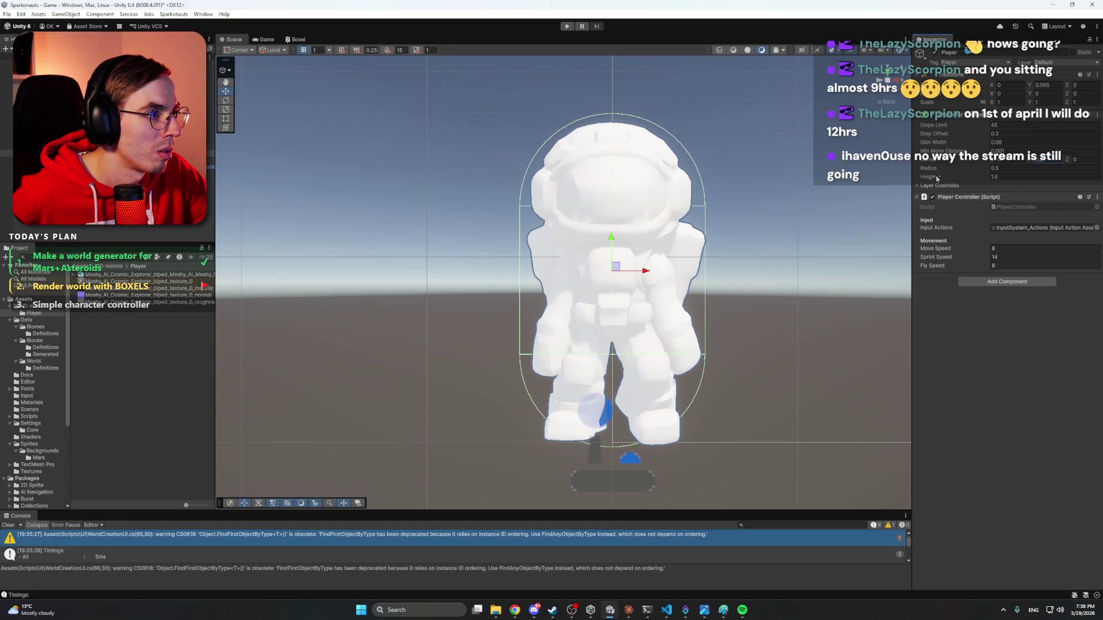
left_click_drag(935, 178, 933, 178)
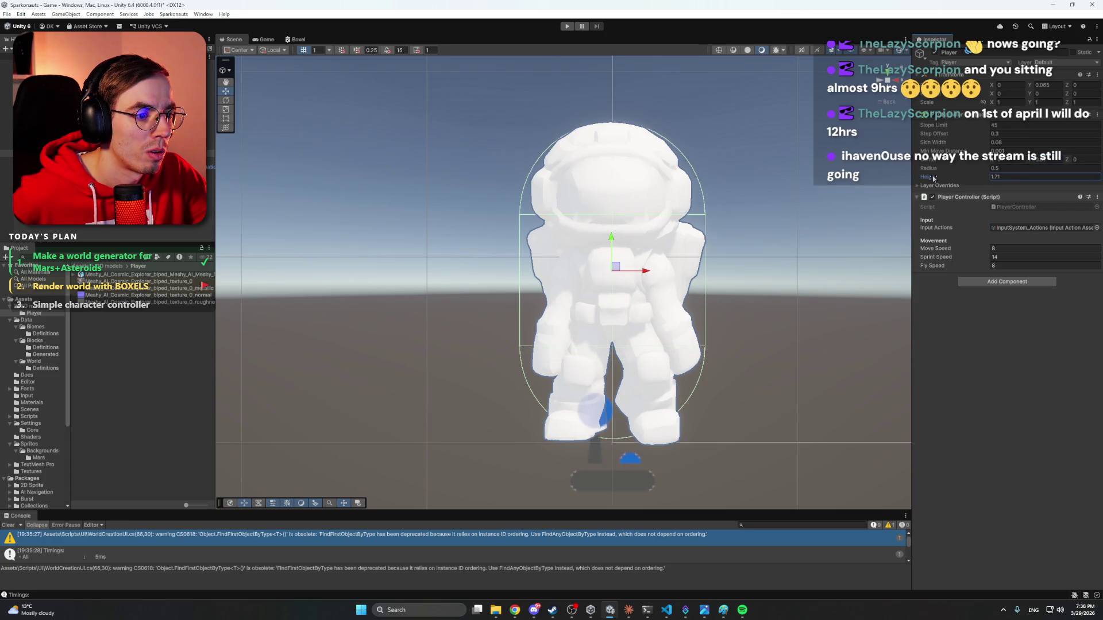
left_click_drag(932, 169, 933, 171)
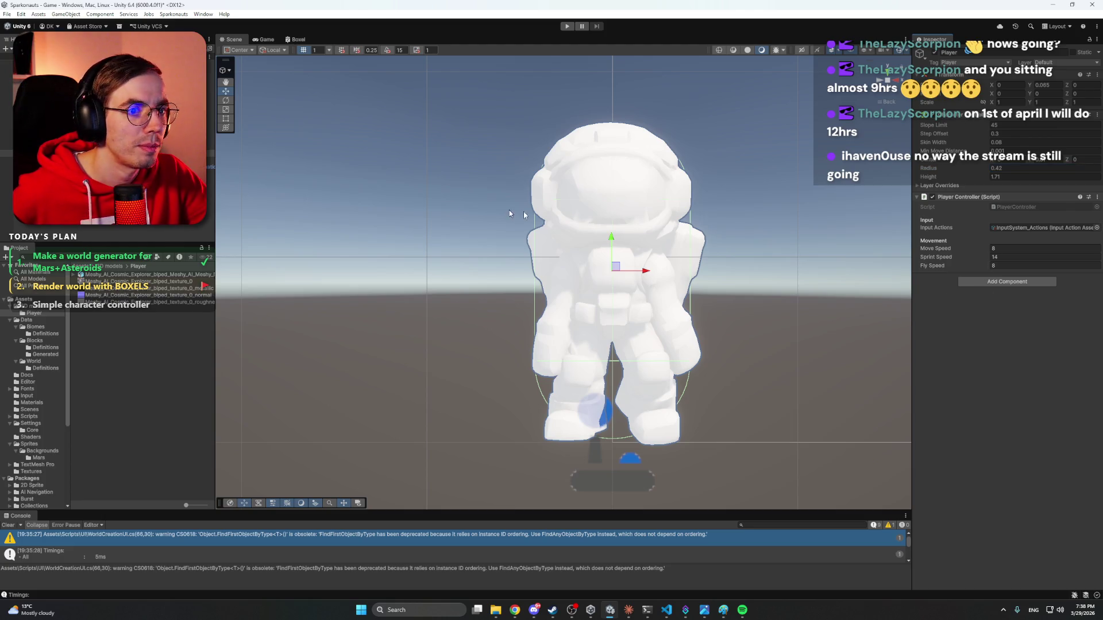
left_click(58, 166)
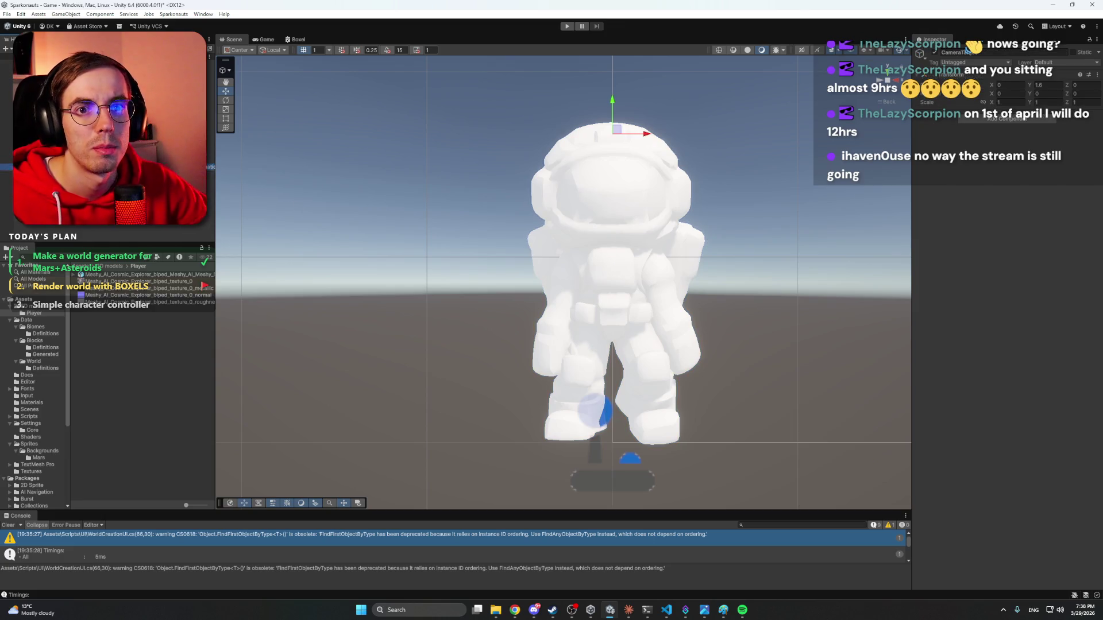
left_click(58, 181)
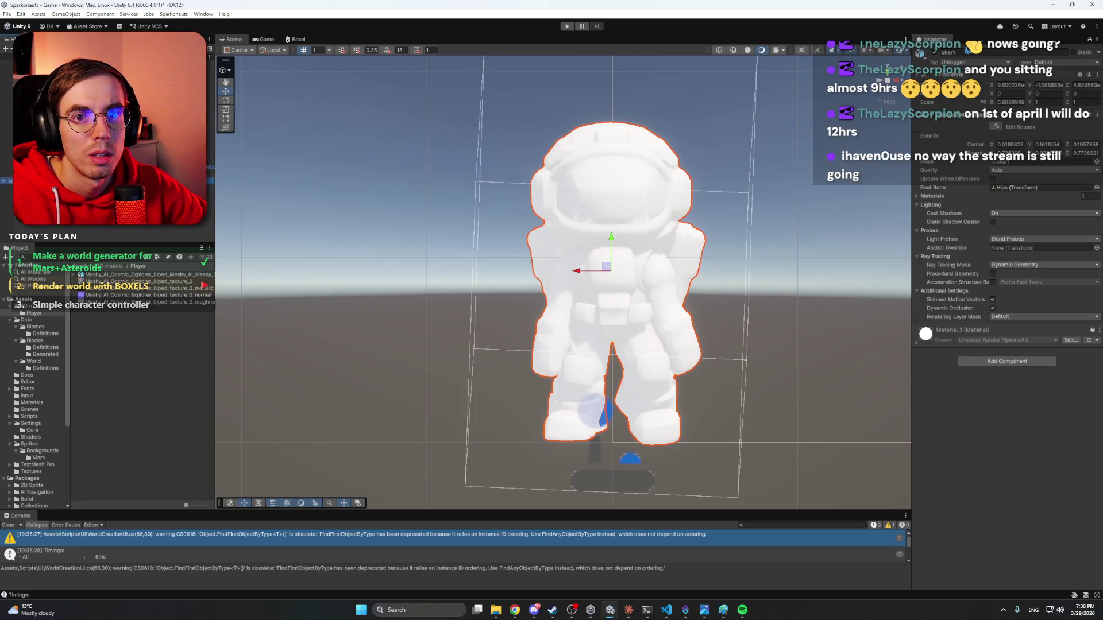
mouse_move(464, 222)
left_mouse_down()
mouse_move(422, 197)
mouse_move(563, 235)
left_mouse_up()
scroll(719, 193, "down", 3)
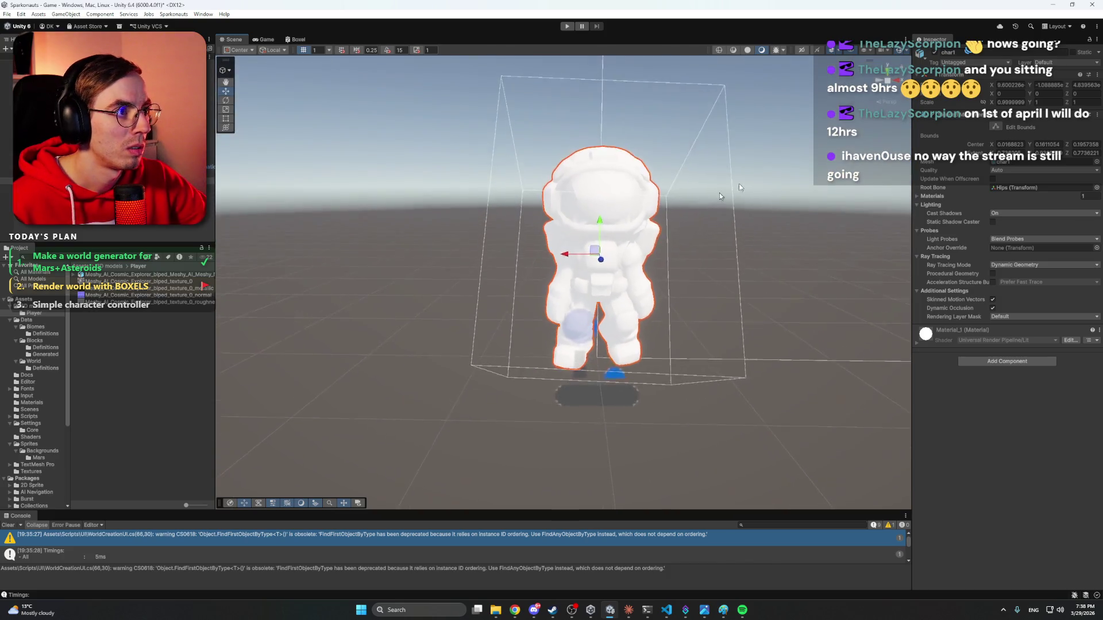
mouse_move(719, 193)
left_mouse_down()
mouse_move(581, 270)
mouse_move(527, 220)
mouse_move(546, 233)
mouse_move(561, 224)
mouse_move(540, 247)
mouse_move(560, 242)
left_mouse_up()
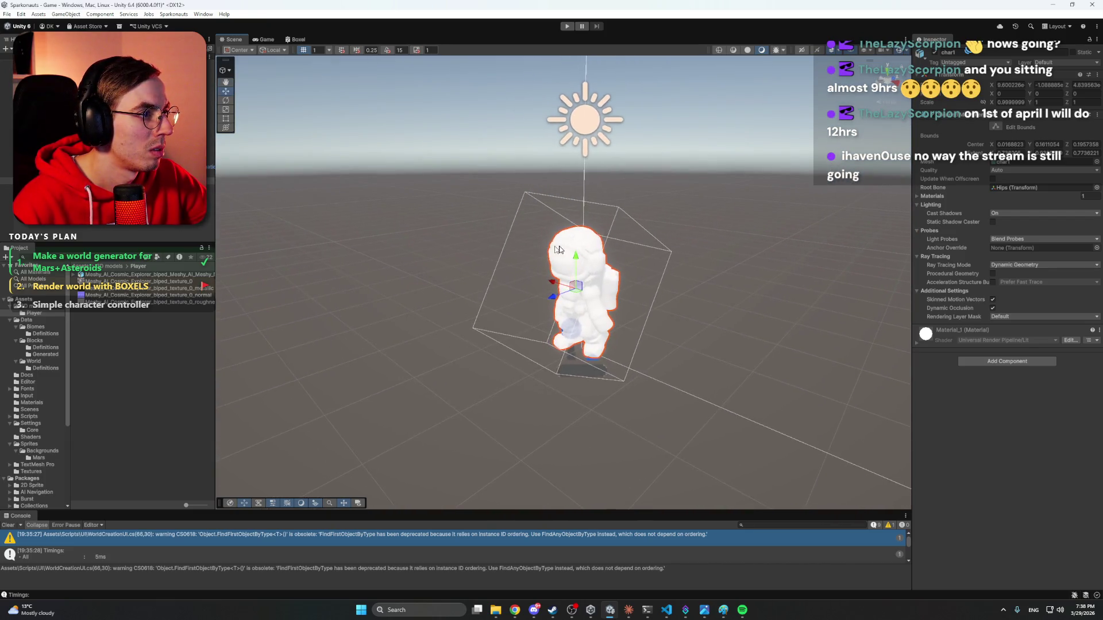
left_click(930, 195)
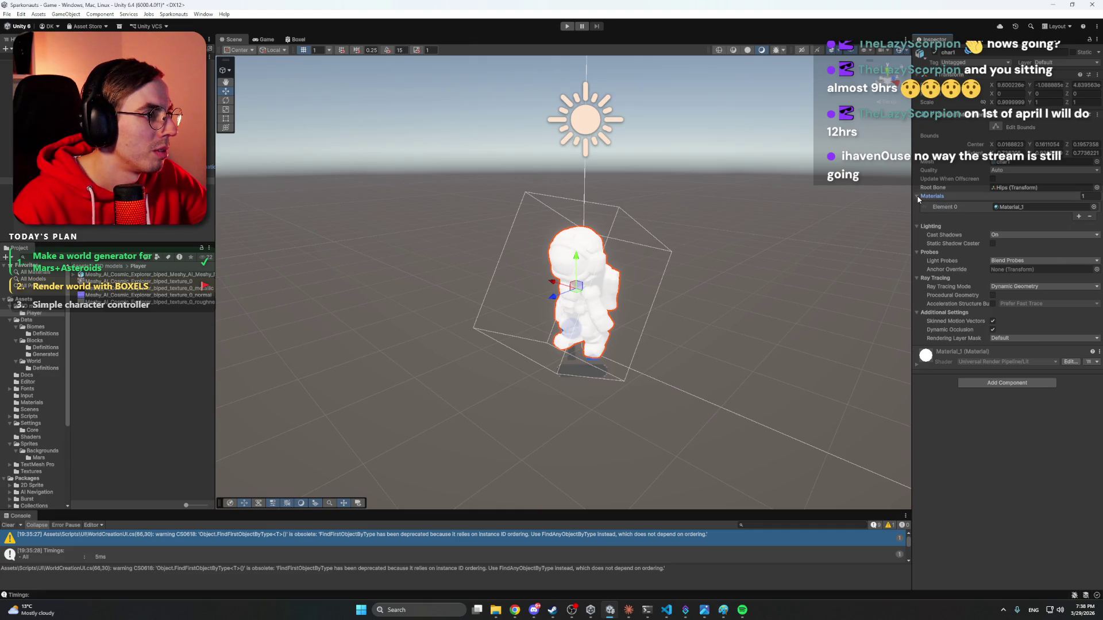
left_click(941, 196)
left_click(115, 225)
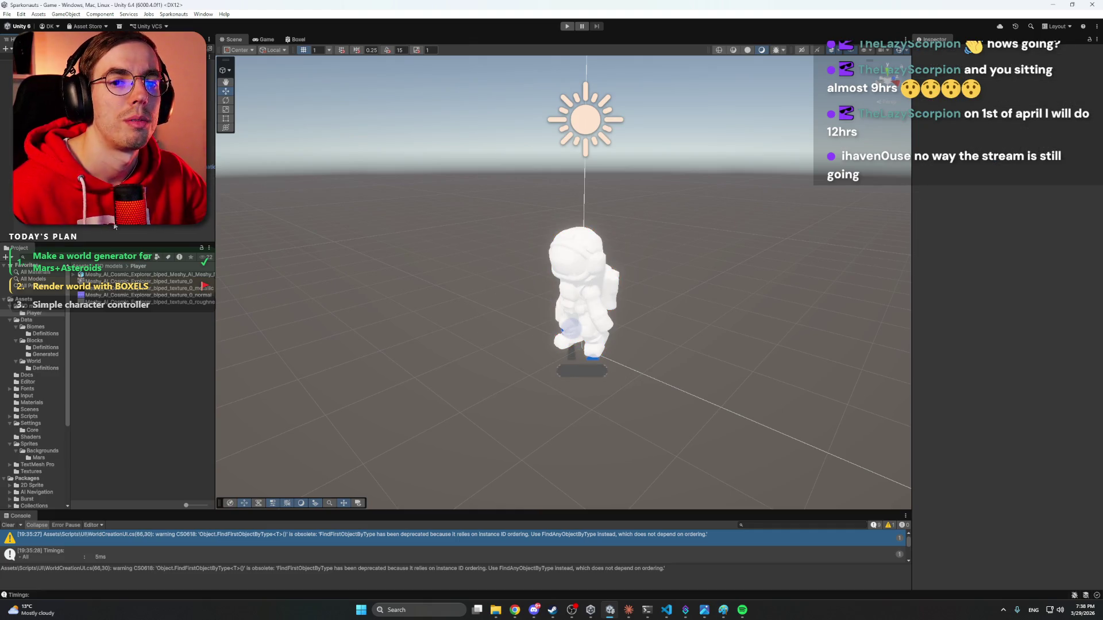
left_click(132, 274)
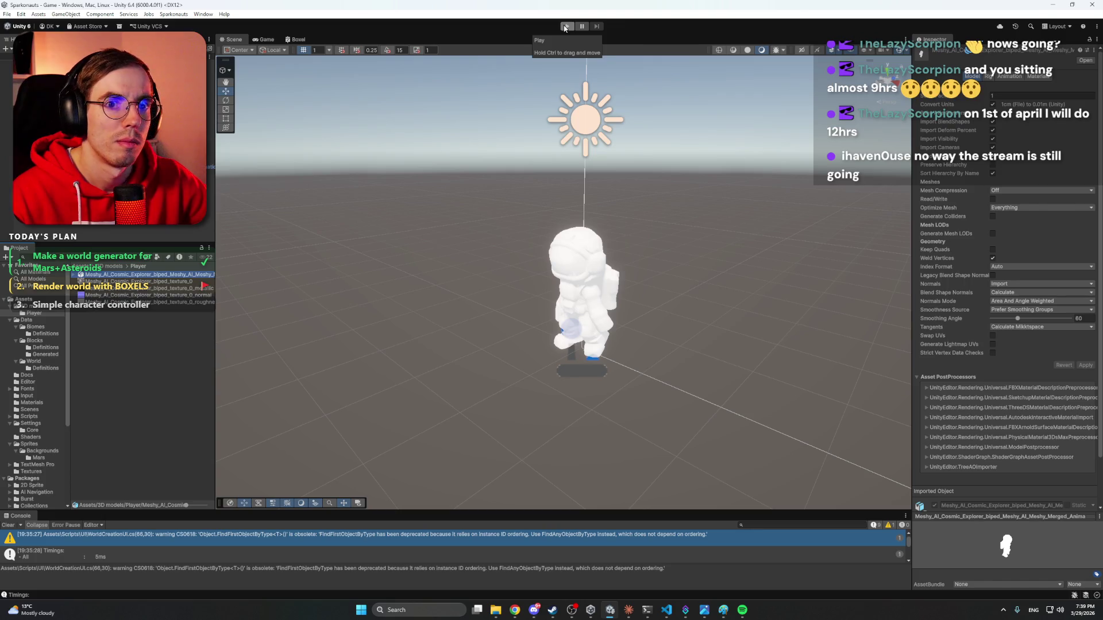
left_click(566, 27)
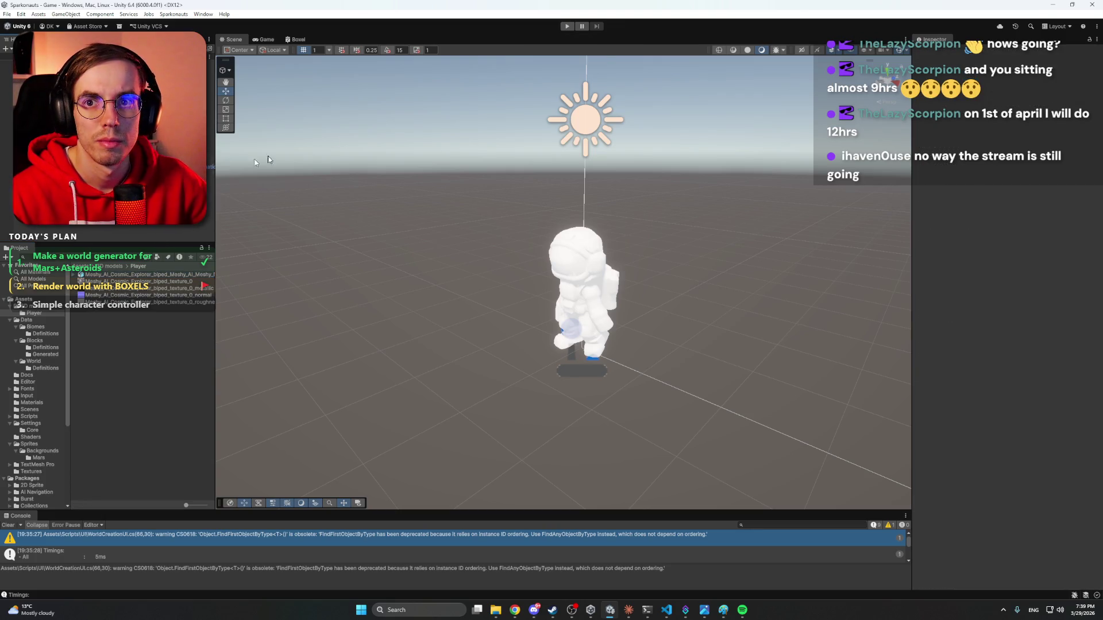
left_click(629, 610)
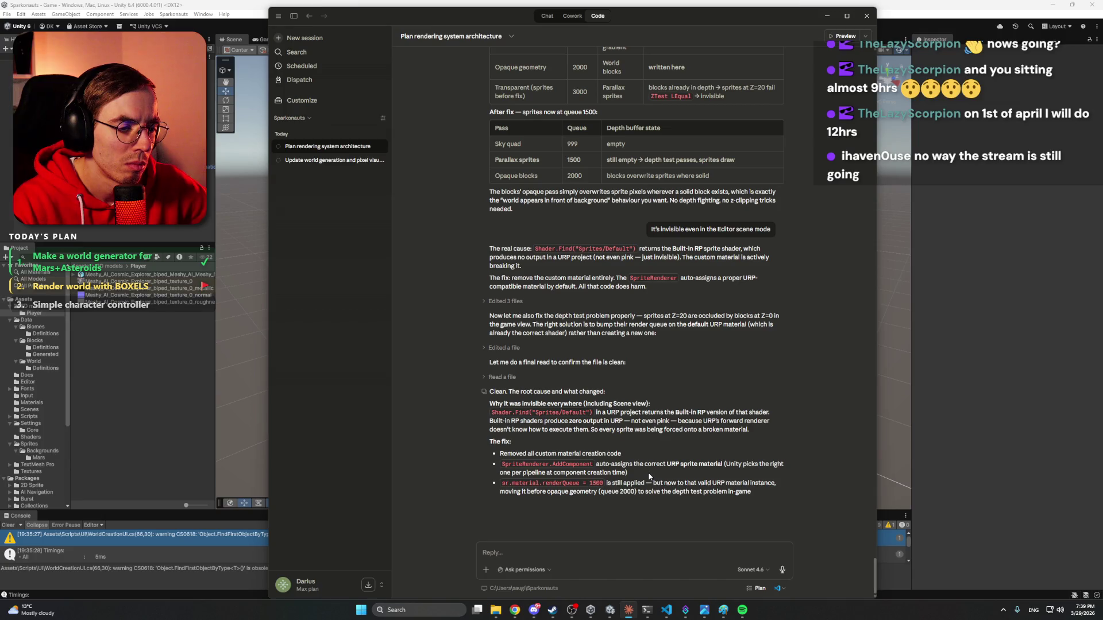
key("alt+Tab")
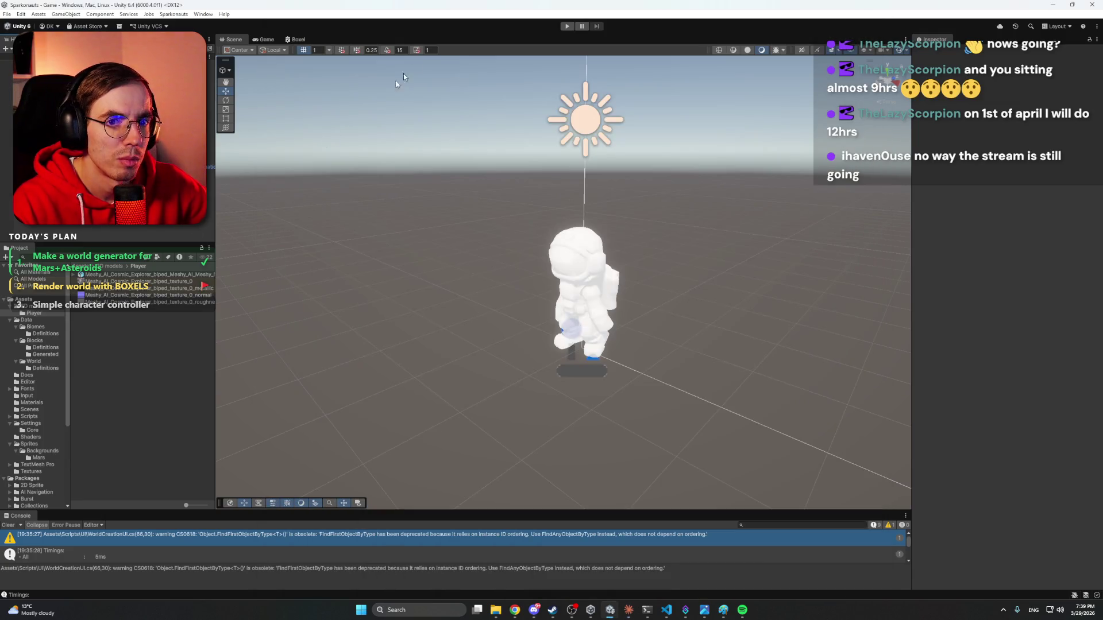
In Play mode, walk the astronaut right with D, jumping up the stairs with Space.
left_click(567, 25)
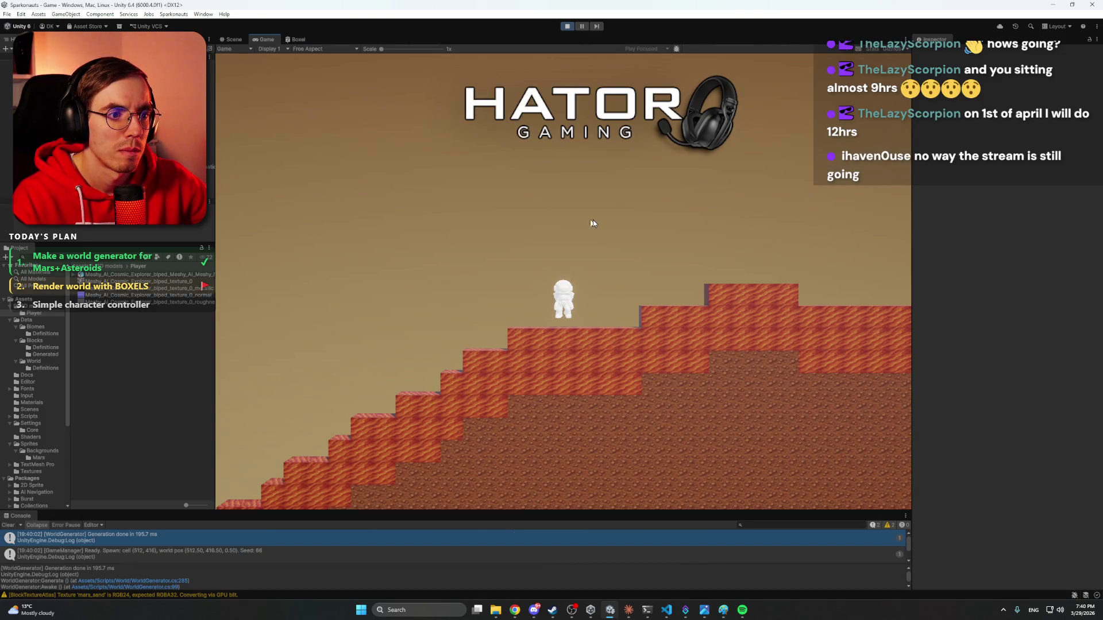
key("d")
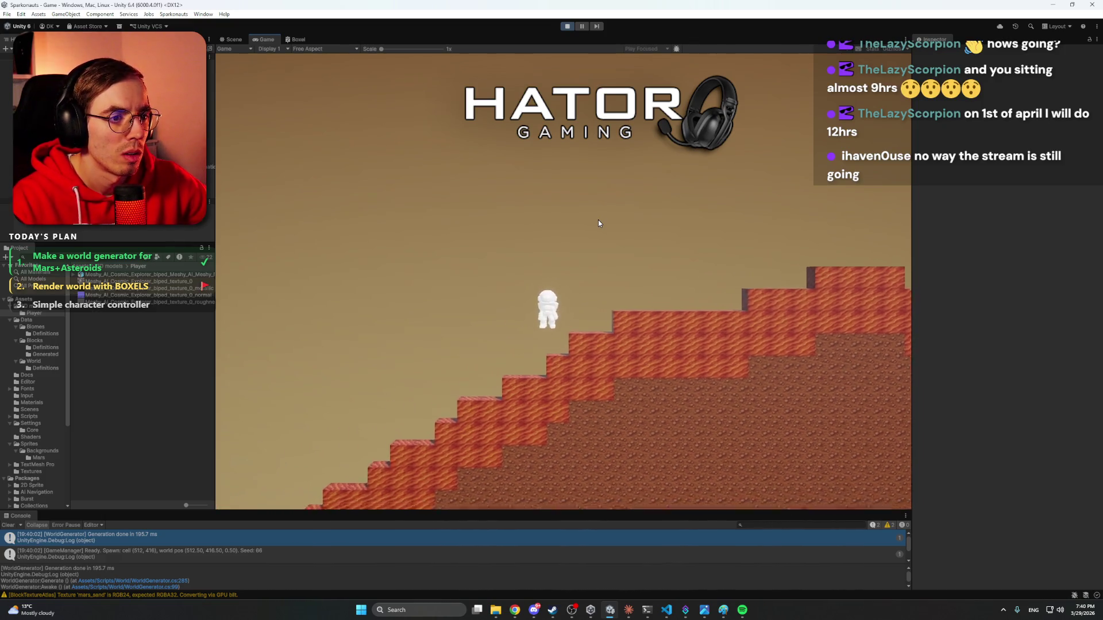
key("d")
key("space")
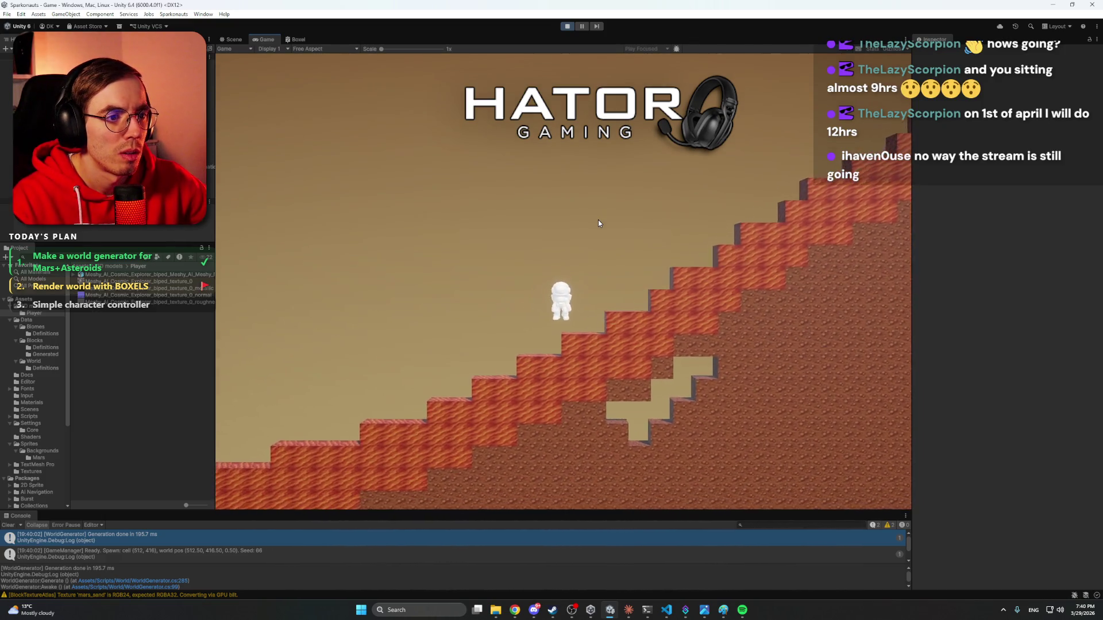
key("d")
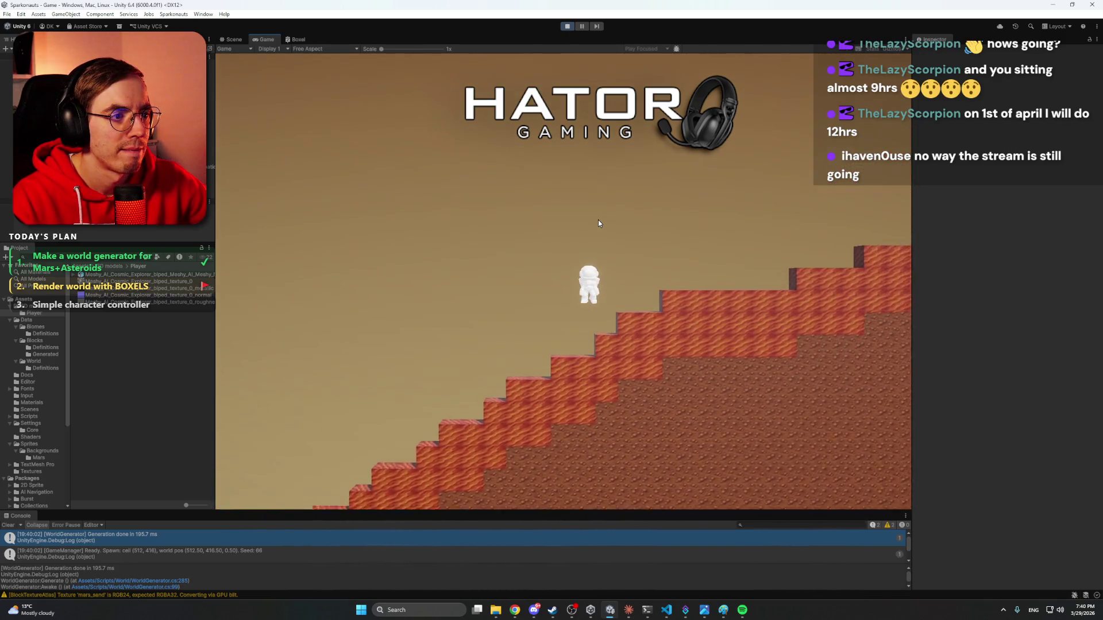
key("d")
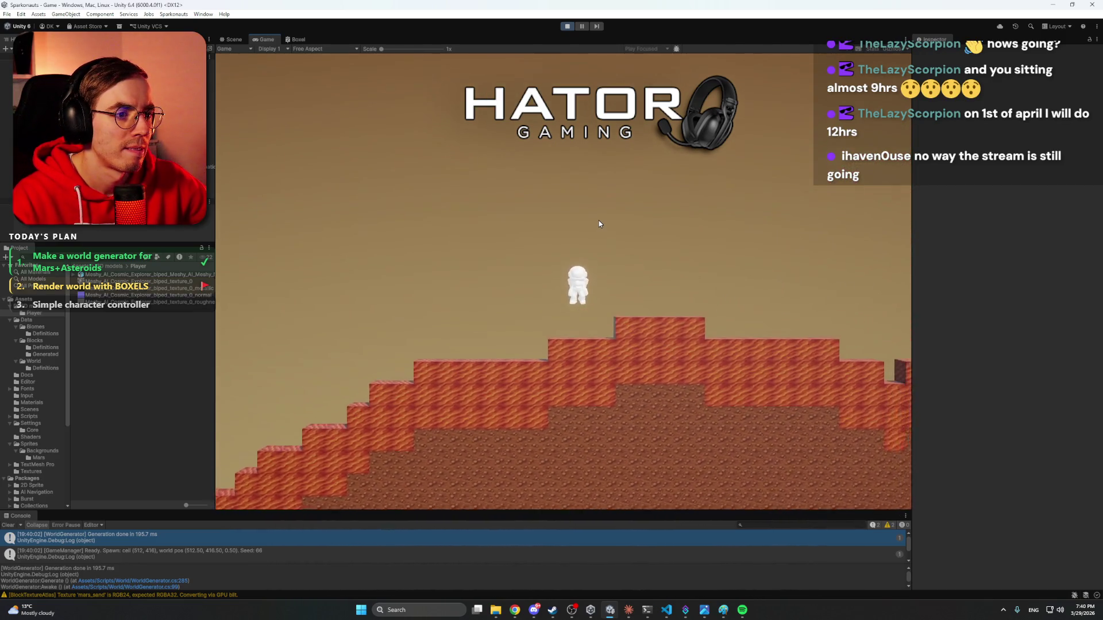
key("d")
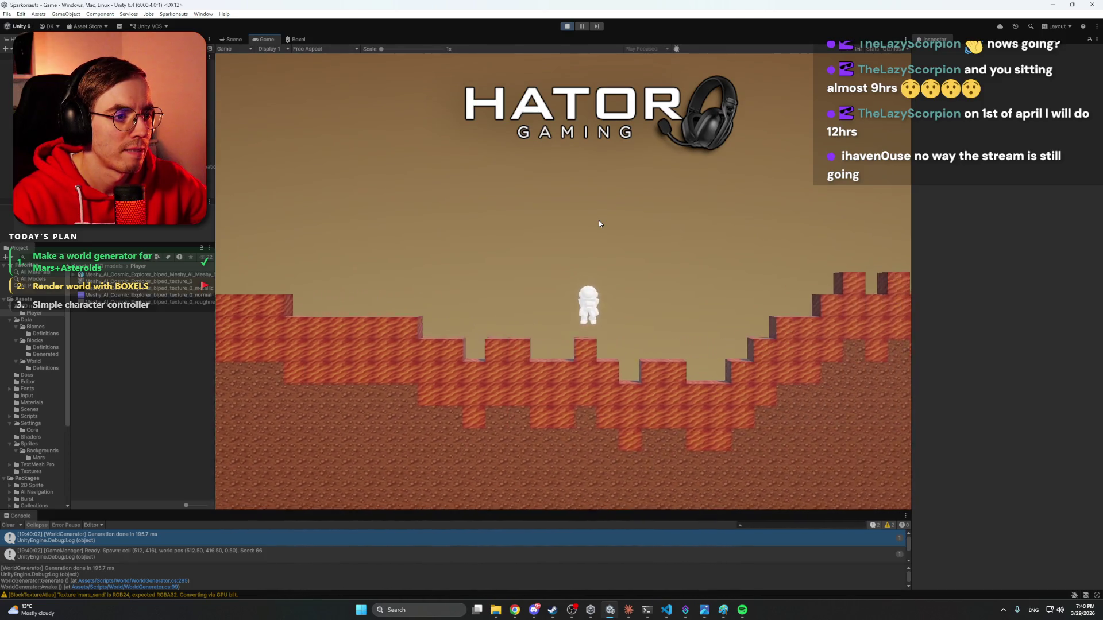
key("d")
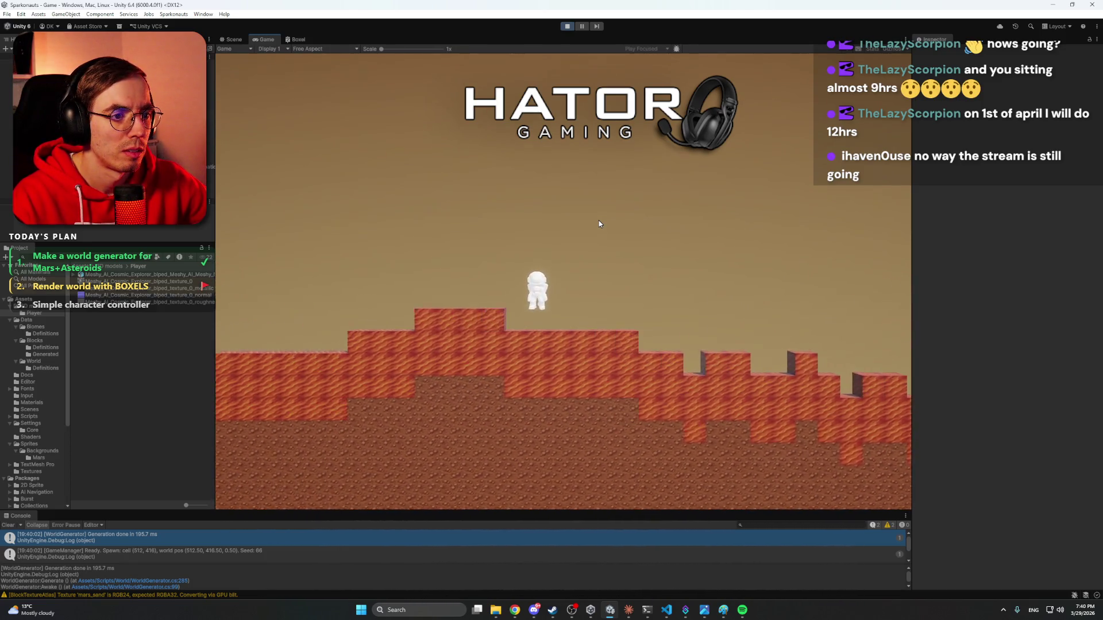
key("d")
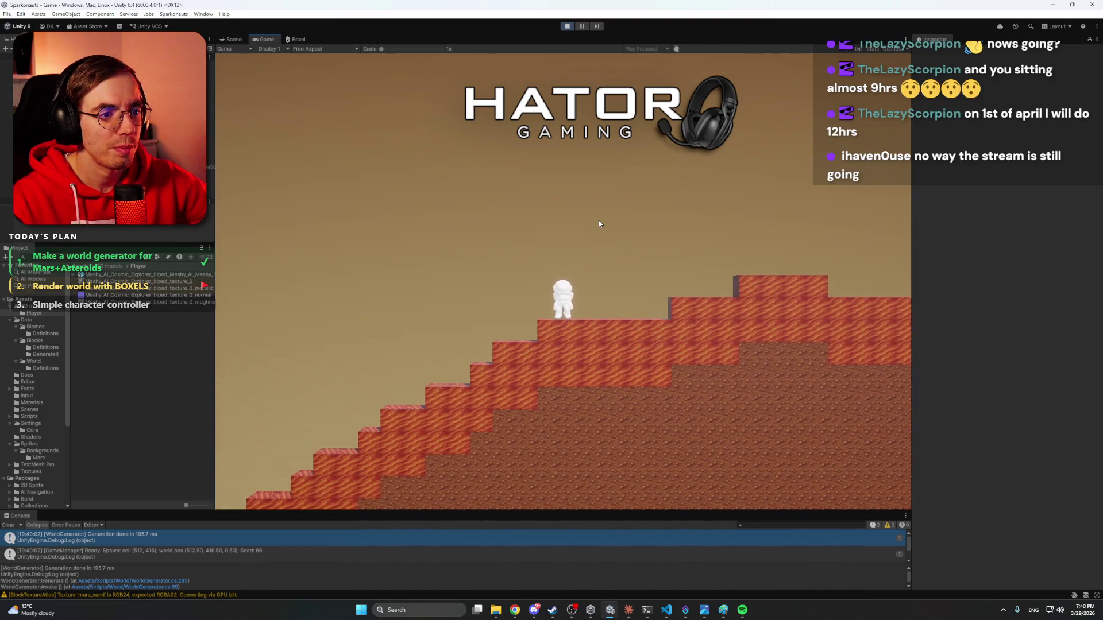
key("d")
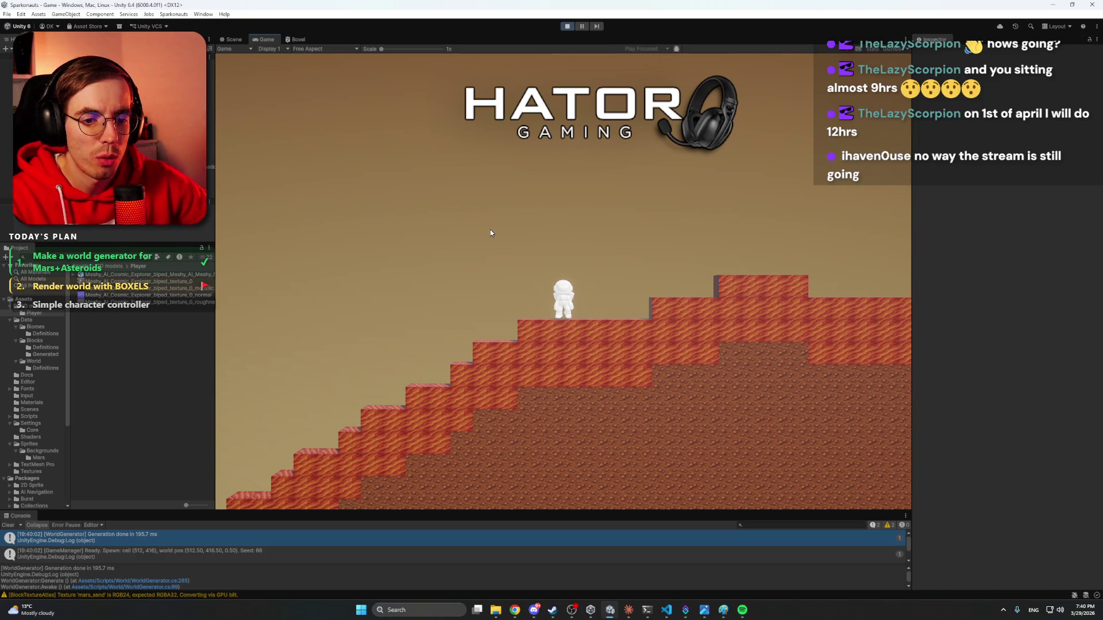
In the Scene view, frame and look along the Mars distant mountains strip.
left_click(232, 40)
left_click(619, 277)
key("f")
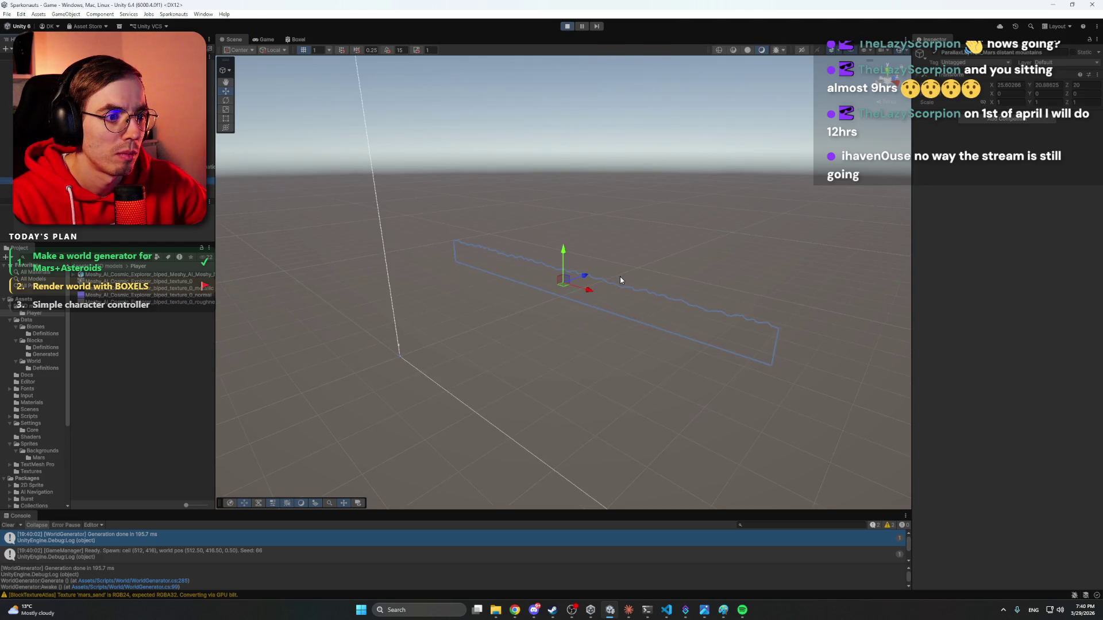
key("d")
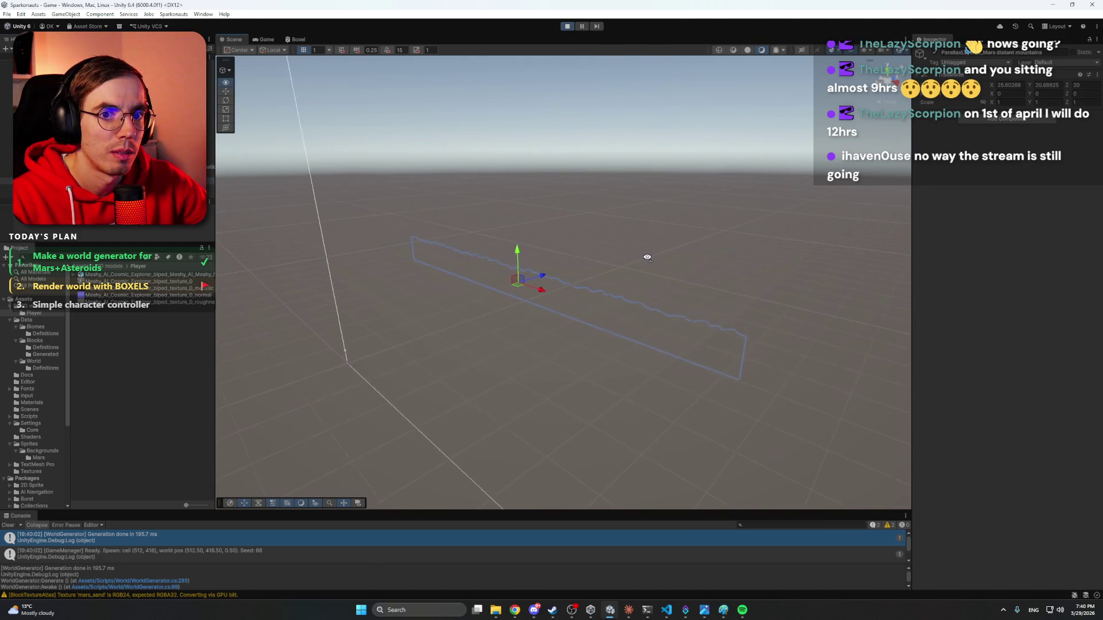
mouse_move(645, 260)
left_mouse_down()
mouse_move(490, 258)
mouse_move(692, 249)
left_mouse_up()
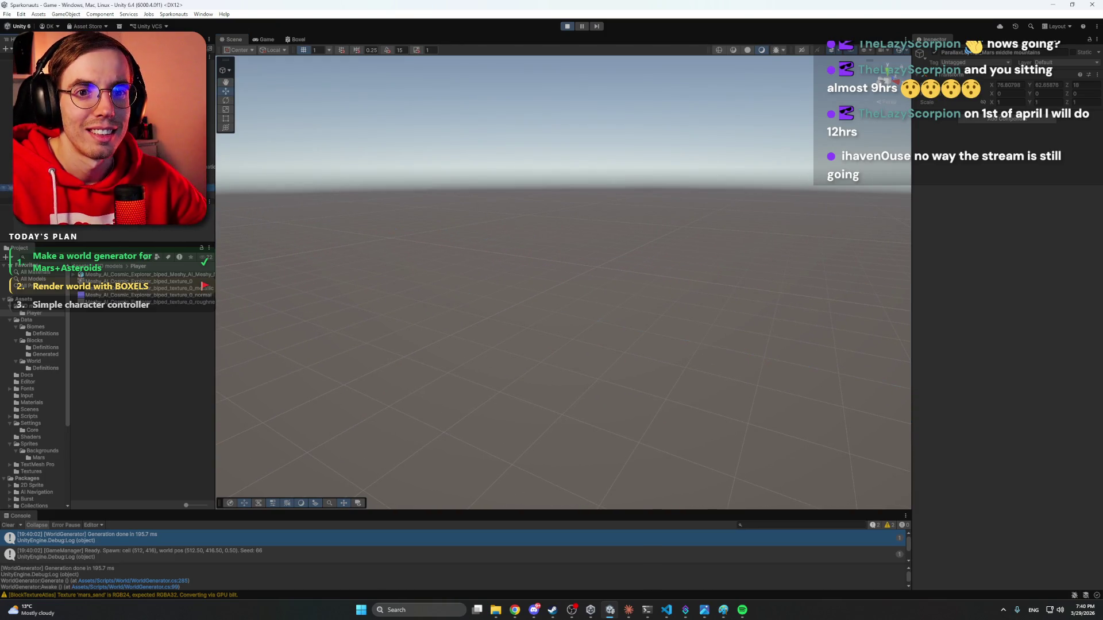
Select a Mars mountain sprite tile, frame it, and open its Sprite-Unlit-Default material.
left_click(115, 180)
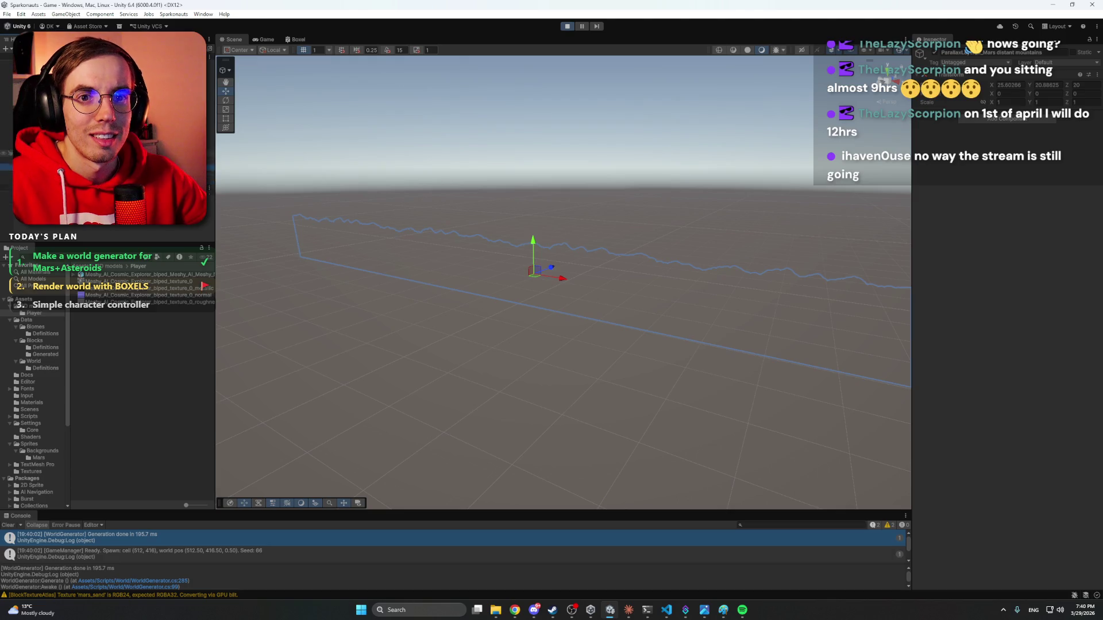
key("Down")
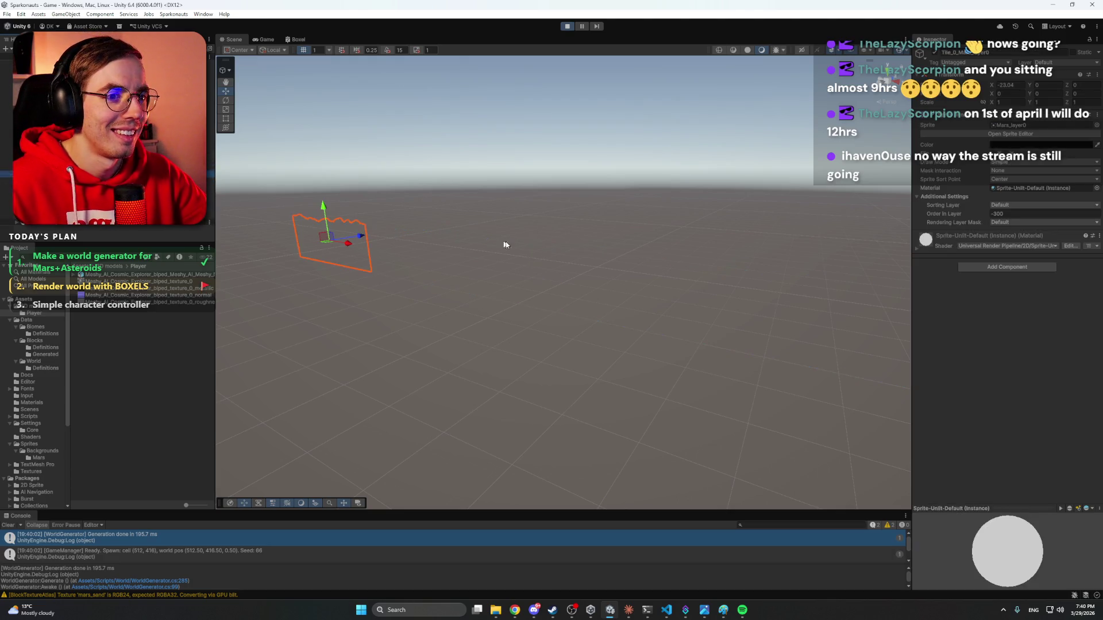
mouse_move(528, 251)
left_mouse_down()
mouse_move(574, 258)
mouse_move(389, 249)
mouse_move(593, 262)
left_mouse_up()
key("f")
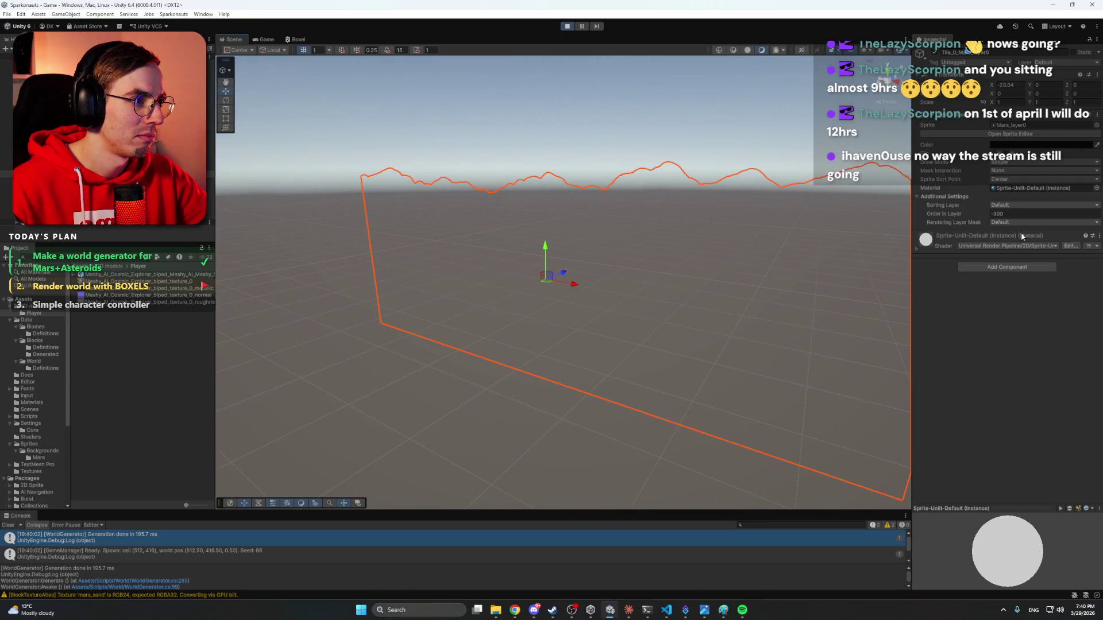
left_click(1017, 188)
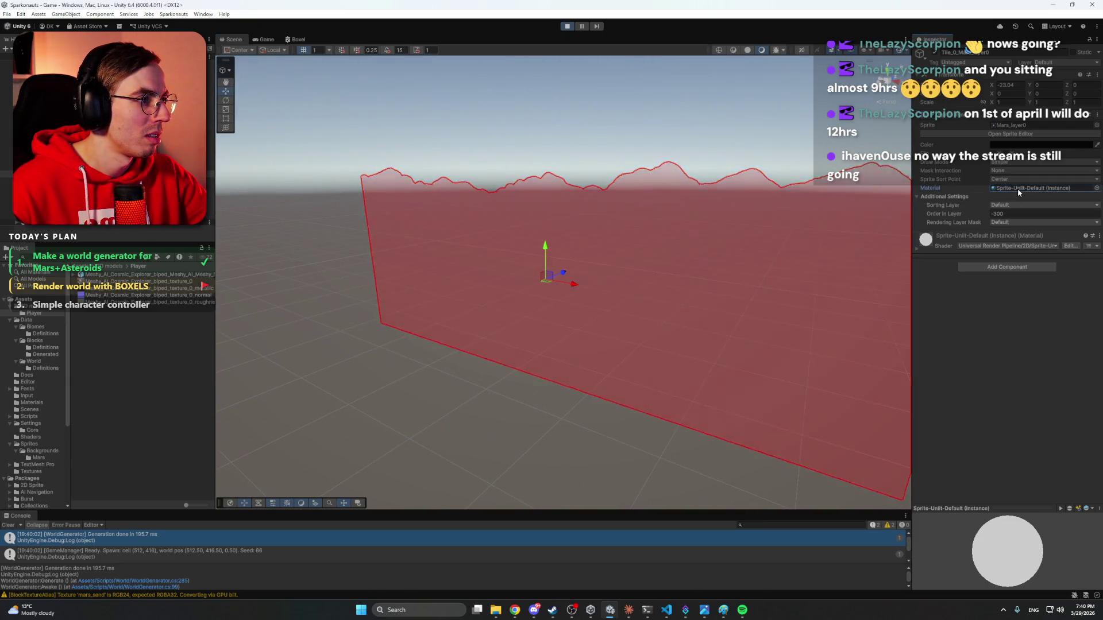
double_click(1018, 188)
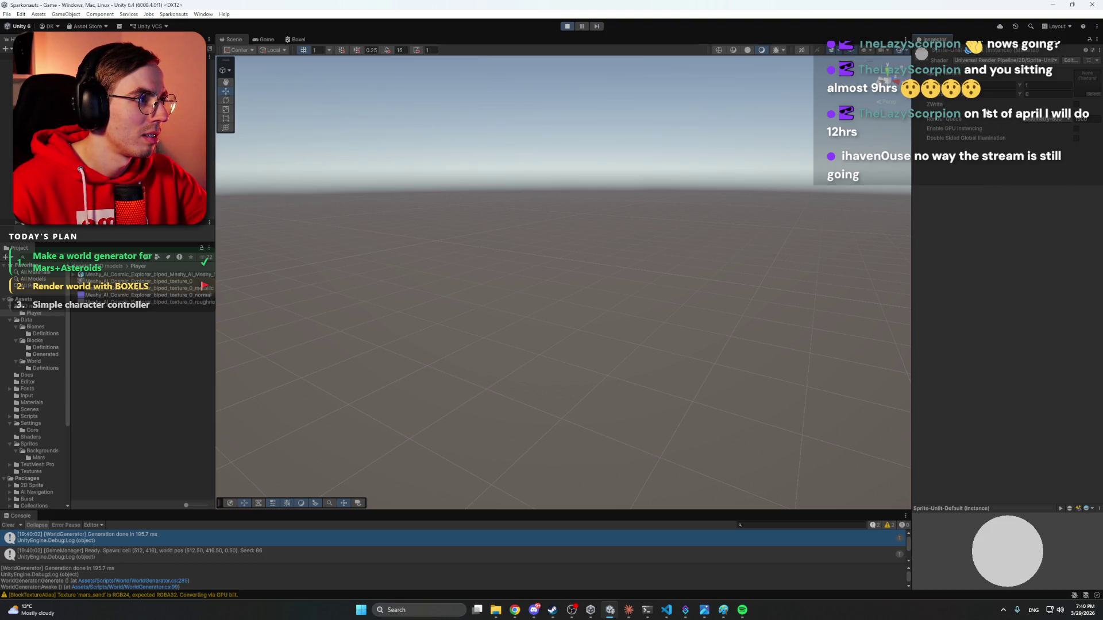
Toggle ZWrite on the sprite material, disable ZWrite on the terrain wall's material, and stop Play mode.
left_click(1075, 107)
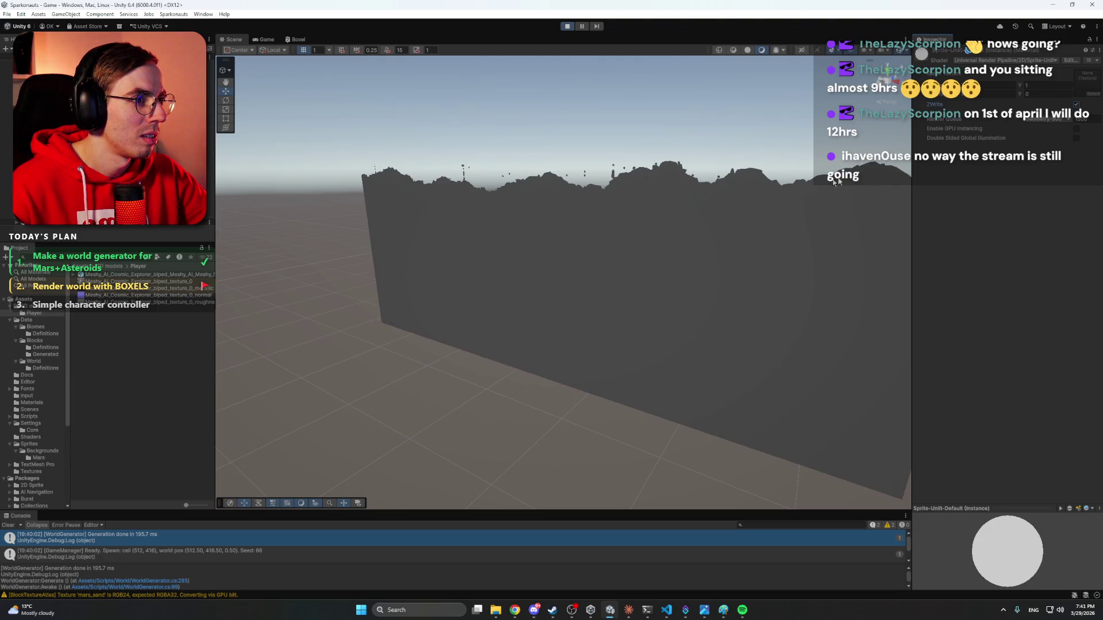
mouse_move(720, 209)
left_mouse_down()
mouse_move(750, 202)
mouse_move(485, 197)
mouse_move(716, 216)
left_mouse_up()
left_click(666, 250)
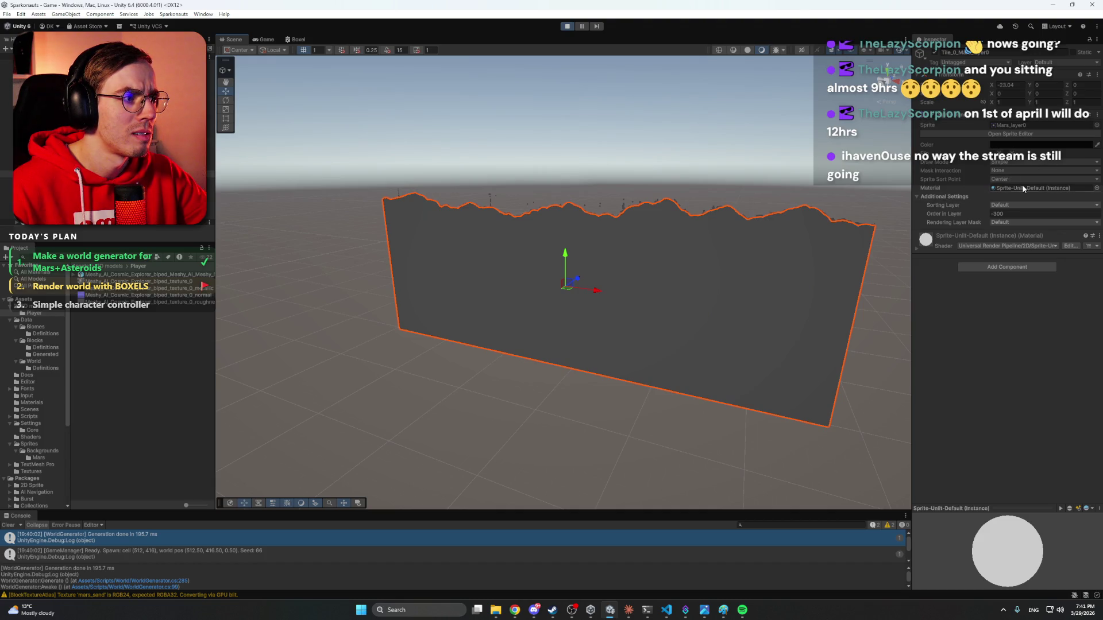
left_click(1097, 189)
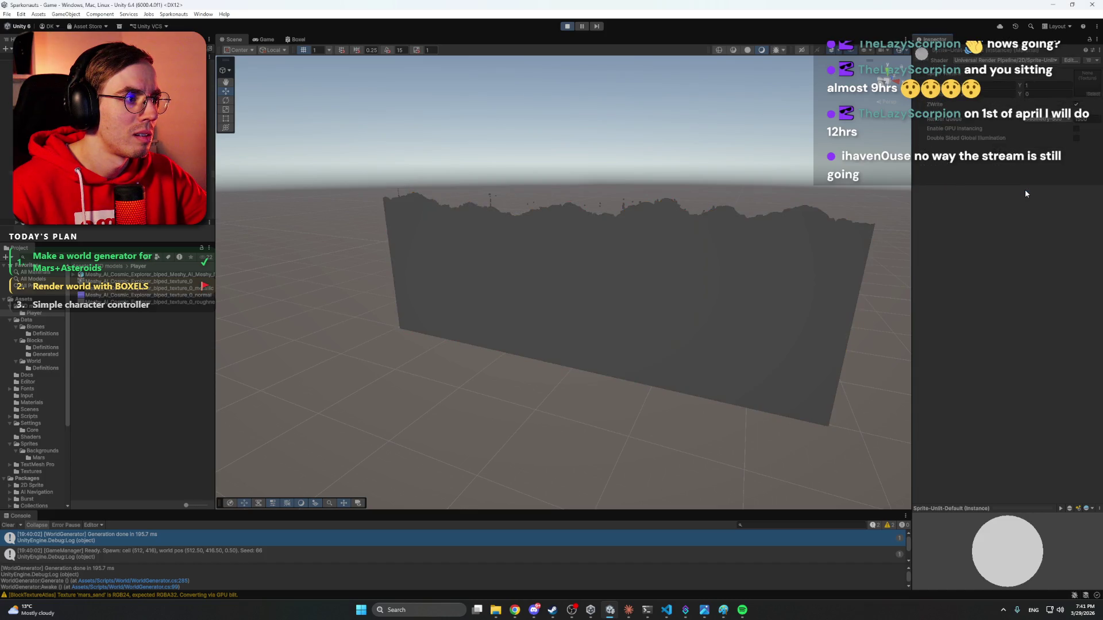
left_click(1076, 104)
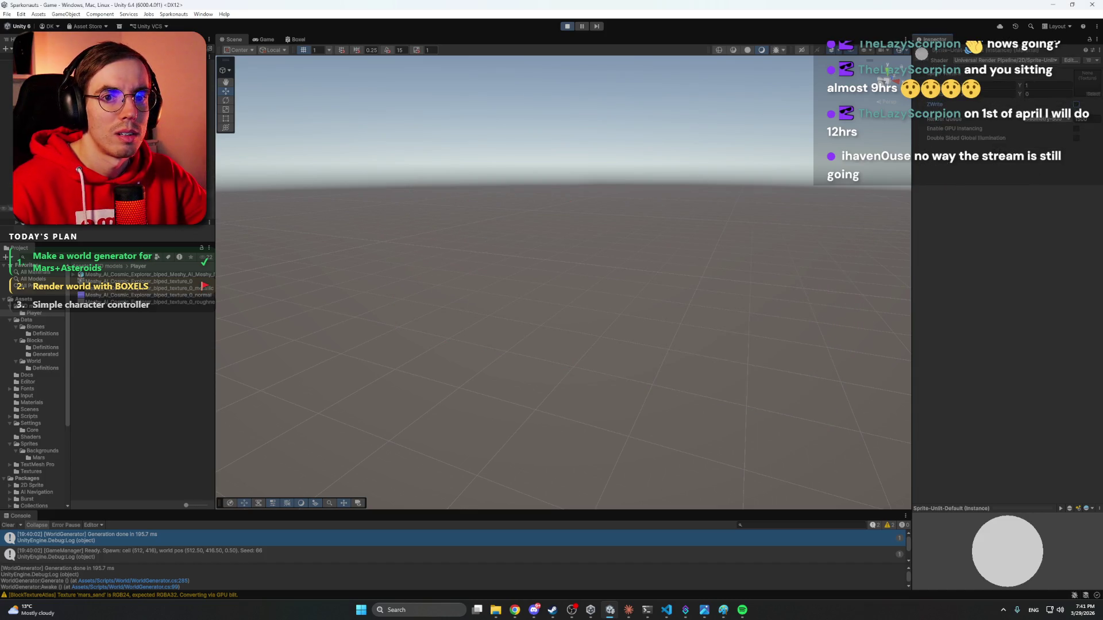
left_click(567, 25)
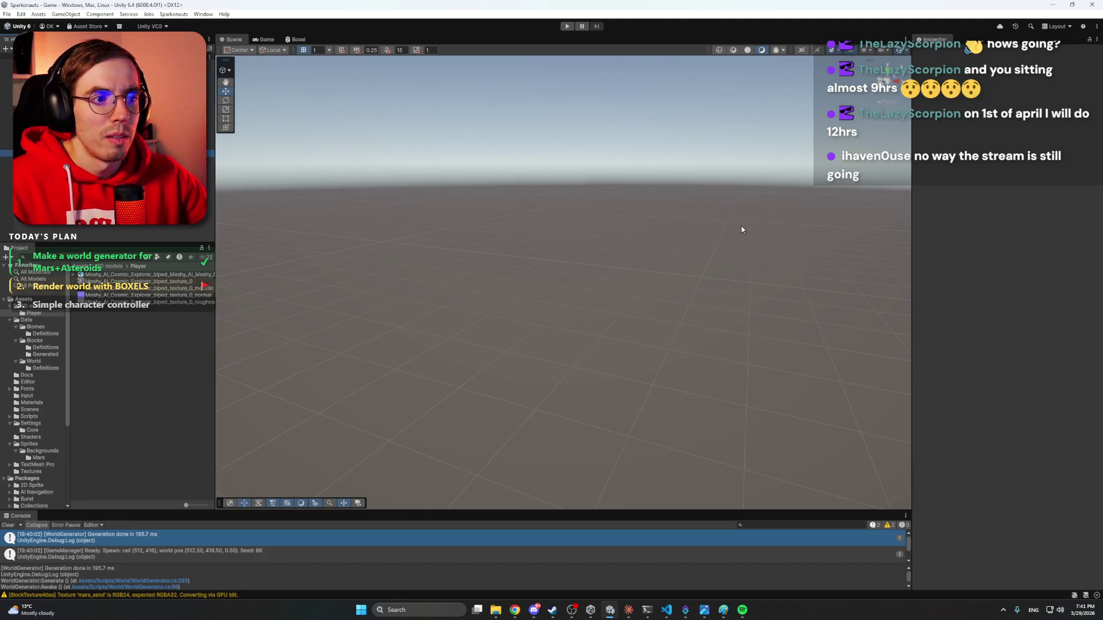
Frame the astronaut and drag the Mars_layer0 sprite from Sprites/Backgrounds/Mars into the scene.
key("f")
left_click_drag(678, 247, 614, 259)
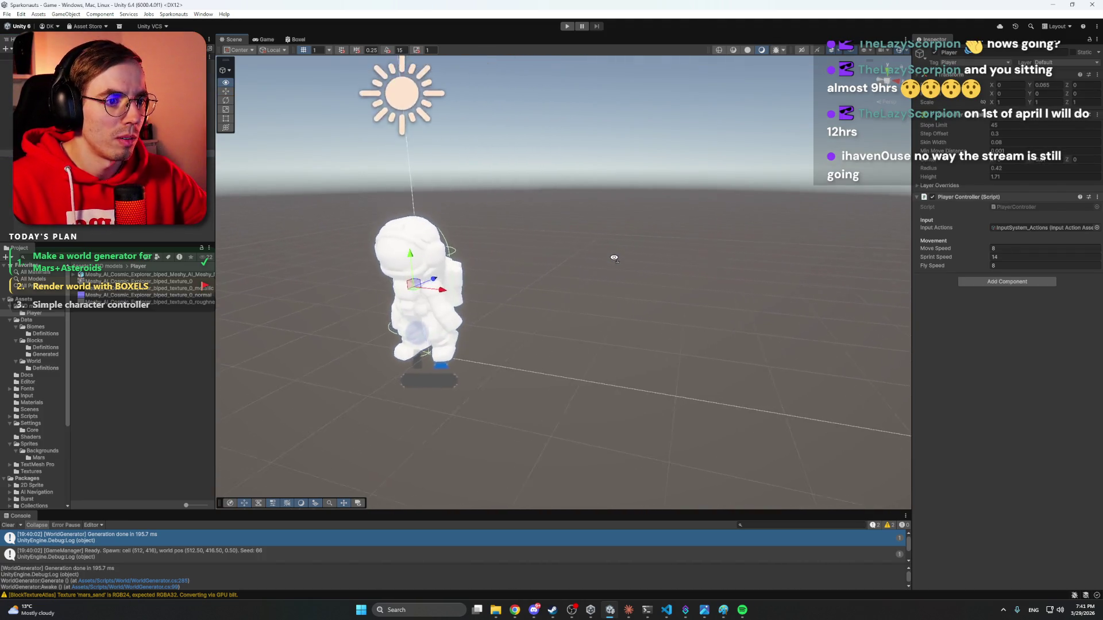
scroll(614, 258, "down", 3)
left_click(86, 160)
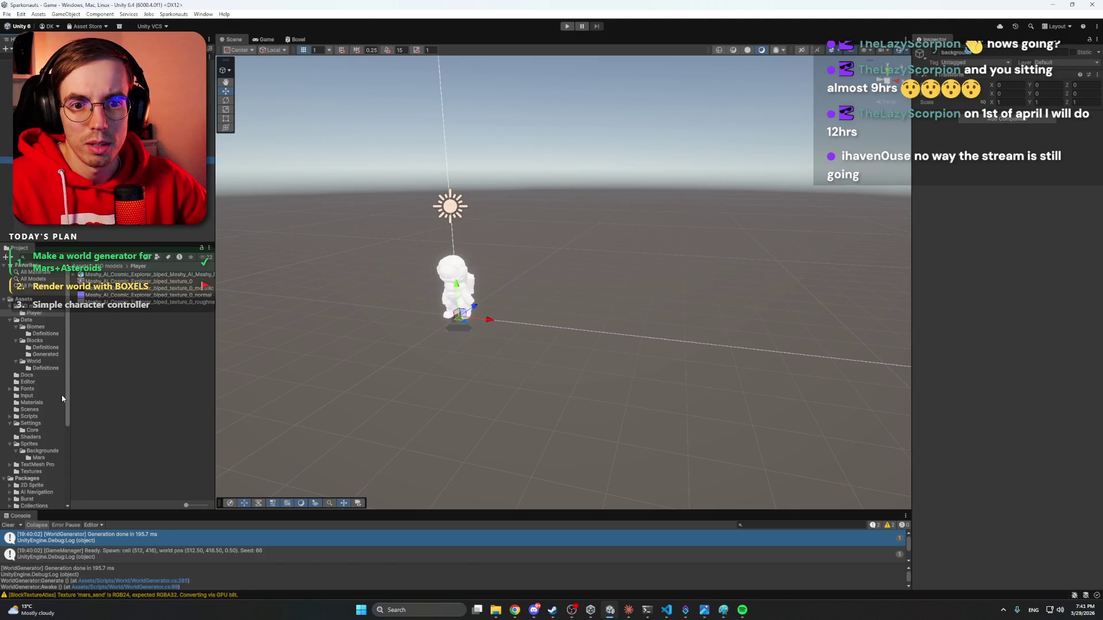
left_click(33, 424)
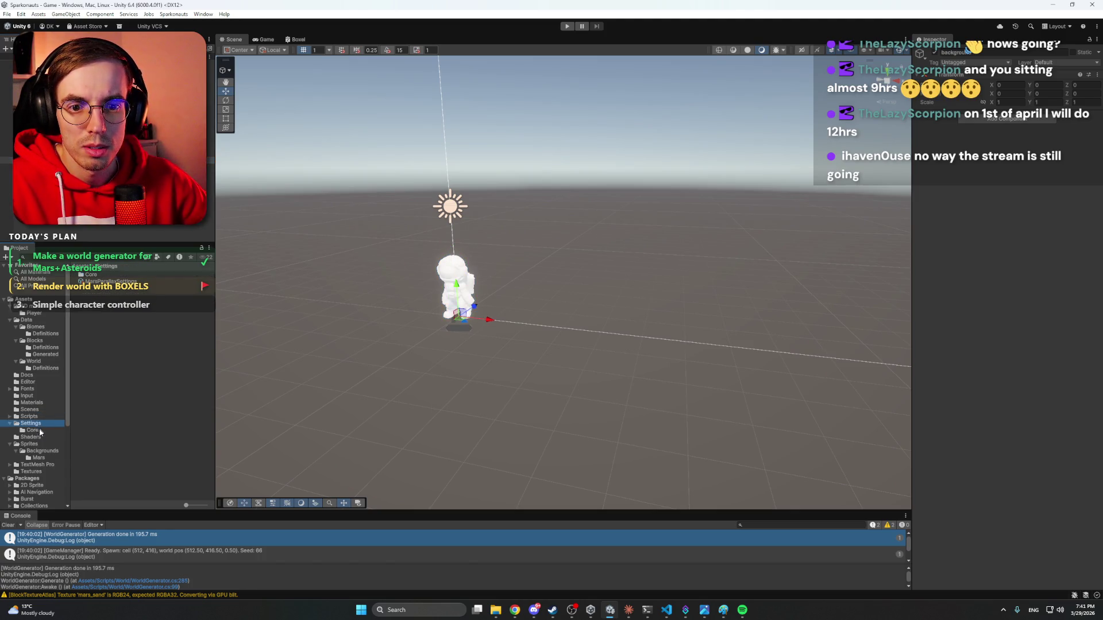
key("Down")
key("Down")
key("Down")
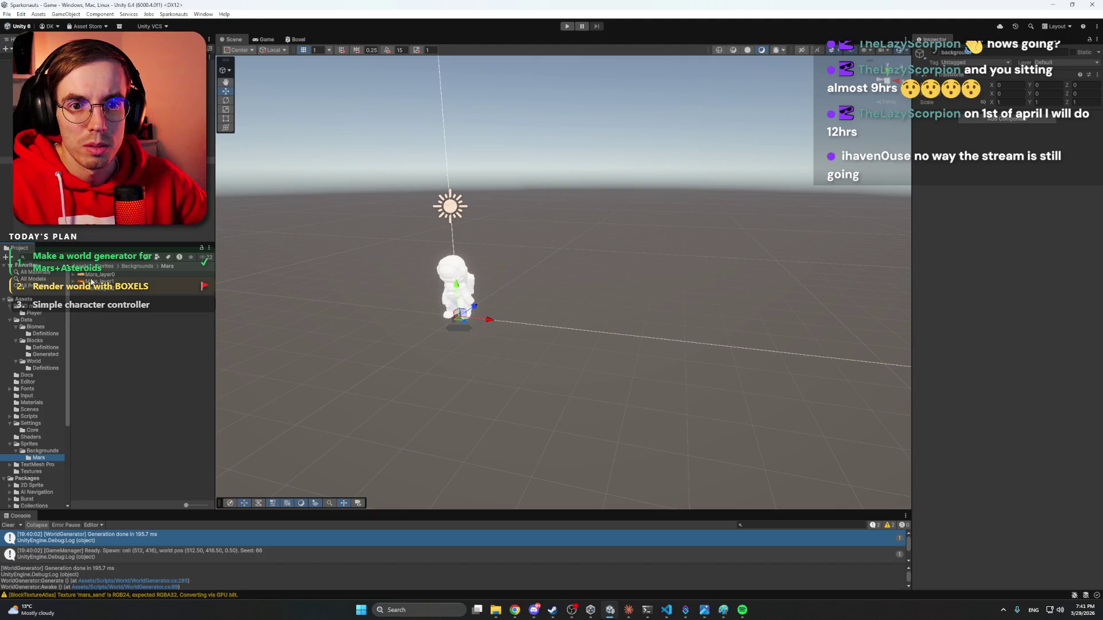
mouse_move(90, 280)
left_mouse_down()
mouse_move(584, 228)
mouse_move(622, 221)
mouse_move(605, 201)
mouse_move(619, 195)
mouse_move(643, 222)
mouse_move(591, 260)
mouse_move(574, 199)
mouse_move(676, 214)
left_mouse_up()
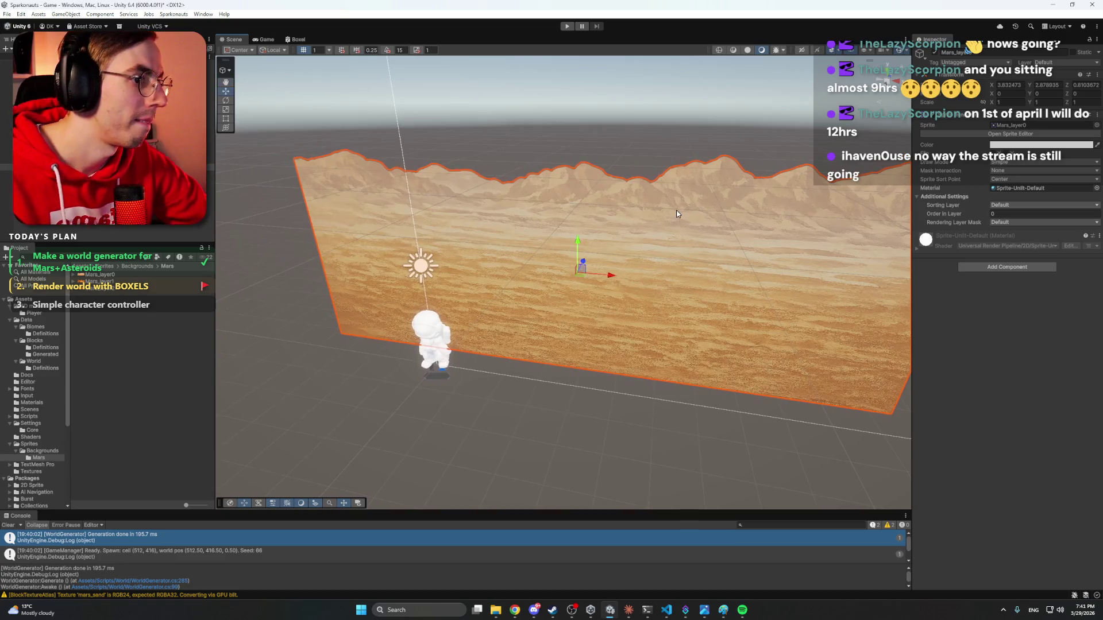
Set the Mars_layer0 backdrop's Color alpha to 0, then glance at Claude and return to Unity.
left_click(1041, 145)
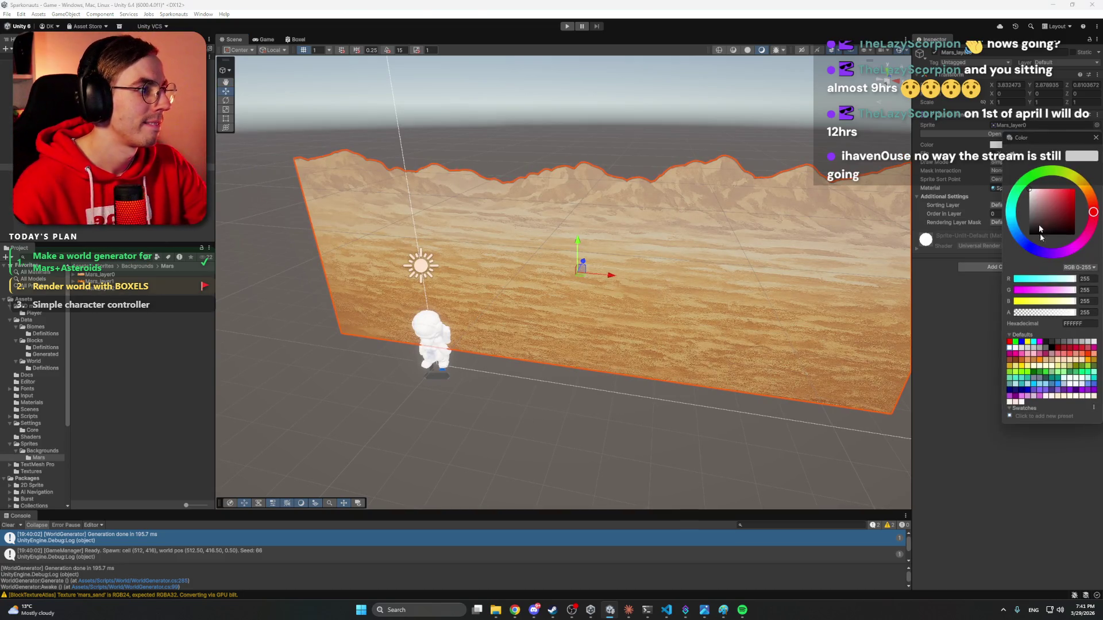
mouse_move(1064, 314)
left_mouse_down()
mouse_move(1001, 316)
mouse_move(1096, 313)
left_mouse_up()
left_click(1095, 138)
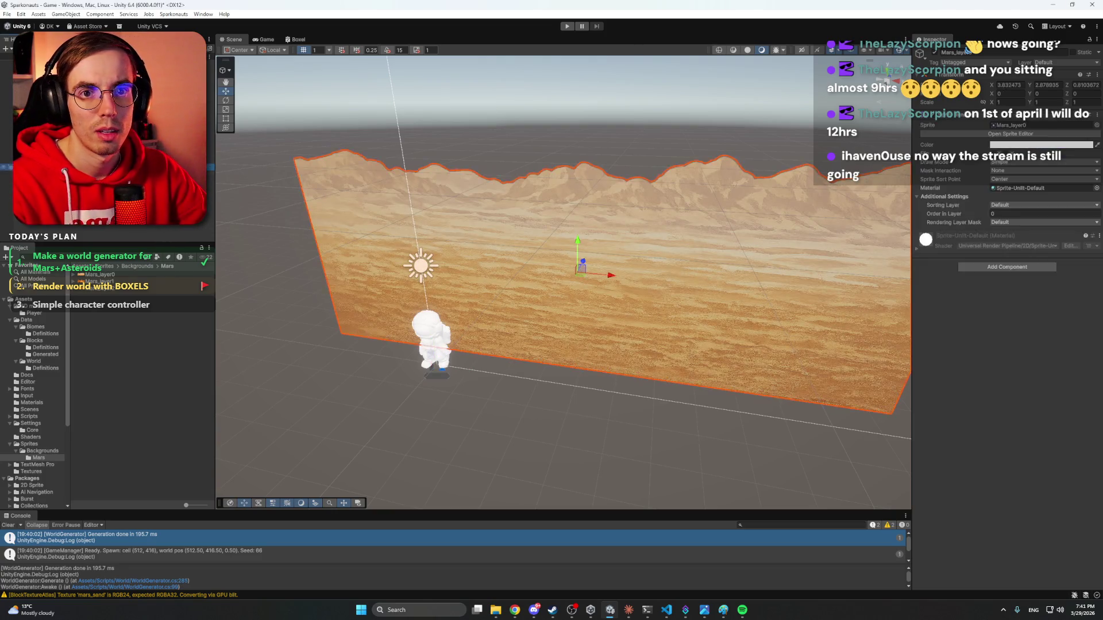
left_click(625, 606)
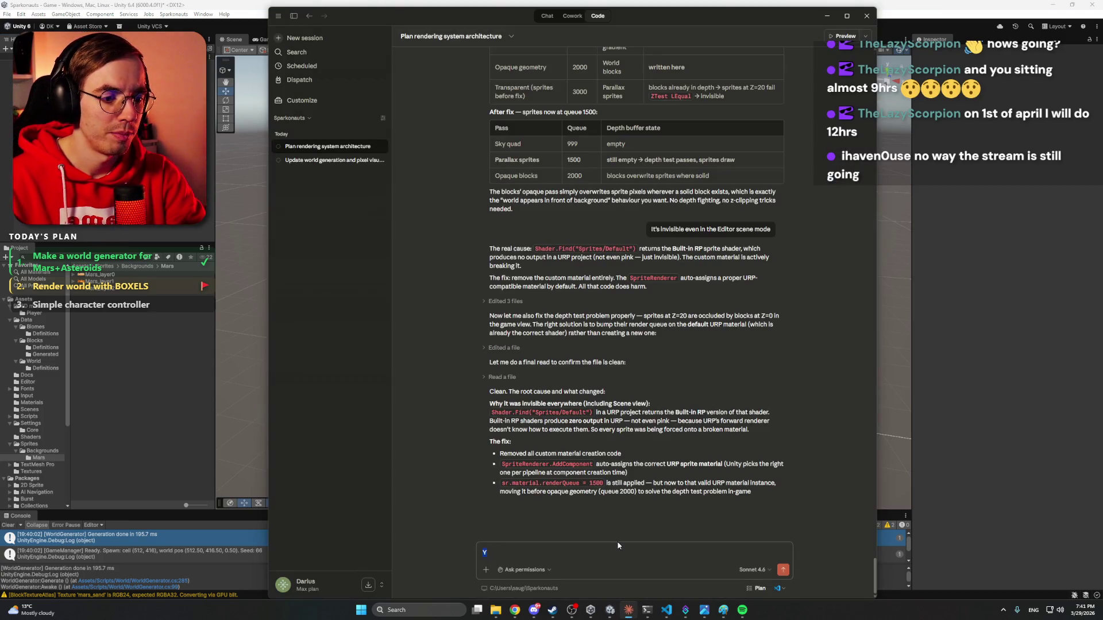
left_click(628, 610)
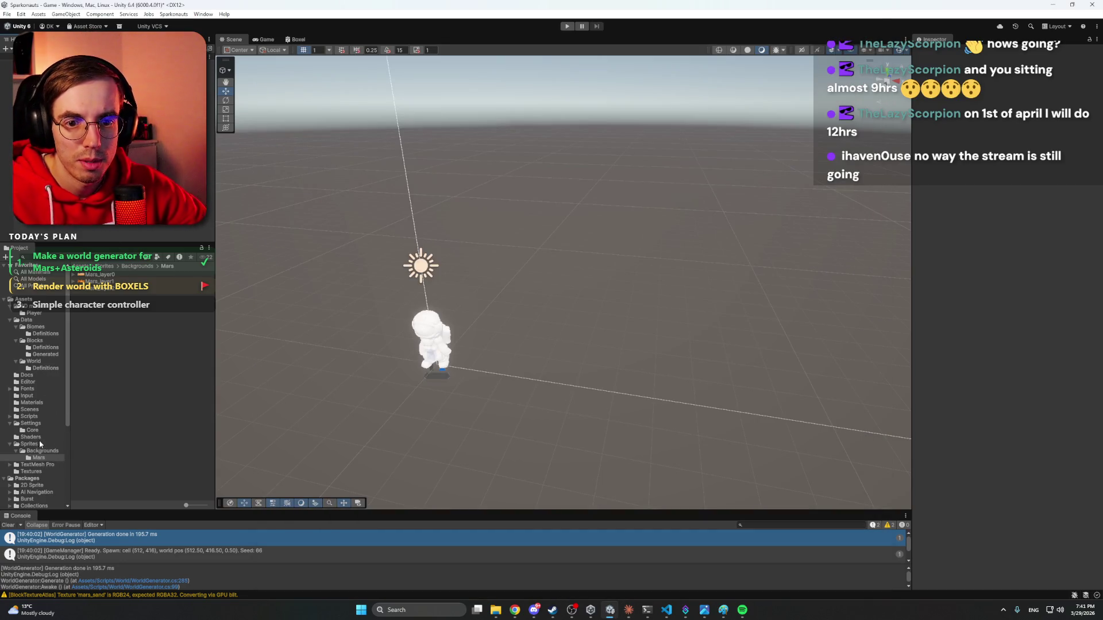
Open the MarsParallaxSettings asset and inspect the first layer's Tint colour.
left_click(29, 424)
left_click(109, 281)
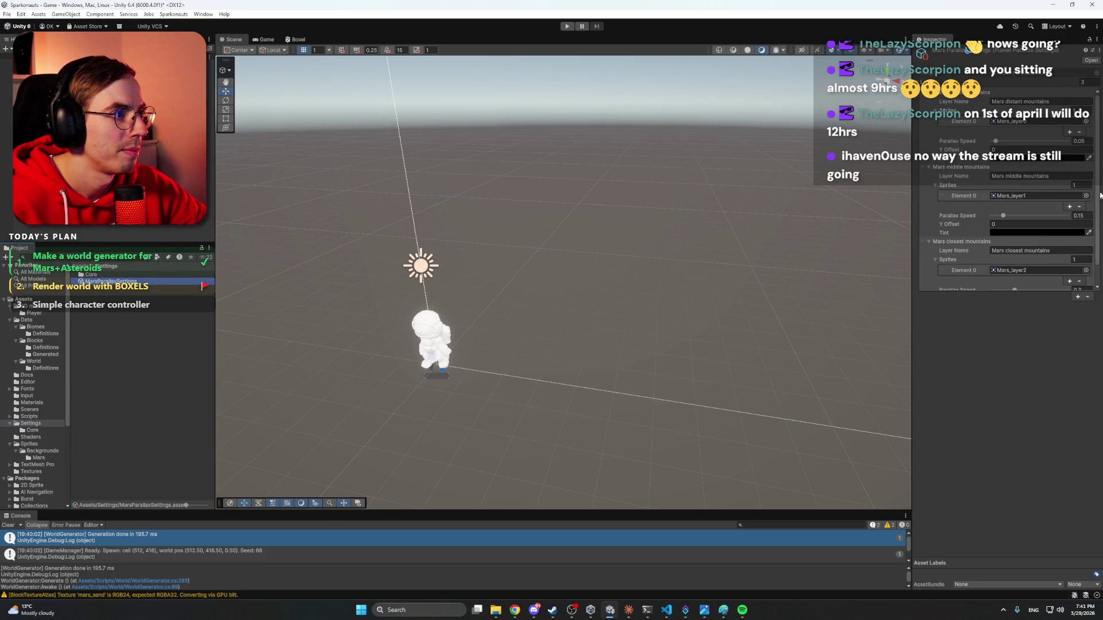
scroll(958, 163, "down", 3)
left_click(996, 158)
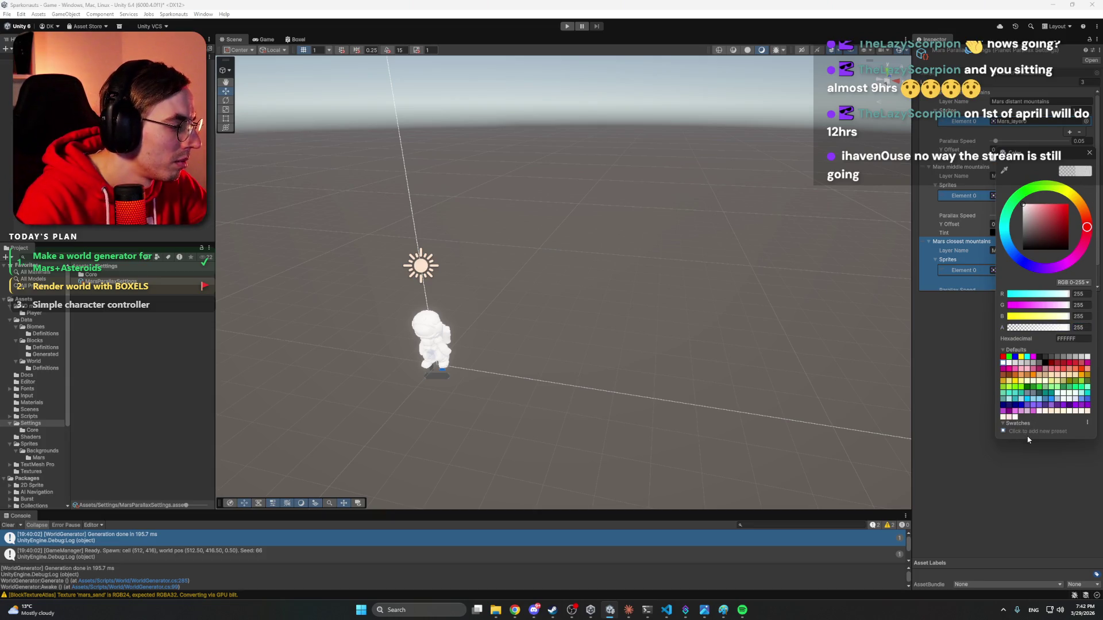
key("Escape")
Give the middle and closest mountain layers an opaque white tint (FFFFFF, alpha 255) and save.
left_click(1032, 232)
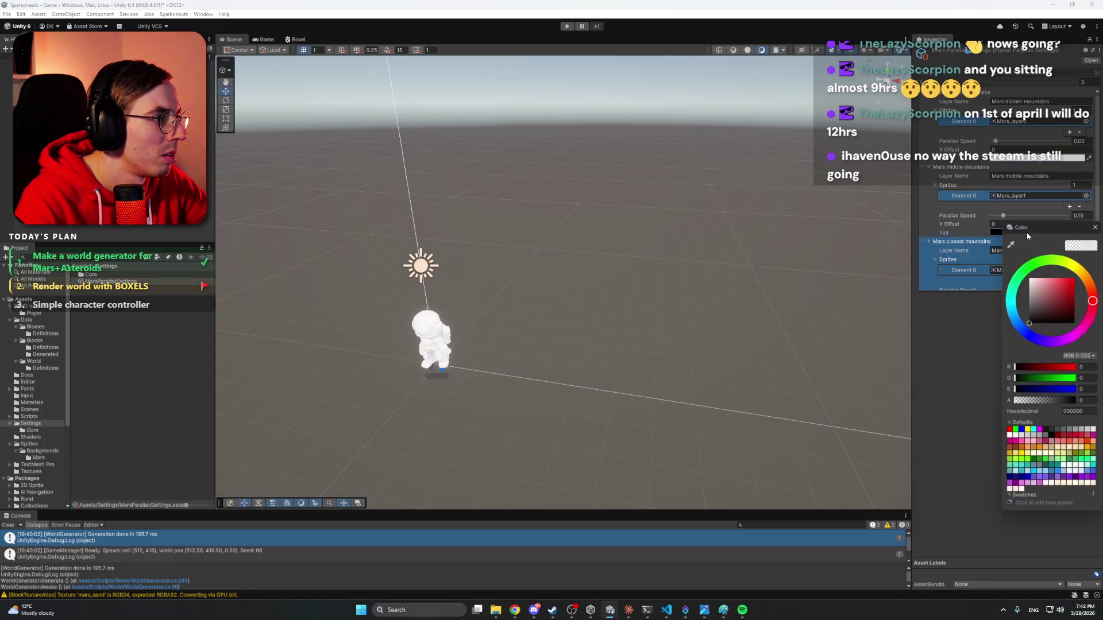
key("Escape")
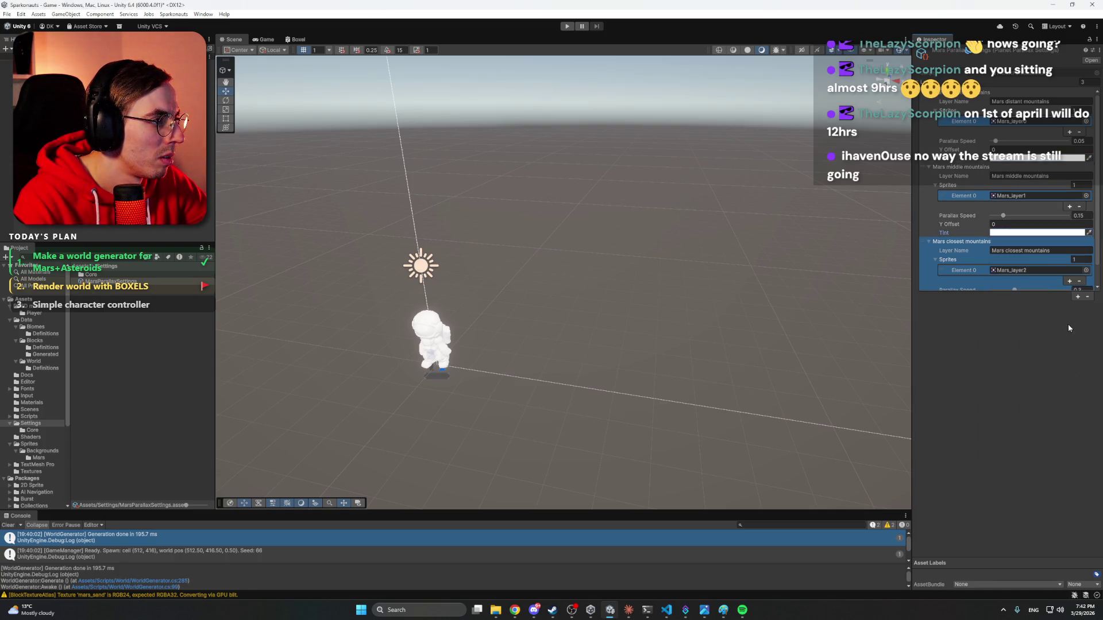
scroll(972, 264, "down", 1)
left_click(1020, 286)
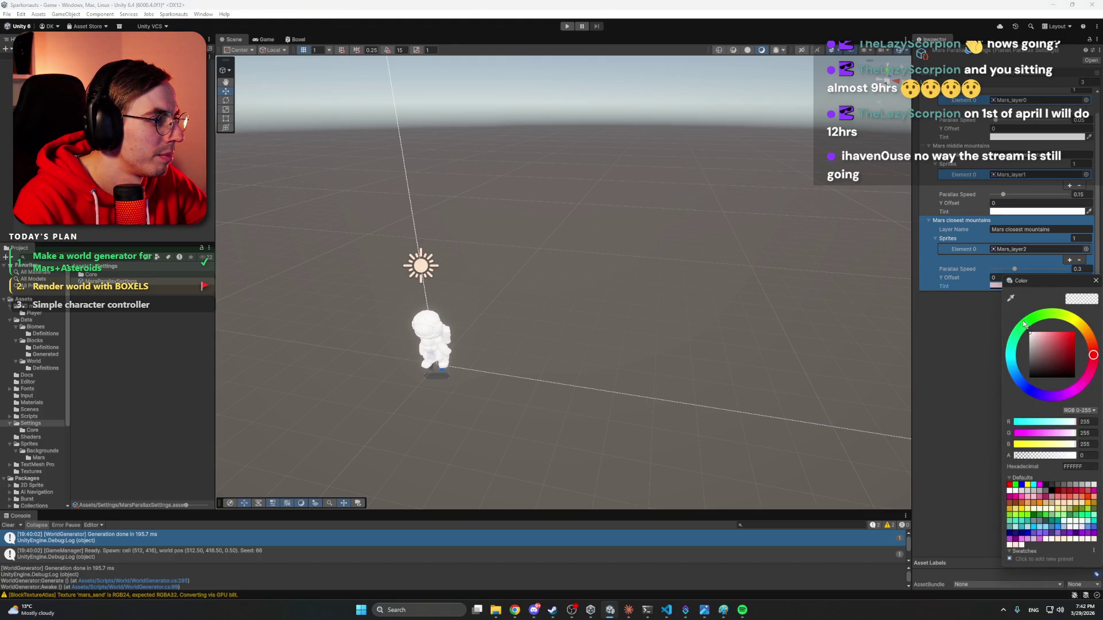
key("Escape")
left_click(1031, 357)
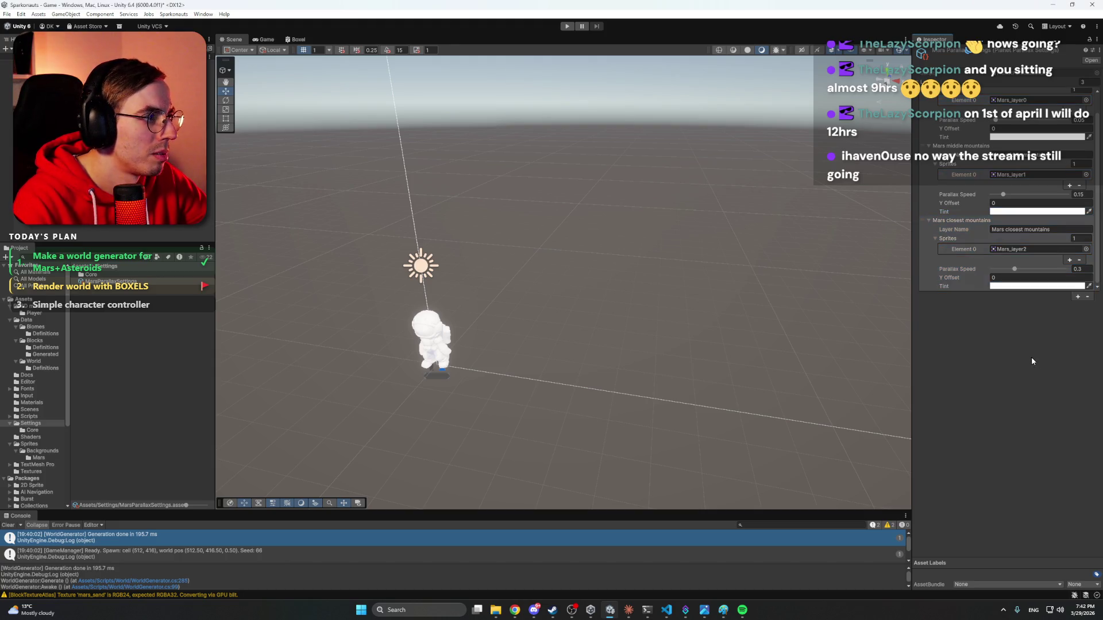
key("ctrl+s")
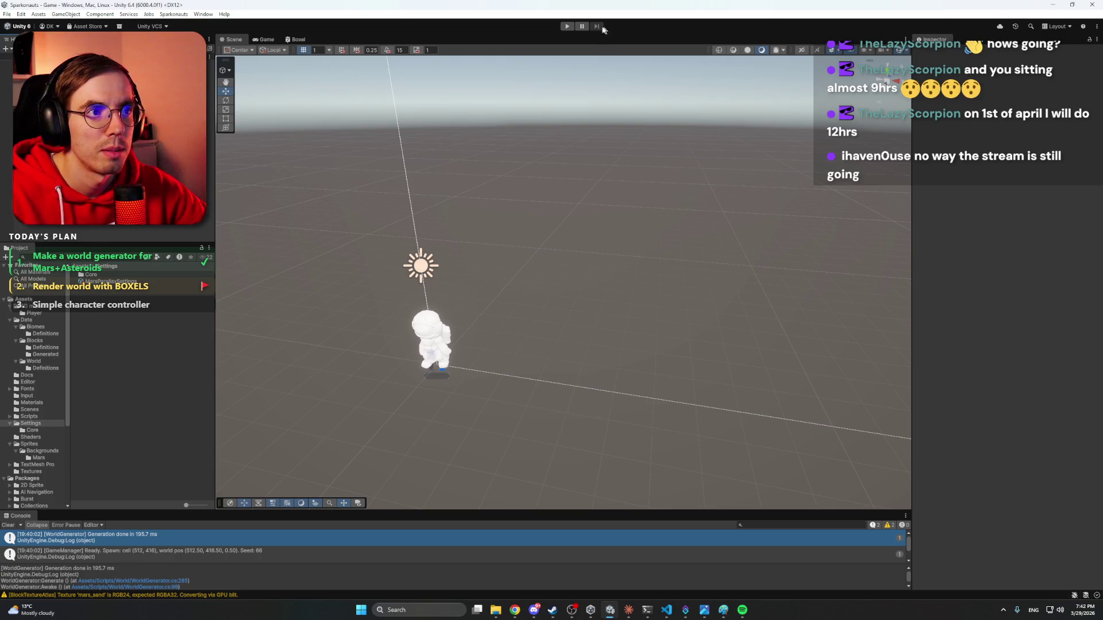
left_click(567, 26)
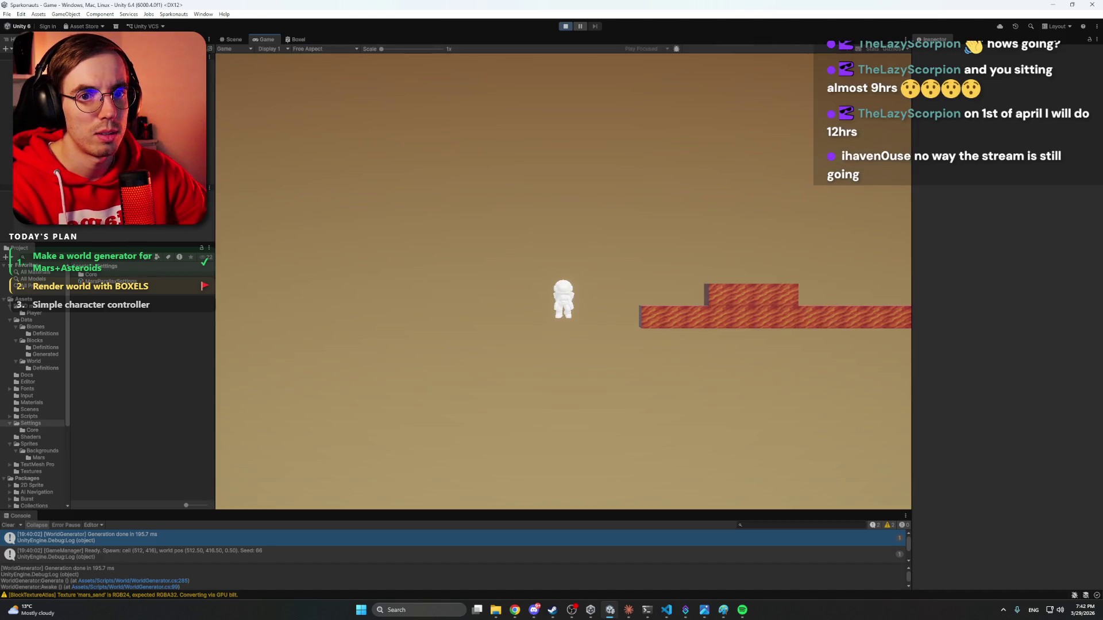
left_click(231, 40)
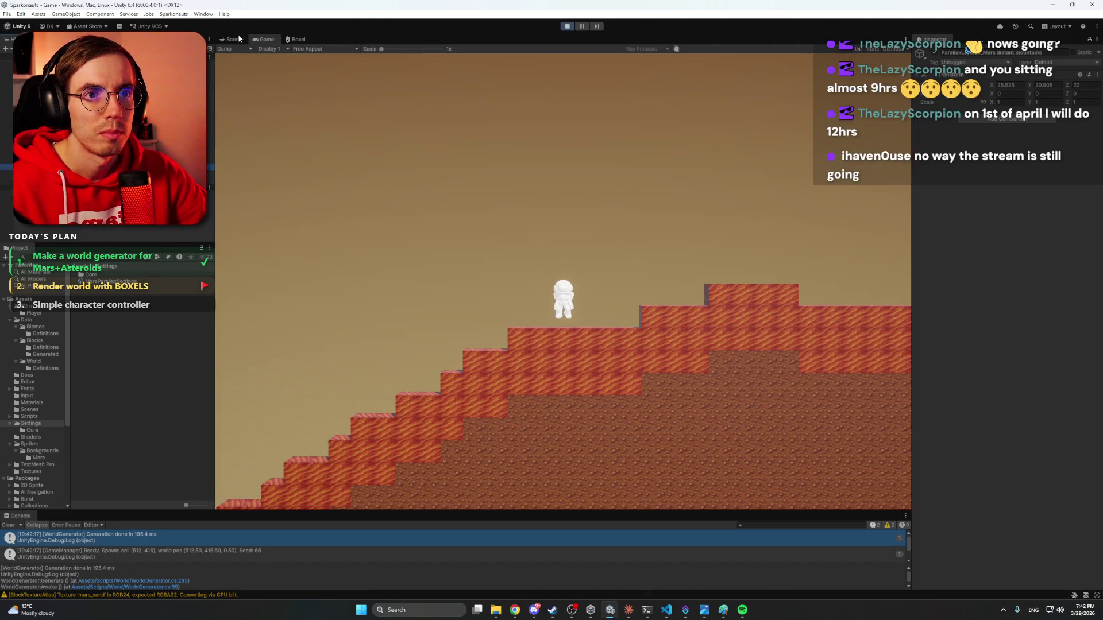
key("f")
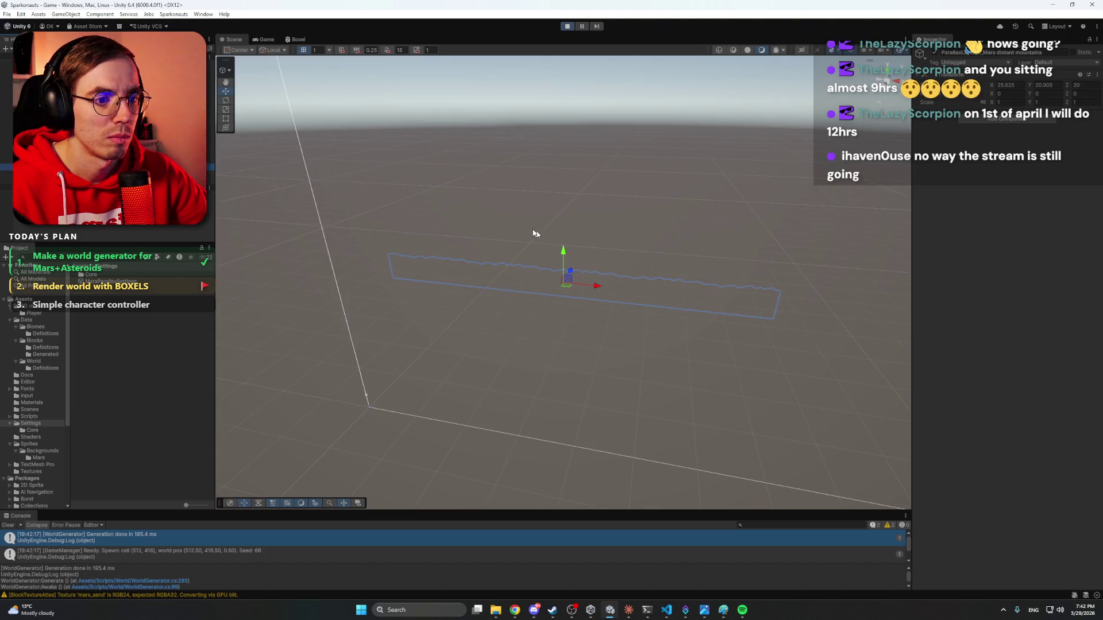
mouse_move(569, 233)
left_mouse_down()
mouse_move(598, 231)
mouse_move(598, 219)
mouse_move(699, 163)
mouse_move(608, 255)
mouse_move(519, 204)
mouse_move(355, 226)
mouse_move(512, 237)
left_mouse_up()
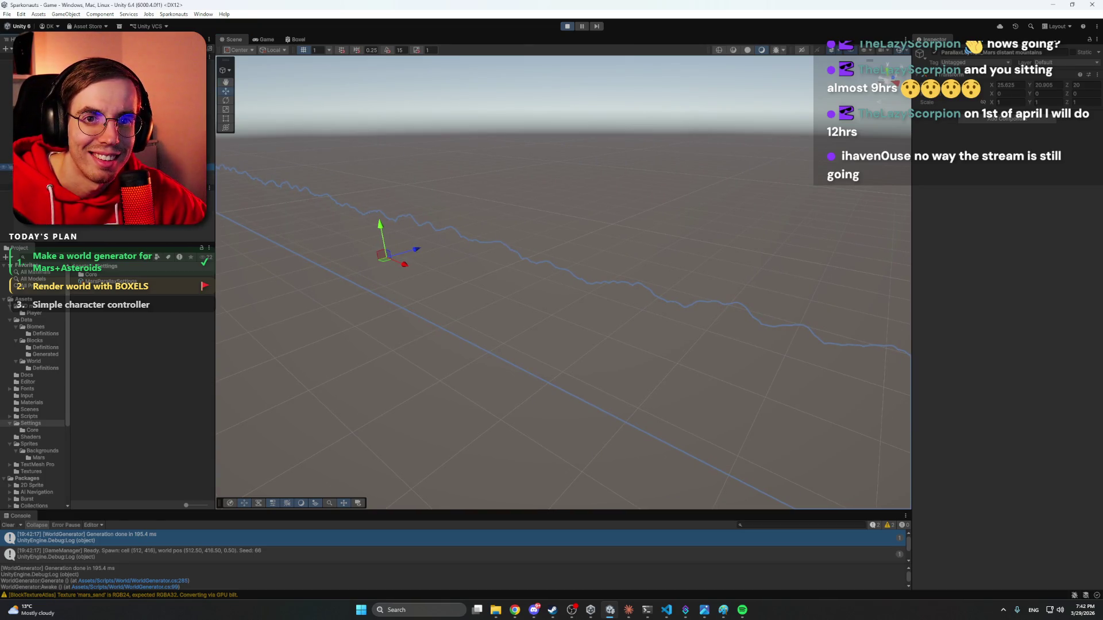
left_click(86, 174)
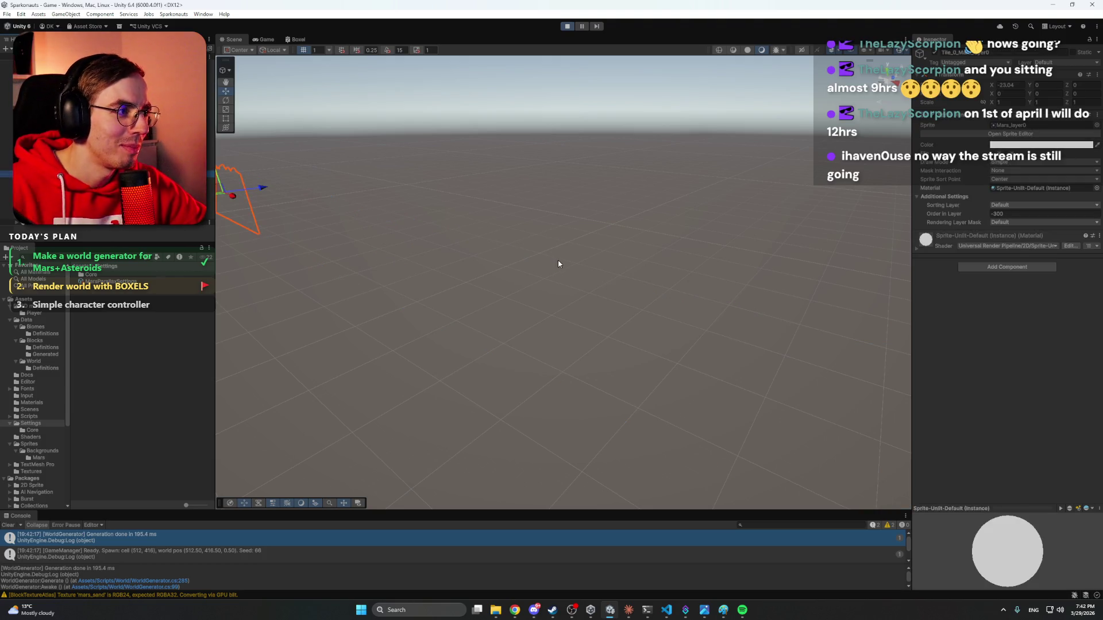
key("f")
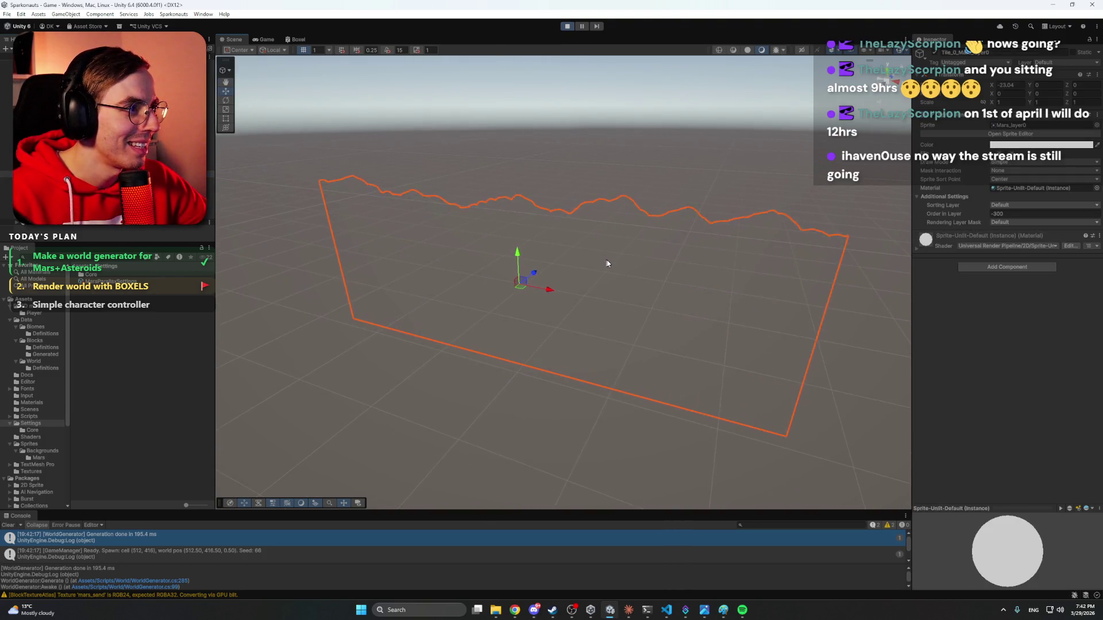
left_click(1041, 145)
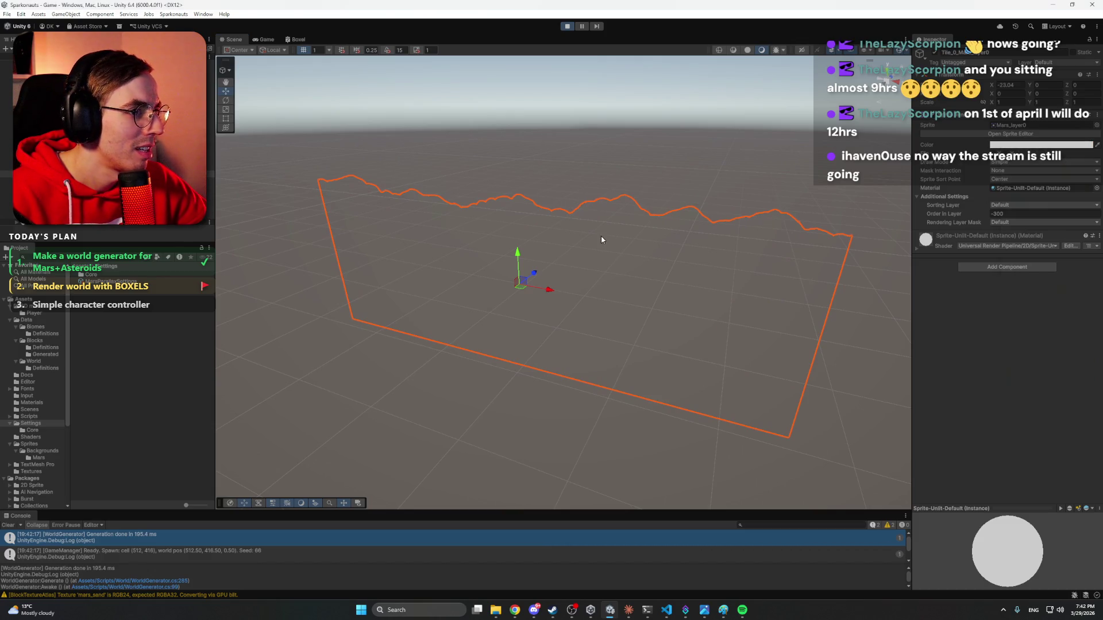
mouse_move(601, 239)
left_mouse_down()
mouse_move(610, 227)
mouse_move(394, 215)
mouse_move(612, 242)
left_mouse_up()
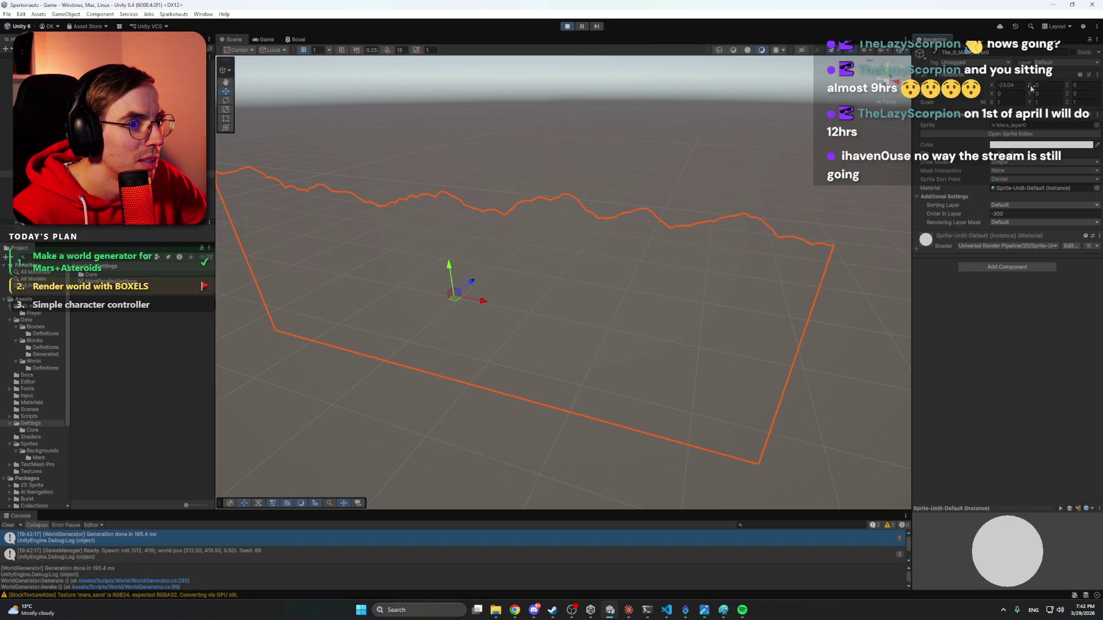
left_click(1002, 163)
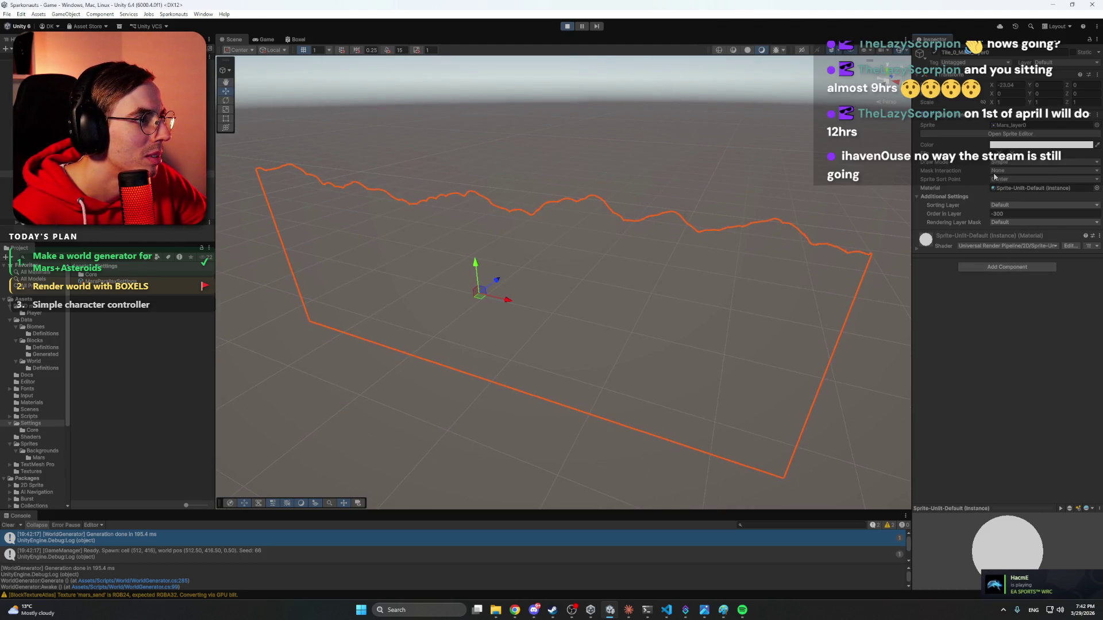
left_click(1011, 296)
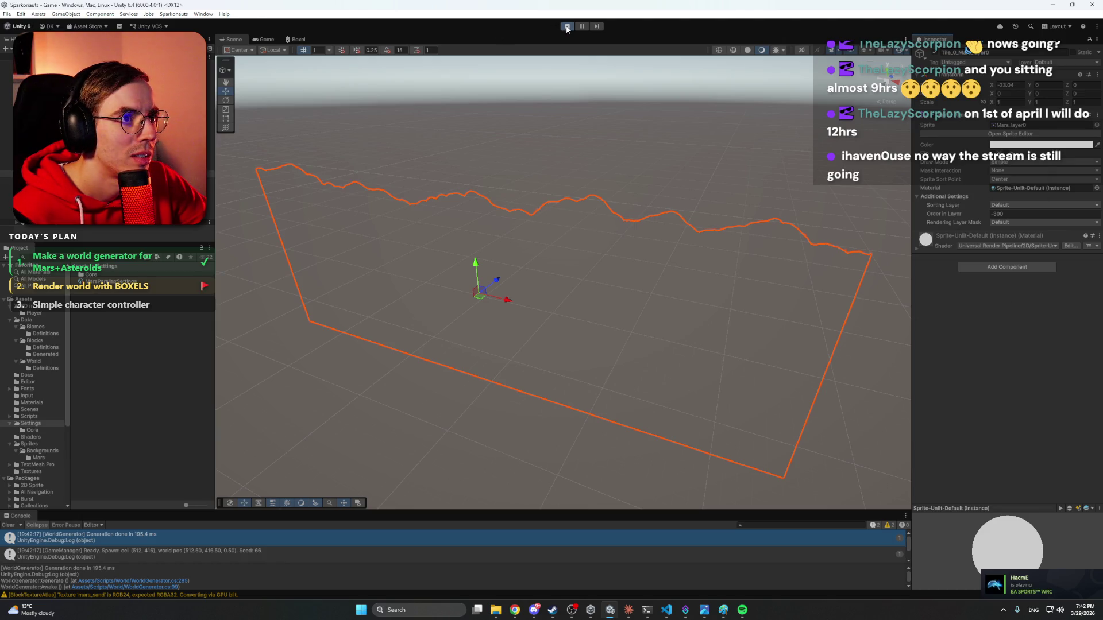
left_click(566, 27)
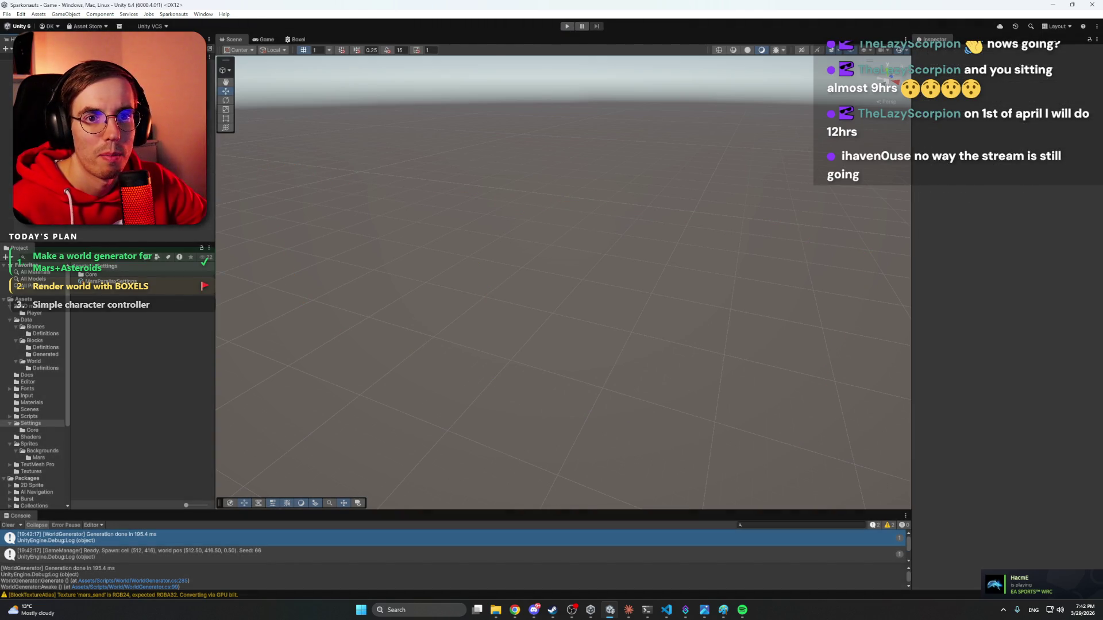
Draft a Claude prompt saying the backgrounds currently sit in the wrong positions.
left_click(629, 614)
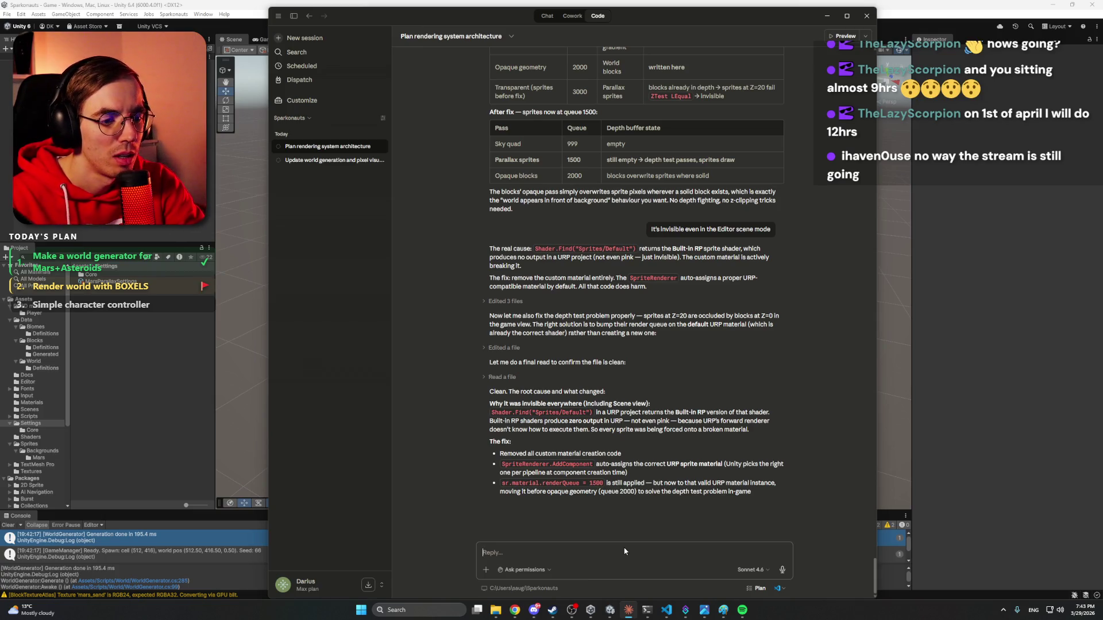
type("Cureently, t")
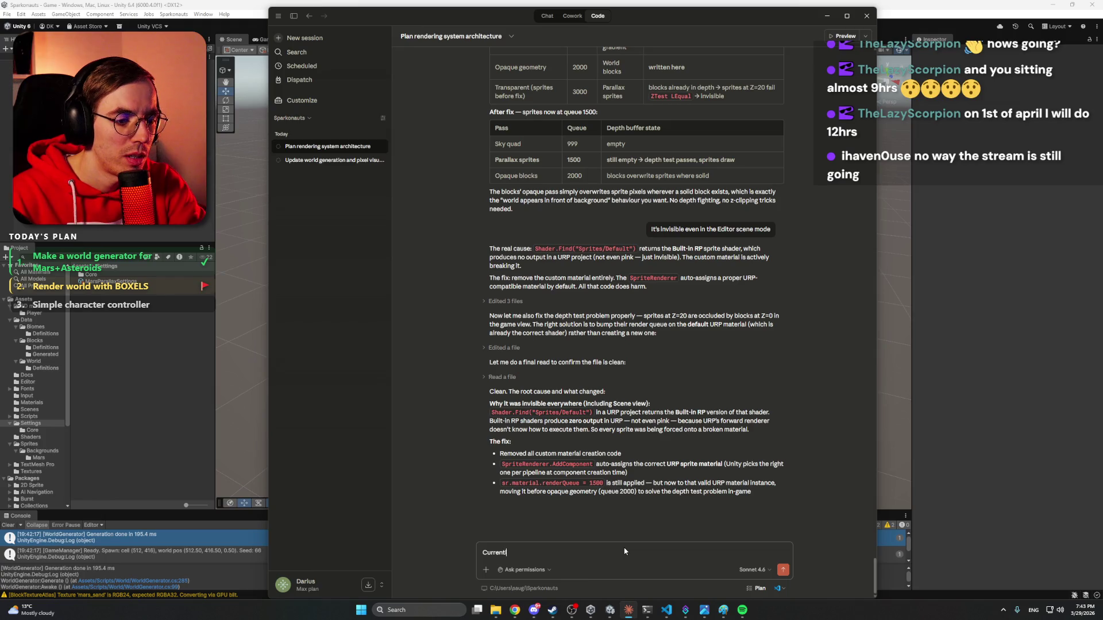
type("he ba")
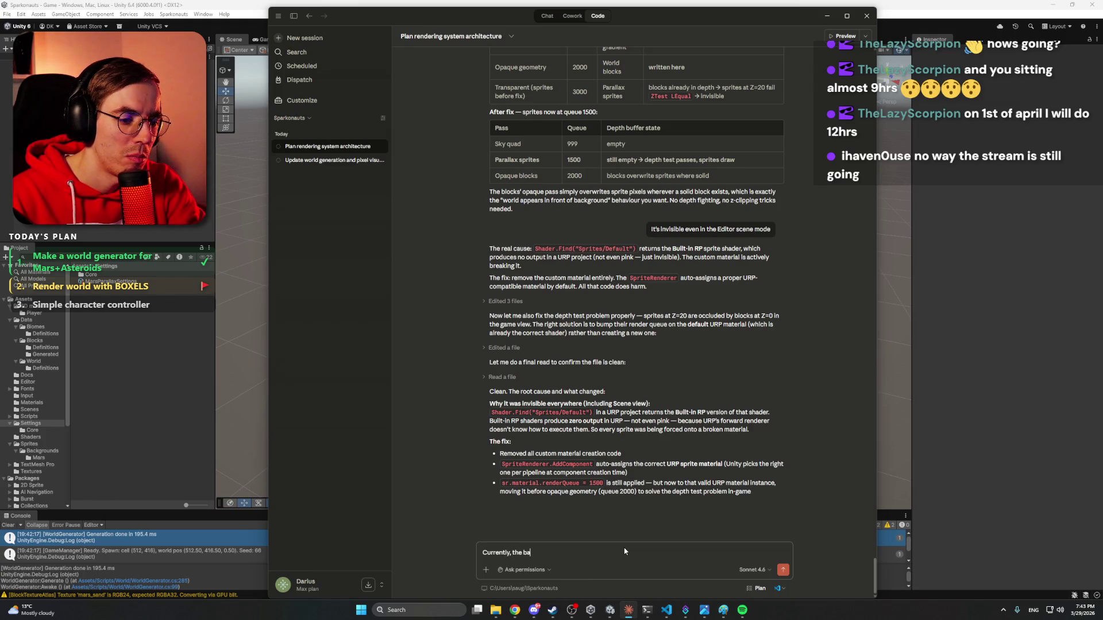
type("ckgroundre")
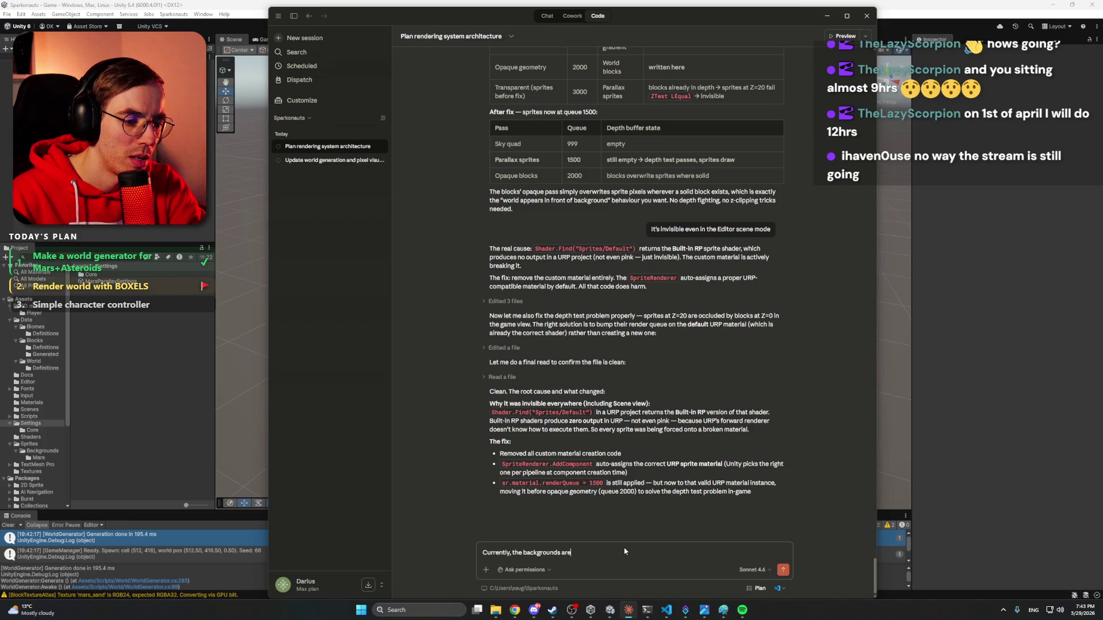
type("lace")
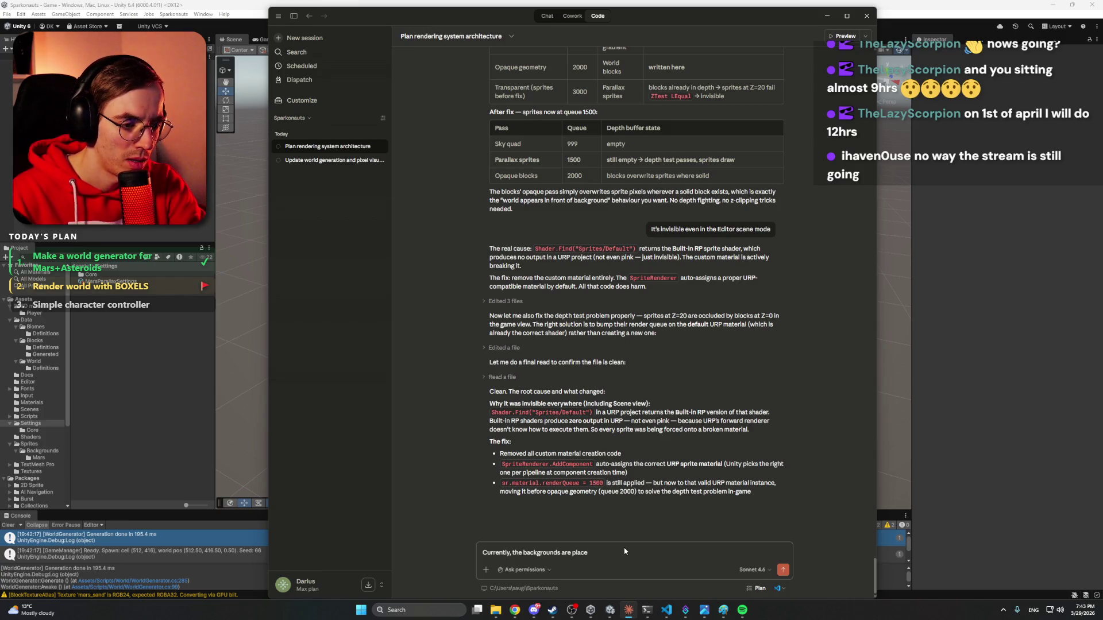
type("ss a")
type("lmost in")
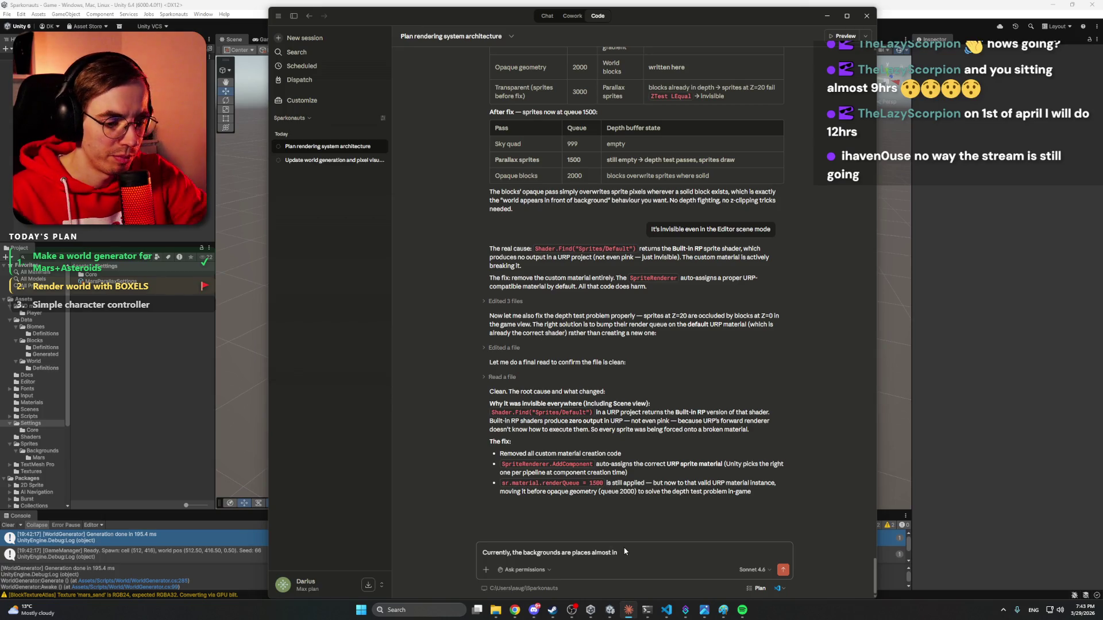
type(" z 0 positions")
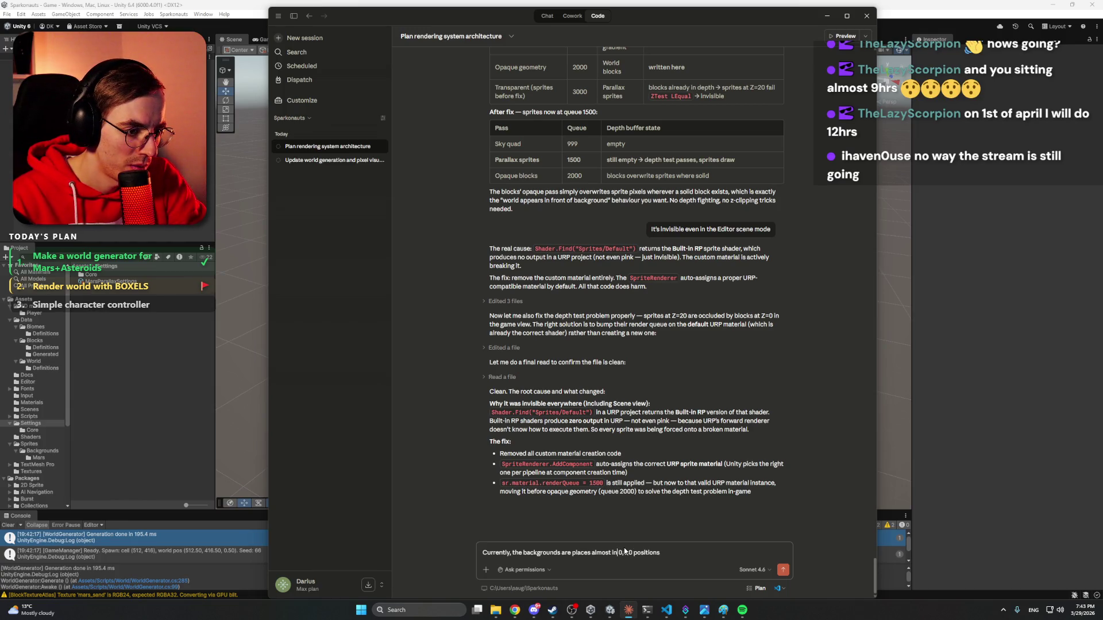
double_click(618, 552)
type("at")
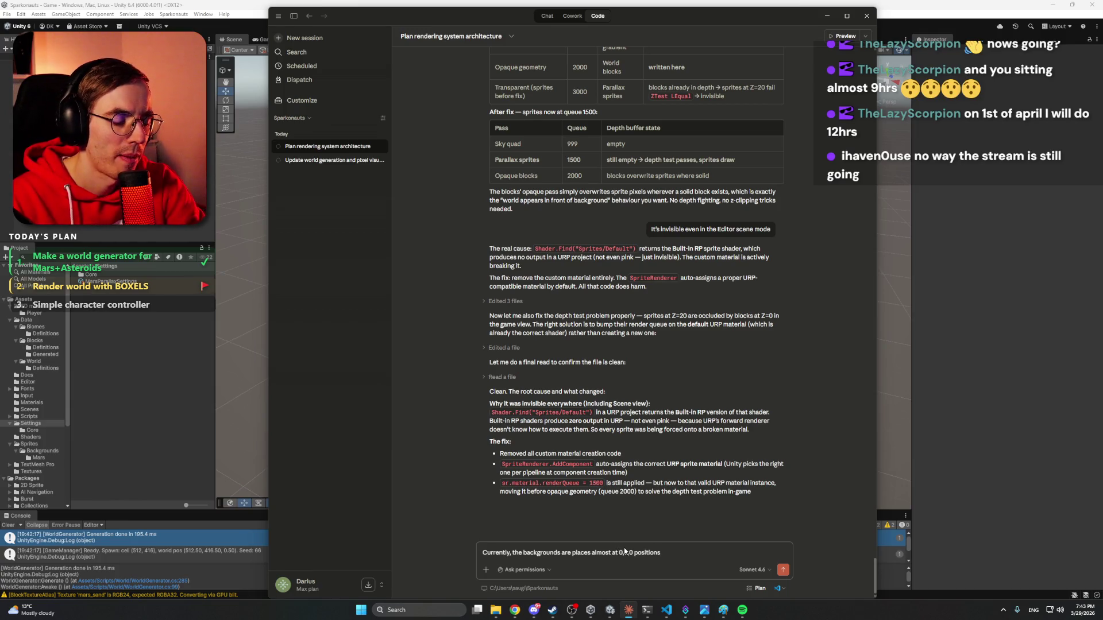
left_click(625, 550, "shift")
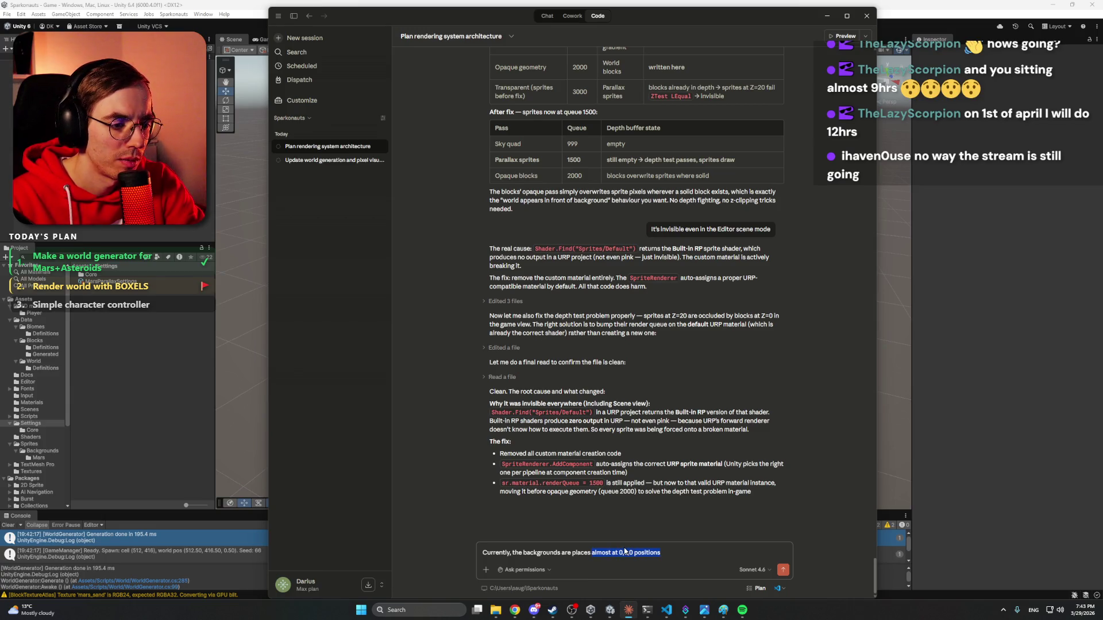
type("in the wrong pos")
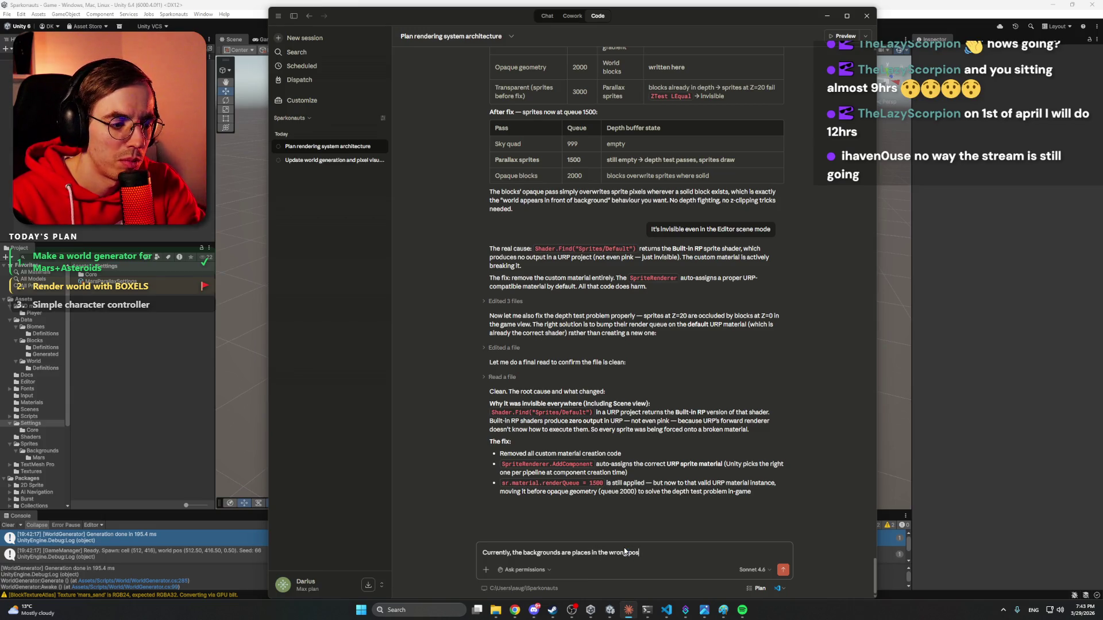
type("itions.")
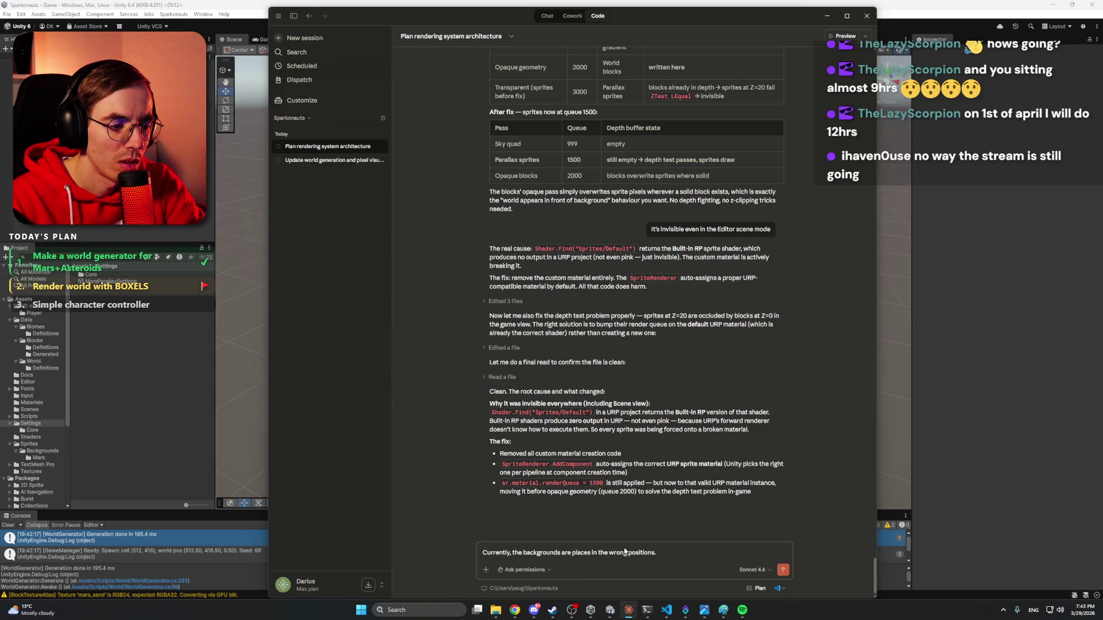
type(" They should be")
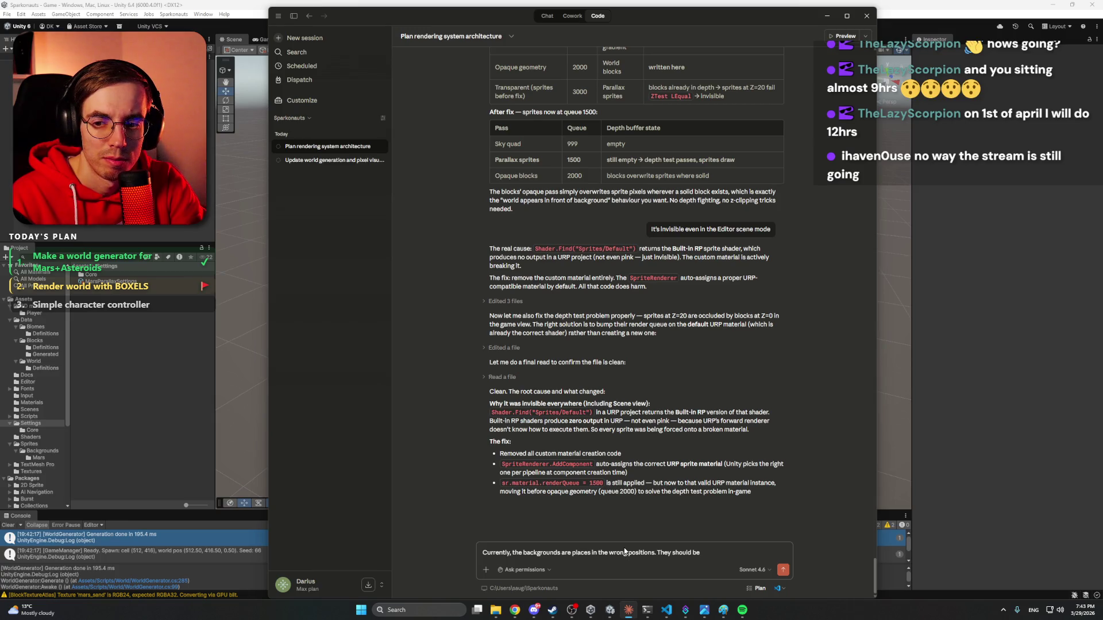
Finish the prompt with 'They activate and be near player' and send it.
key("Left")
key("Left")
key("Left")
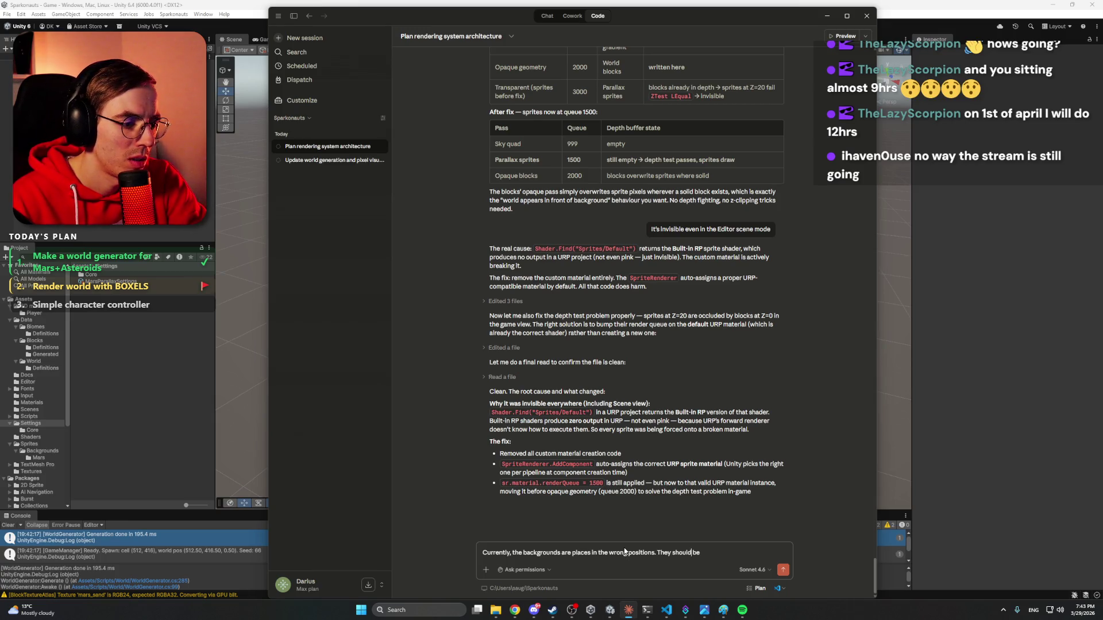
key("Left")
key("Left")
key("Left")
type("activate ")
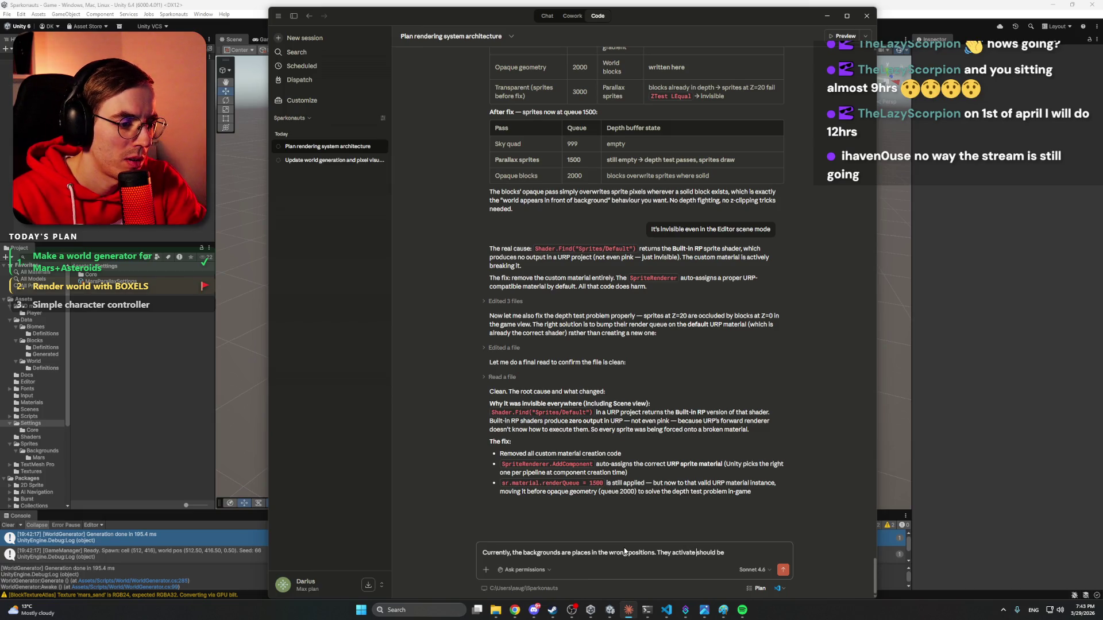
type("and")
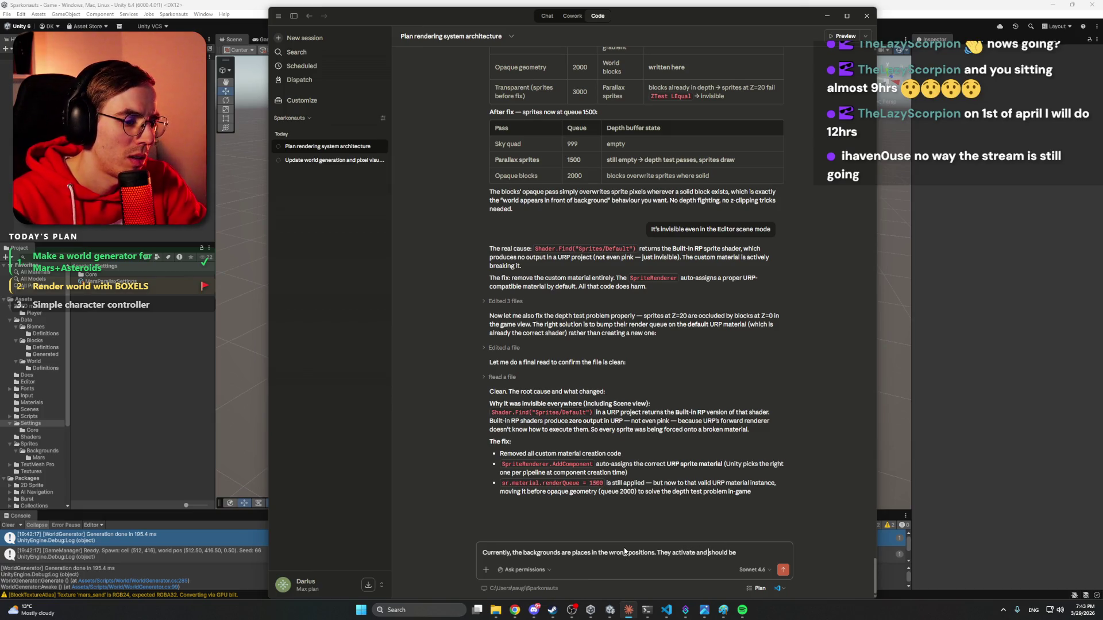
key("BackSpace")
type("near p")
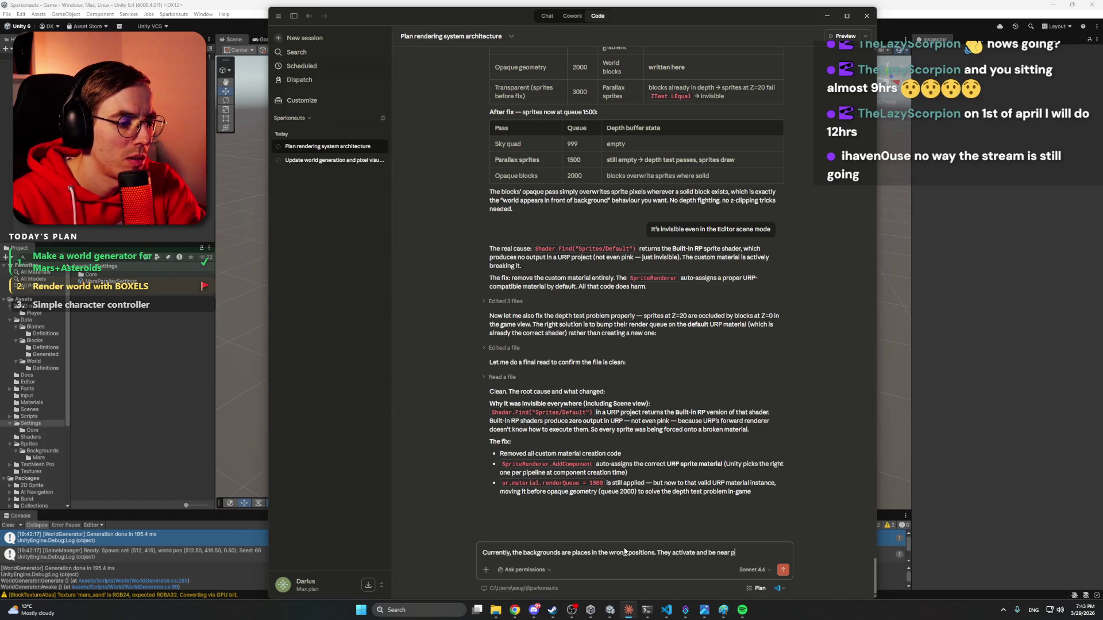
type("layer")
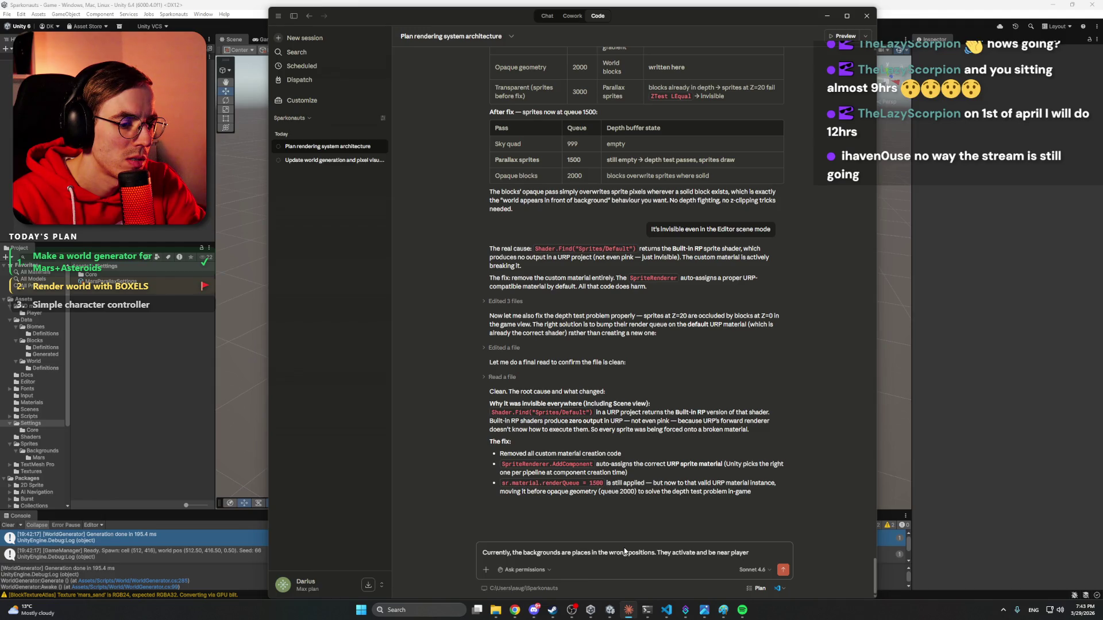
key("Return")
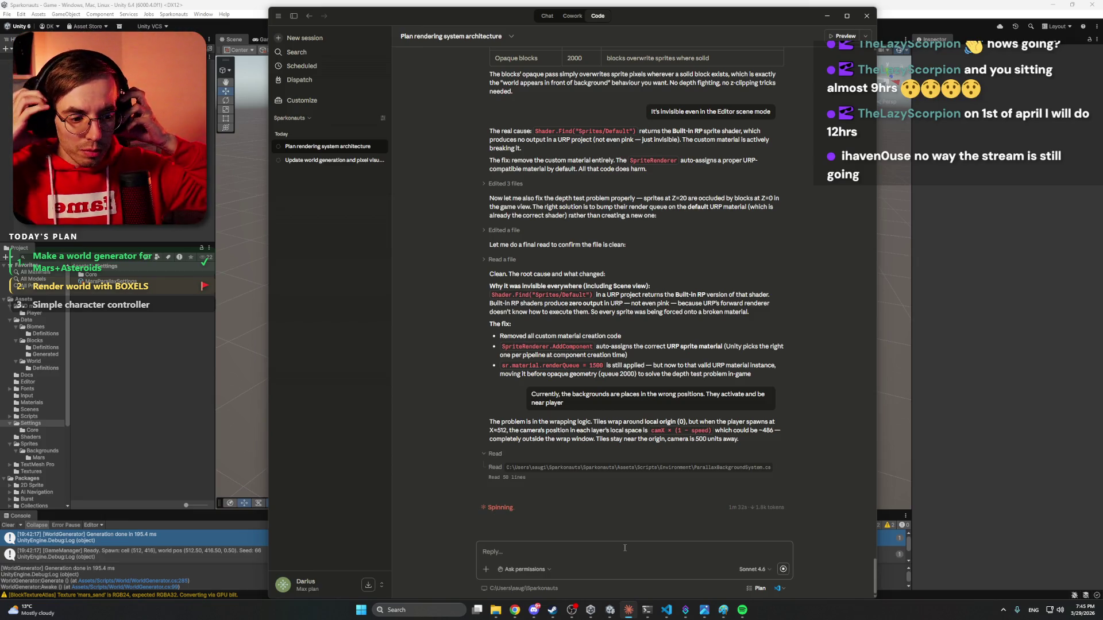
Switch from Claude back to the Unity editor after its tile-wrapping analysis of ParallaxBackgroundSystem.
key("alt+Tab")
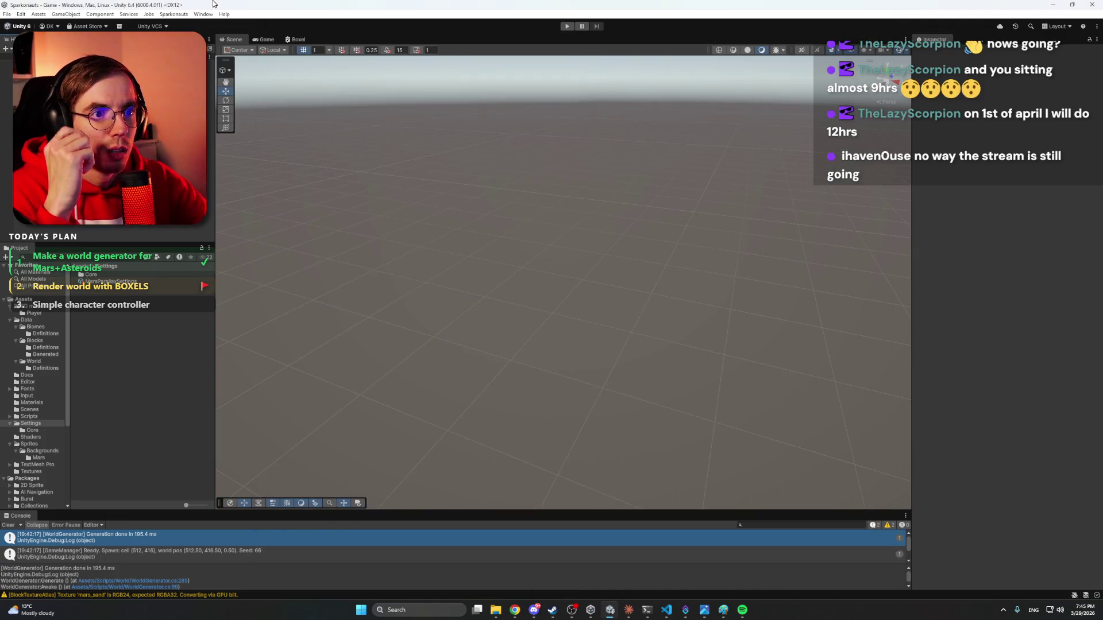
Close Download Settings and open the Send to Unity docs from the astronaut's DCC Bridge menu.
left_click(514, 610)
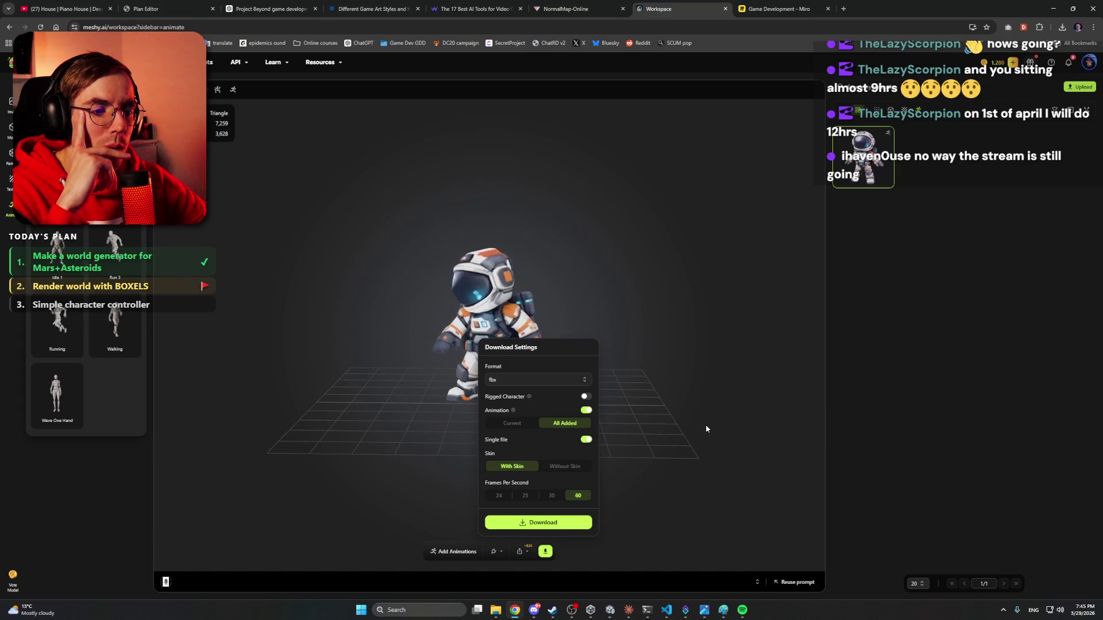
left_click(527, 548)
left_click(521, 552)
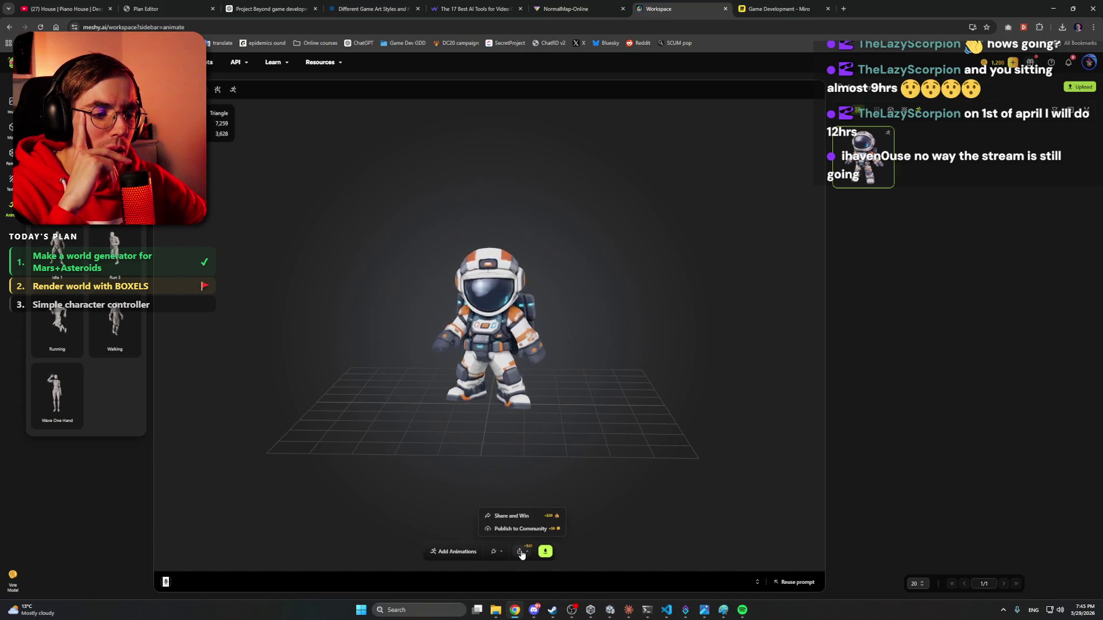
left_click(524, 553)
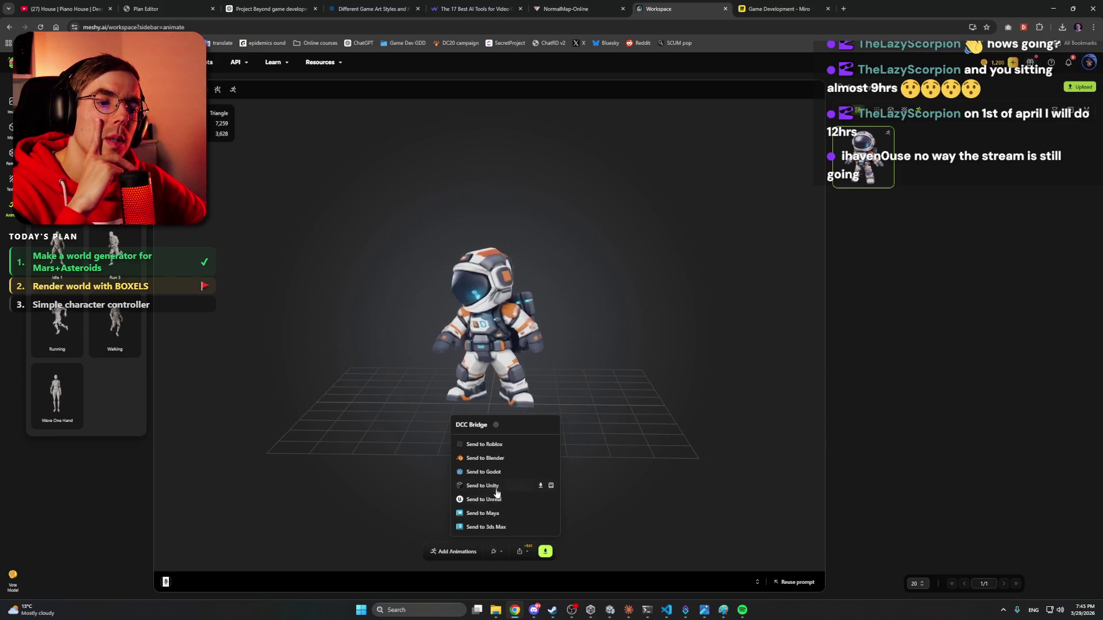
left_click(551, 486)
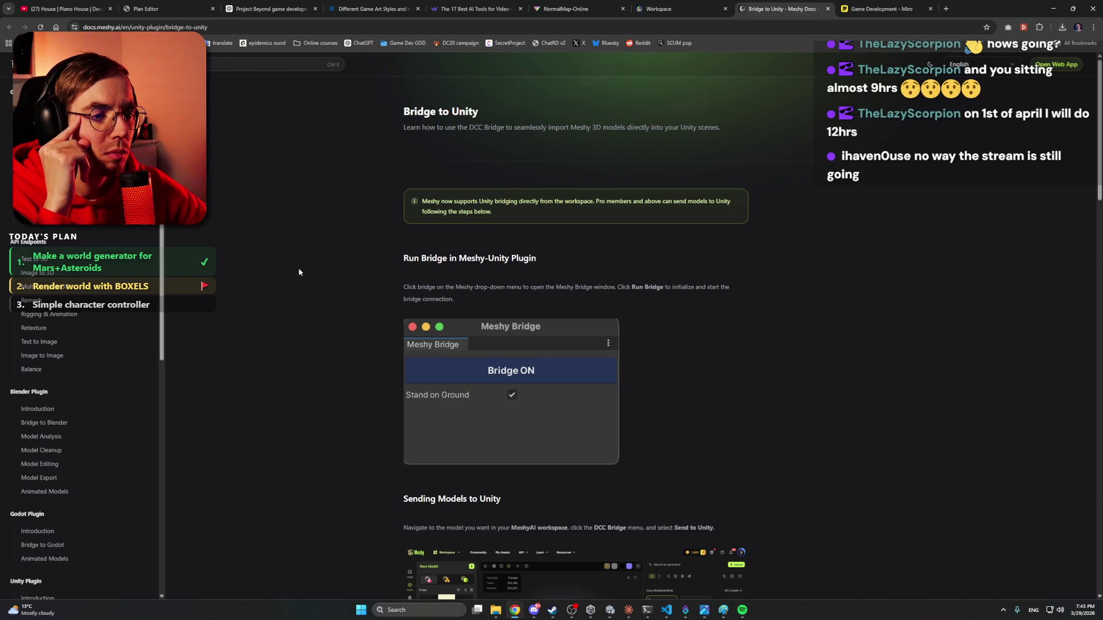
scroll(298, 267, "down", 8)
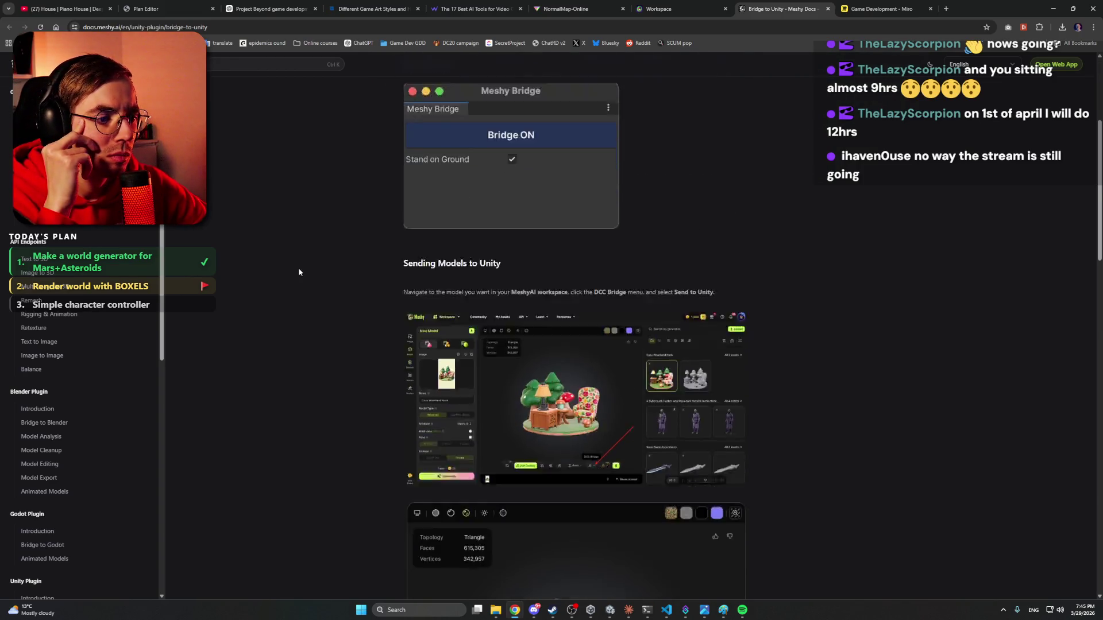
scroll(298, 267, "down", 5)
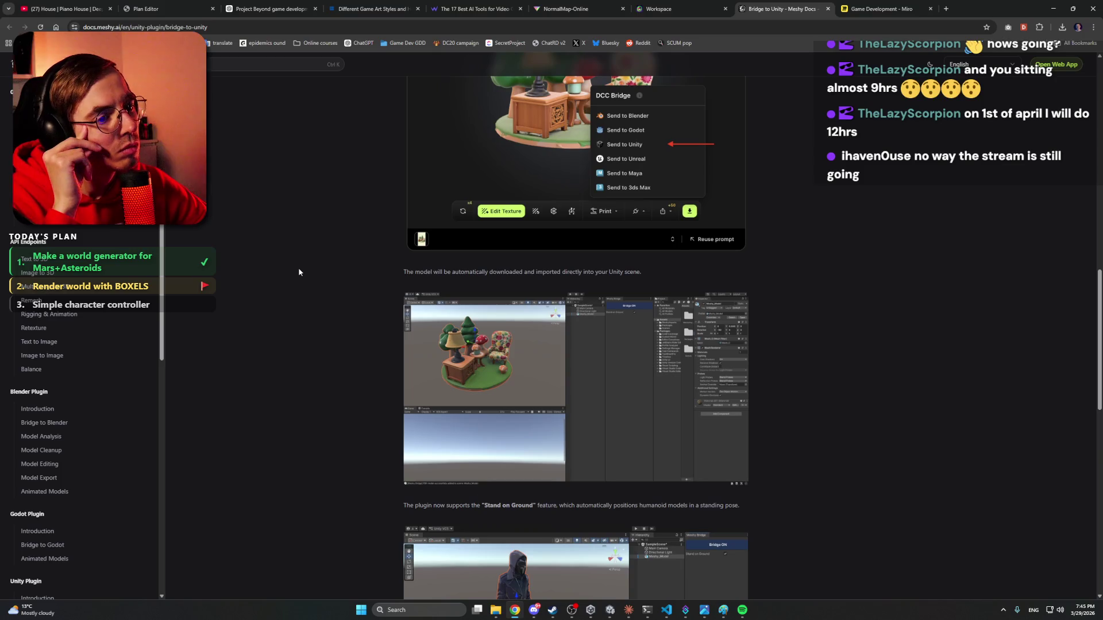
scroll(299, 268, "up", 1)
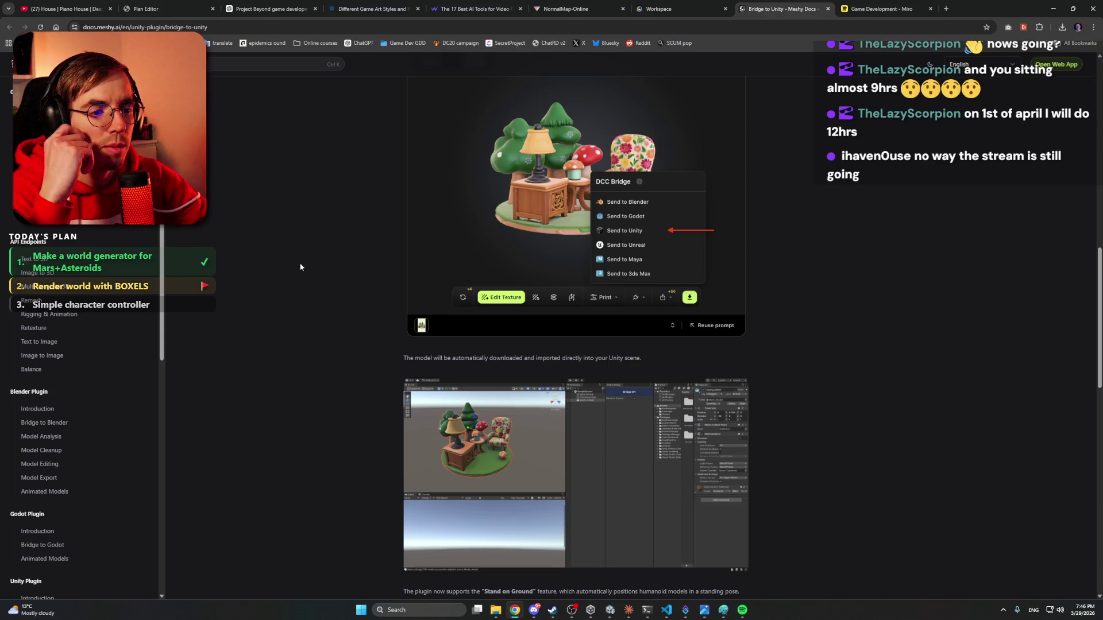
scroll(300, 267, "down", 5)
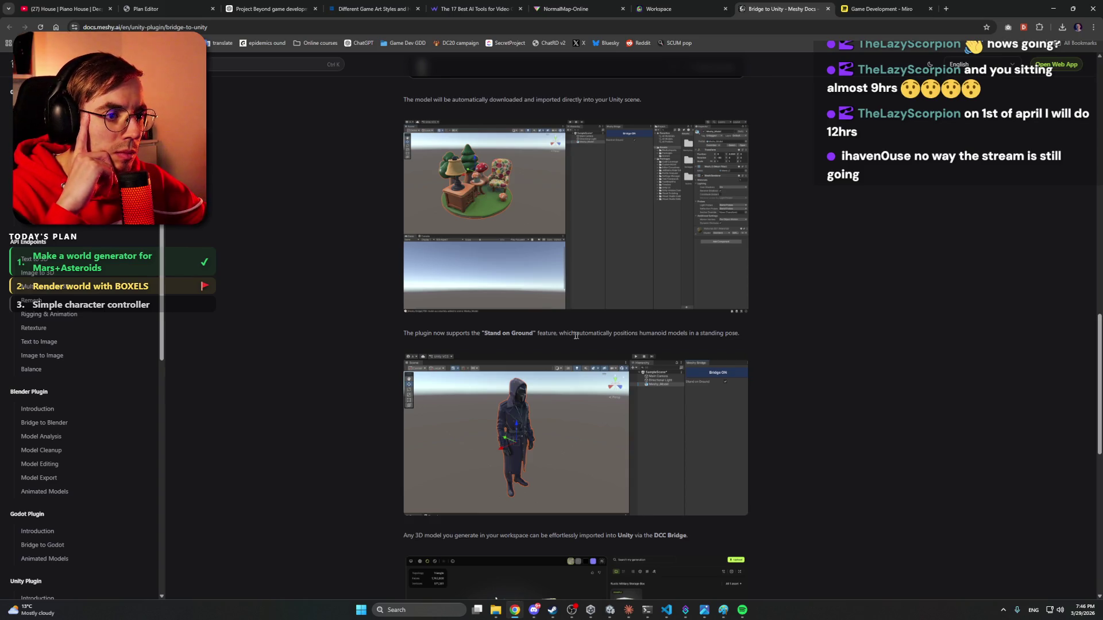
scroll(402, 373, "down", 5)
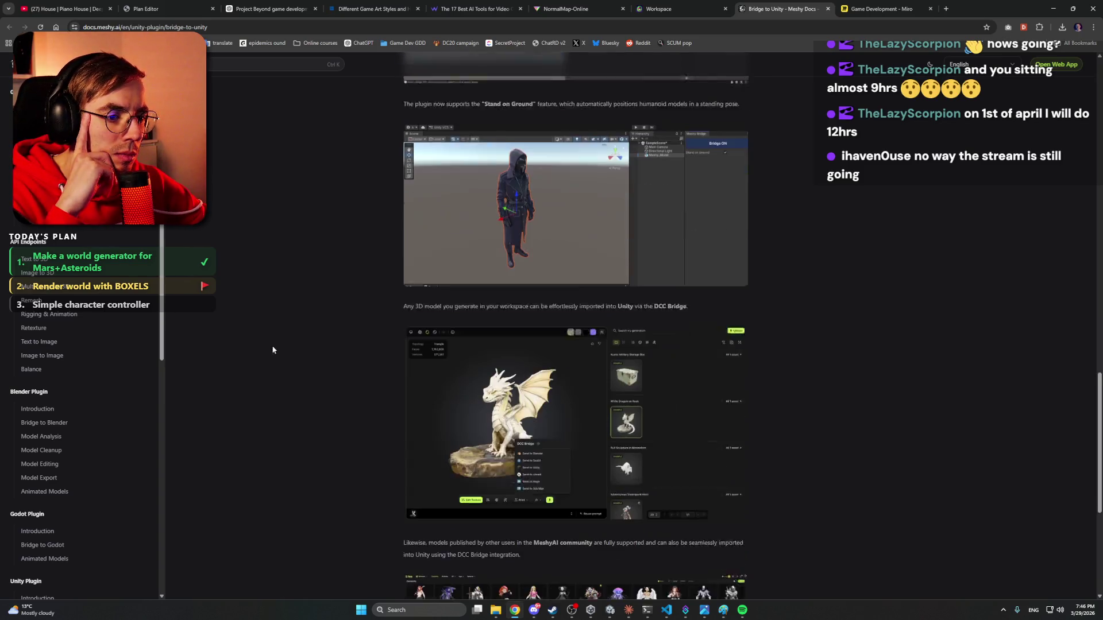
scroll(300, 299, "down", 4)
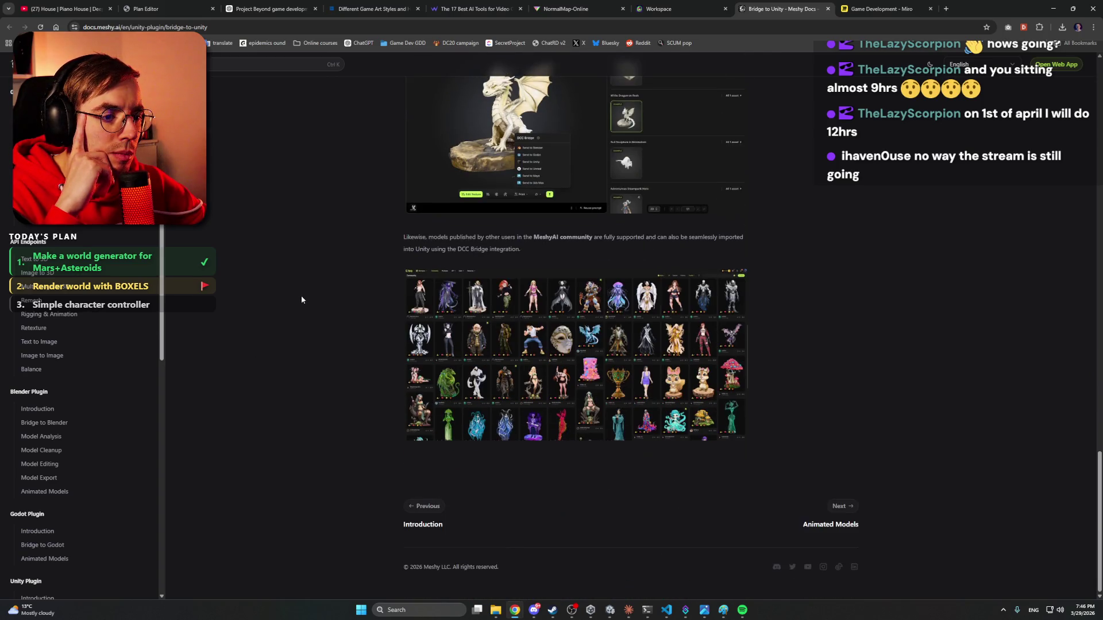
scroll(301, 299, "up", 2)
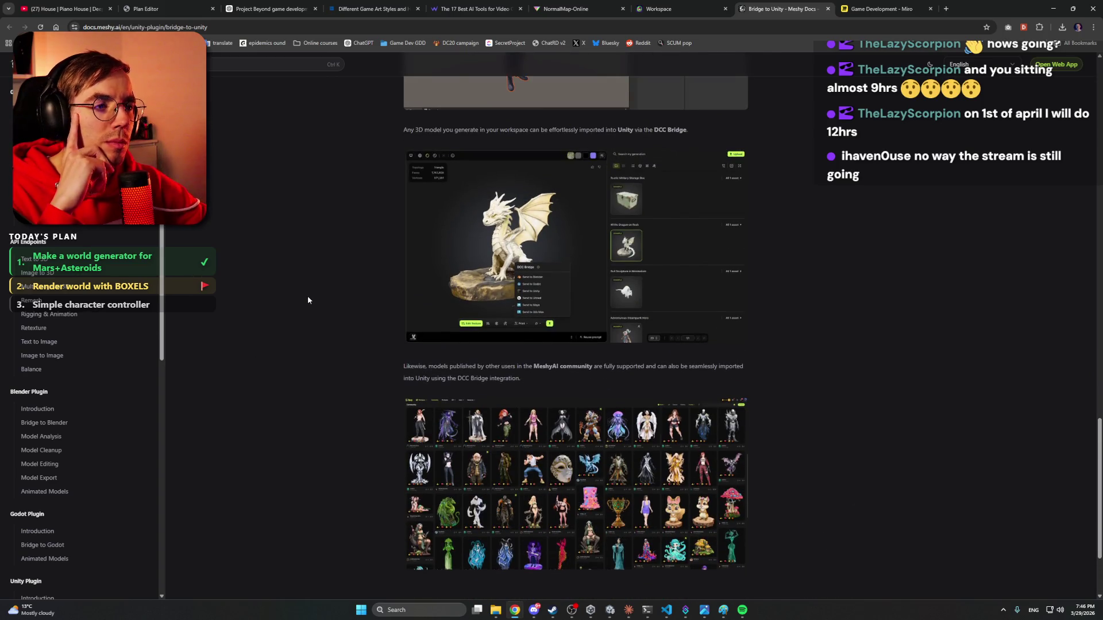
scroll(308, 302, "down", 3)
scroll(310, 304, "up", 20)
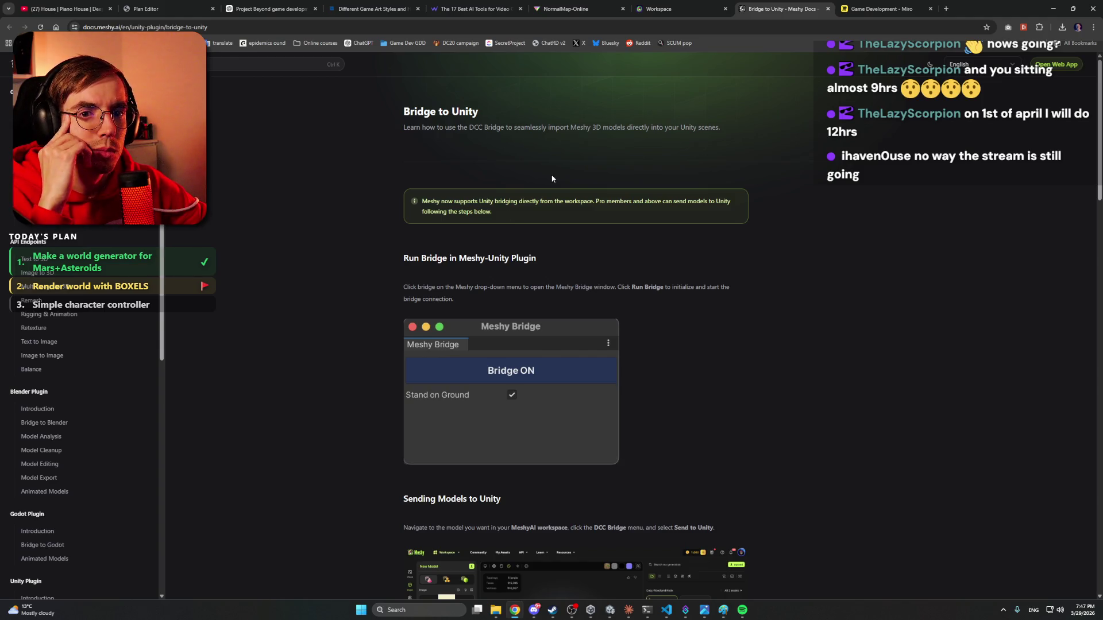
left_click(684, 9)
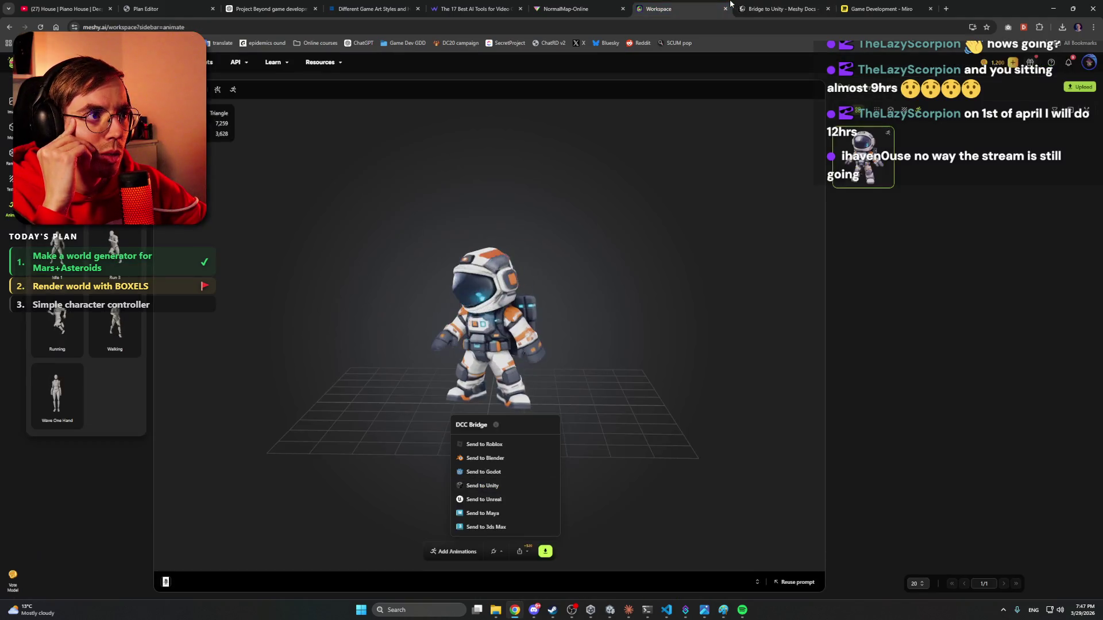
Close the Bridge to Unity docs, try sending the astronaut to Unity, then return to Claude.
left_click(827, 9)
left_click(501, 487)
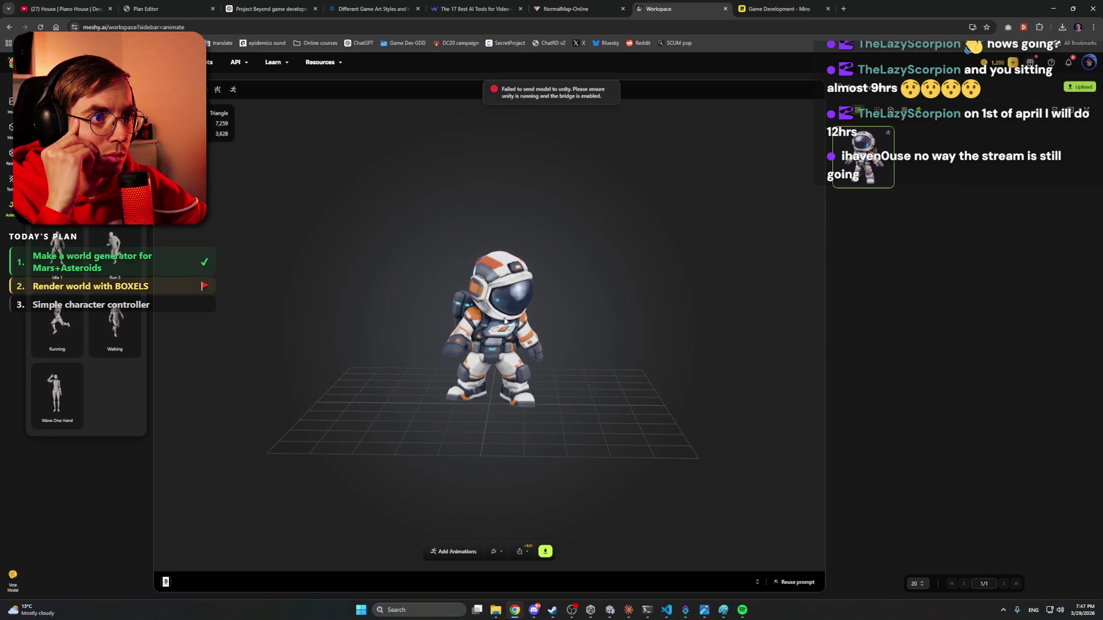
mouse_move(696, 616)
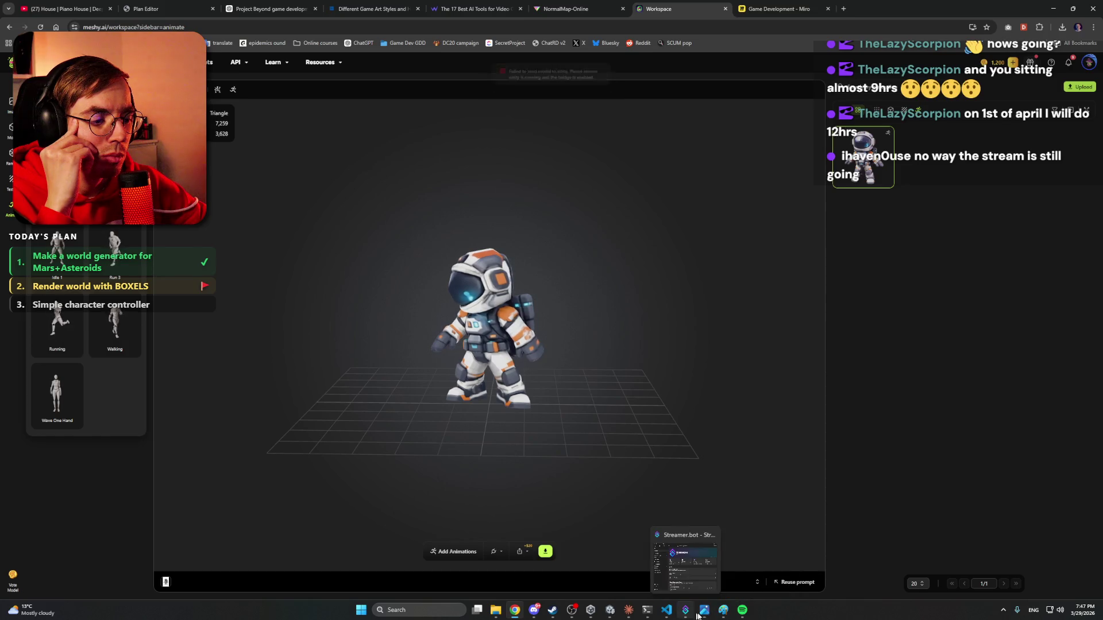
left_click(628, 610)
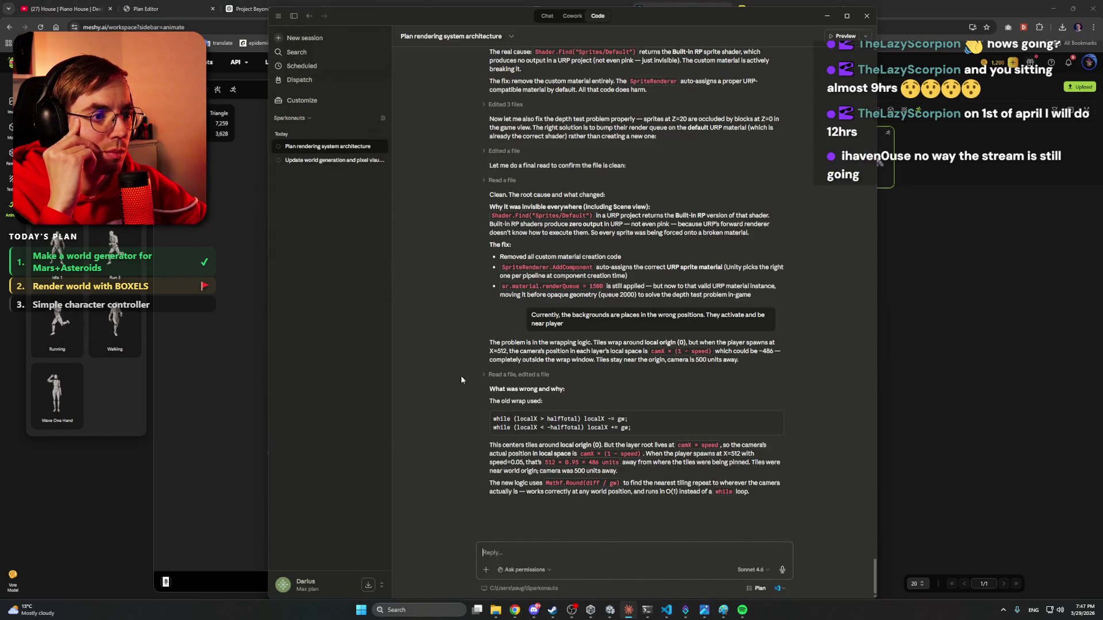
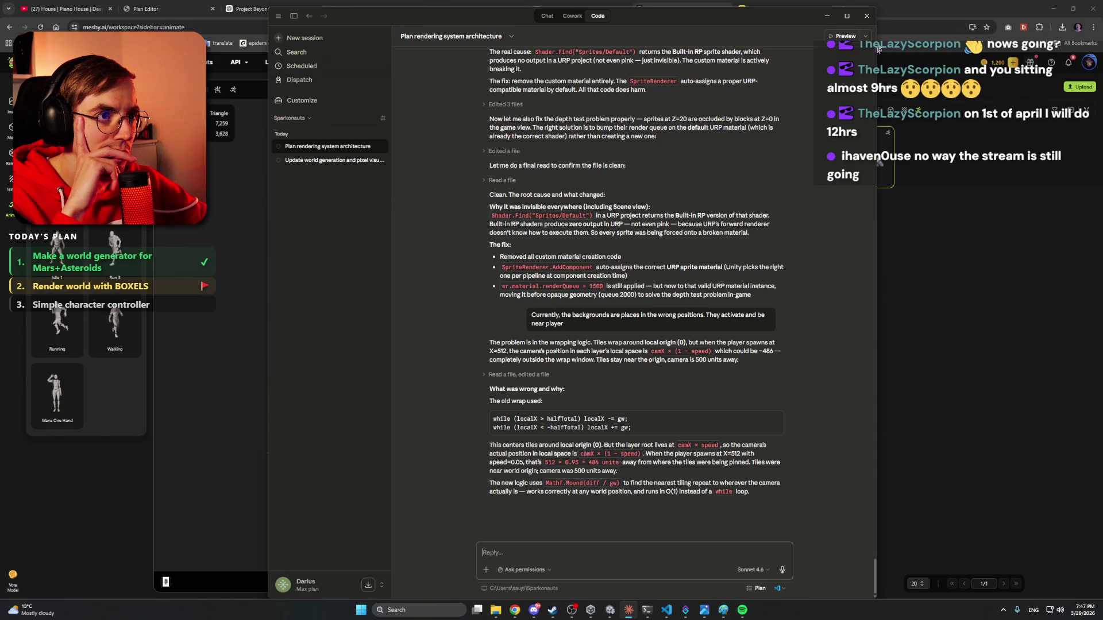
Back in the Unity editor, enter Play mode once Compiling Scripts finishes, showing the astronaut on Mars terrain.
left_click(1068, 11)
left_click(1054, 8)
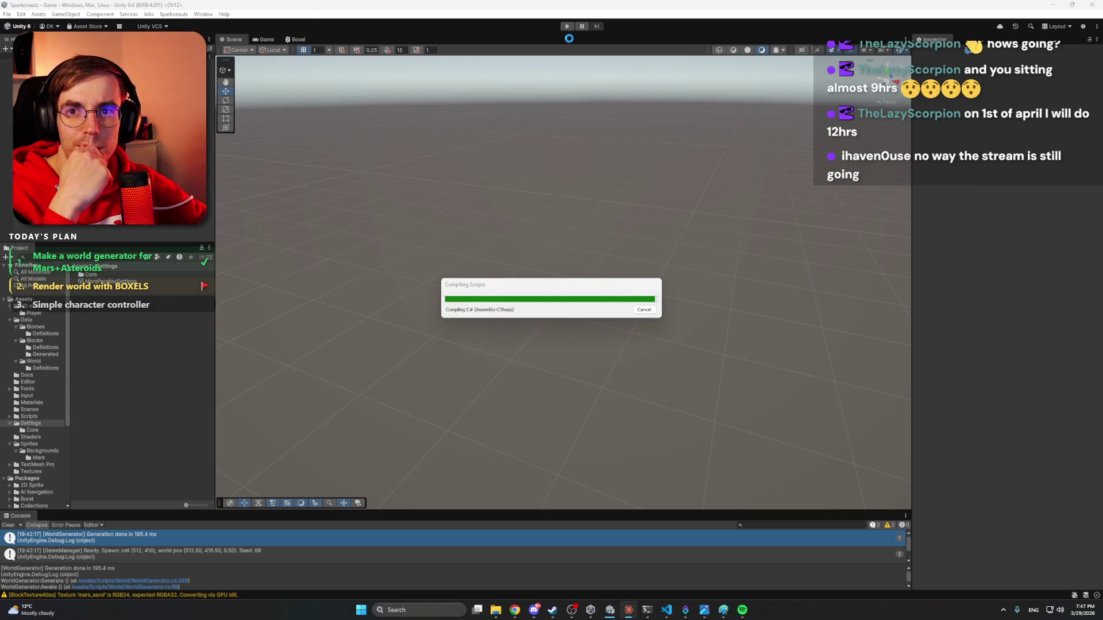
left_click(567, 26)
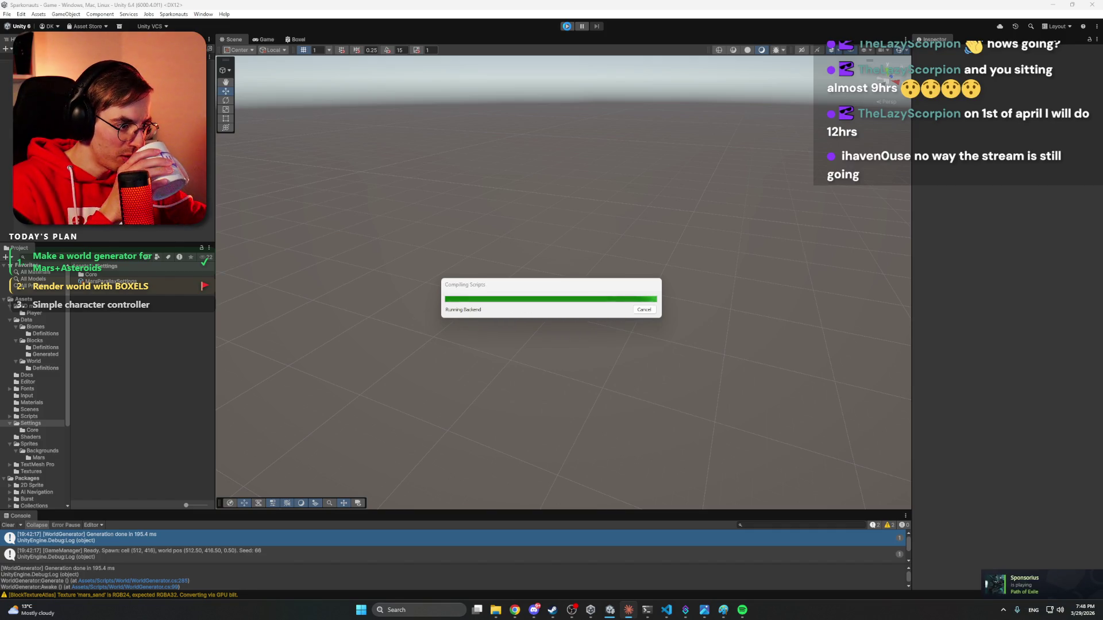
left_click(568, 26)
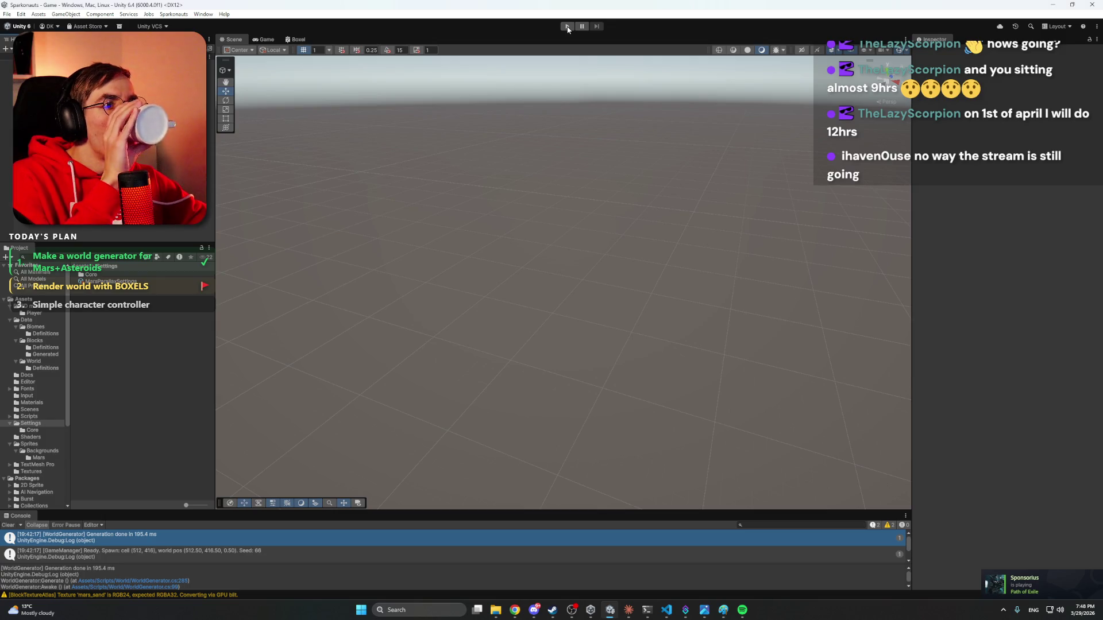
left_click(568, 27)
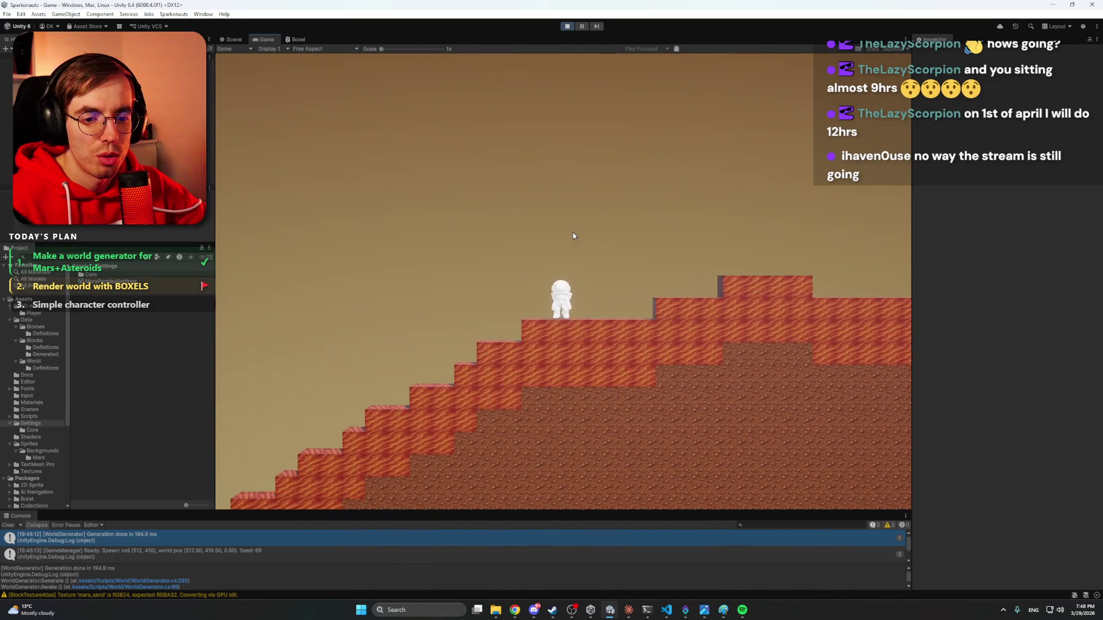
In the Scene view, inspect the distant mountains layer and its Tile_0 outline from several angles.
left_click(233, 39)
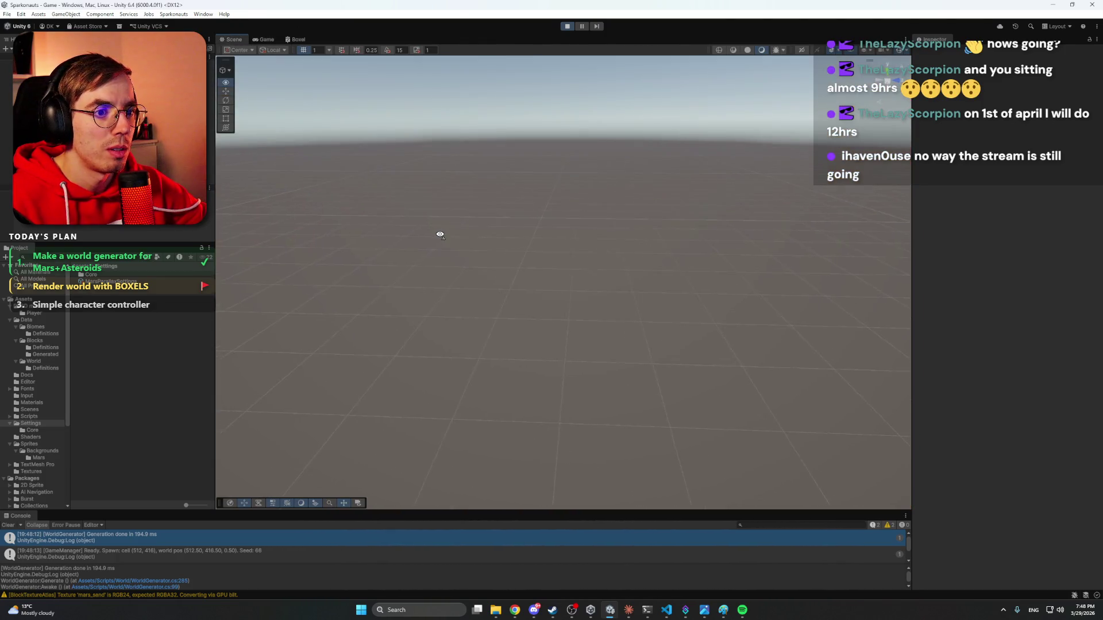
left_click(637, 214)
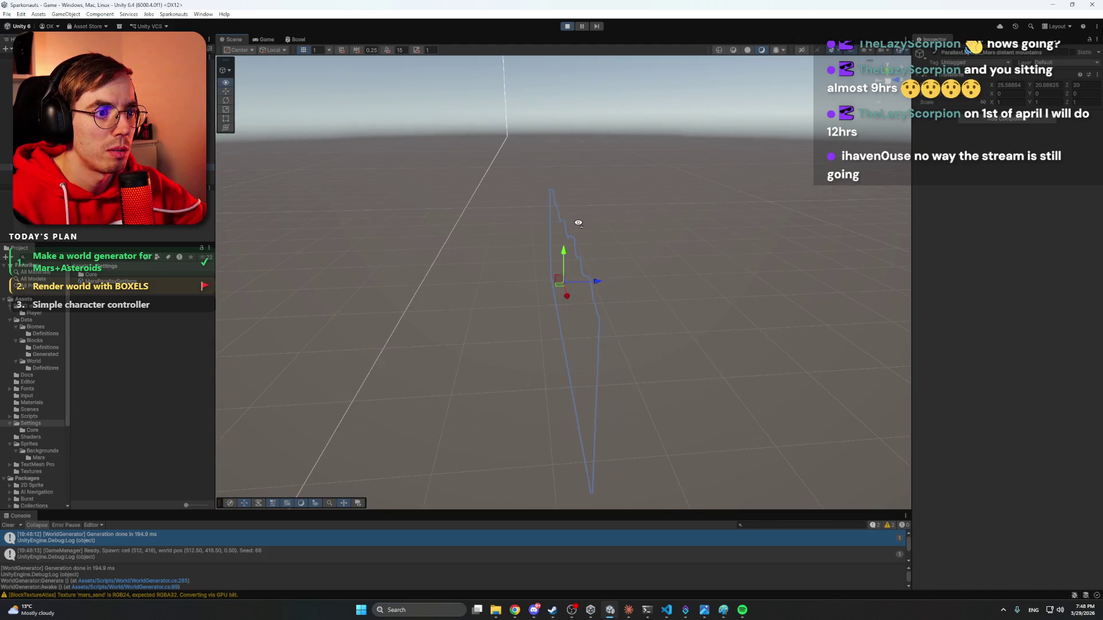
mouse_move(637, 214)
left_mouse_down()
mouse_move(634, 225)
mouse_move(783, 150)
mouse_move(801, 185)
left_mouse_up()
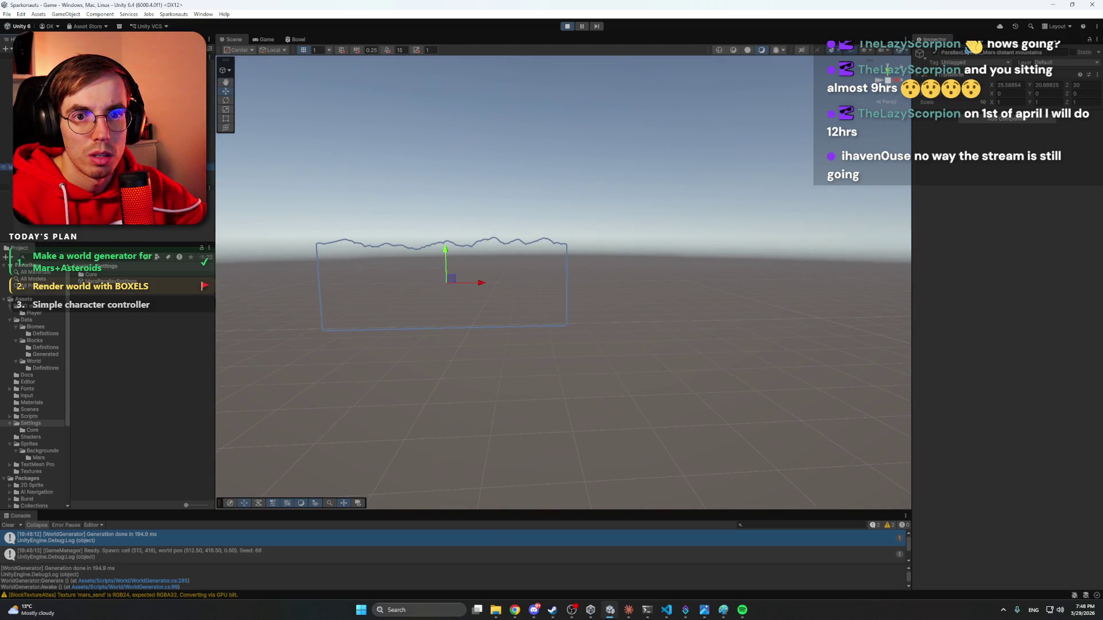
key("Down")
key("Down")
key("Down")
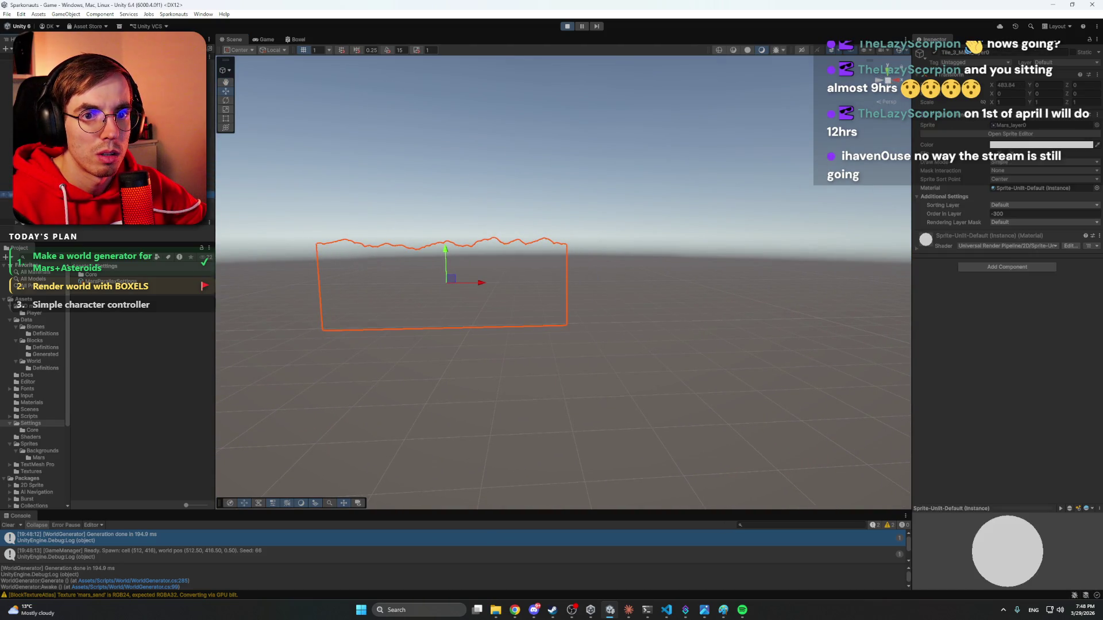
key("Up")
key("Up")
key("Up")
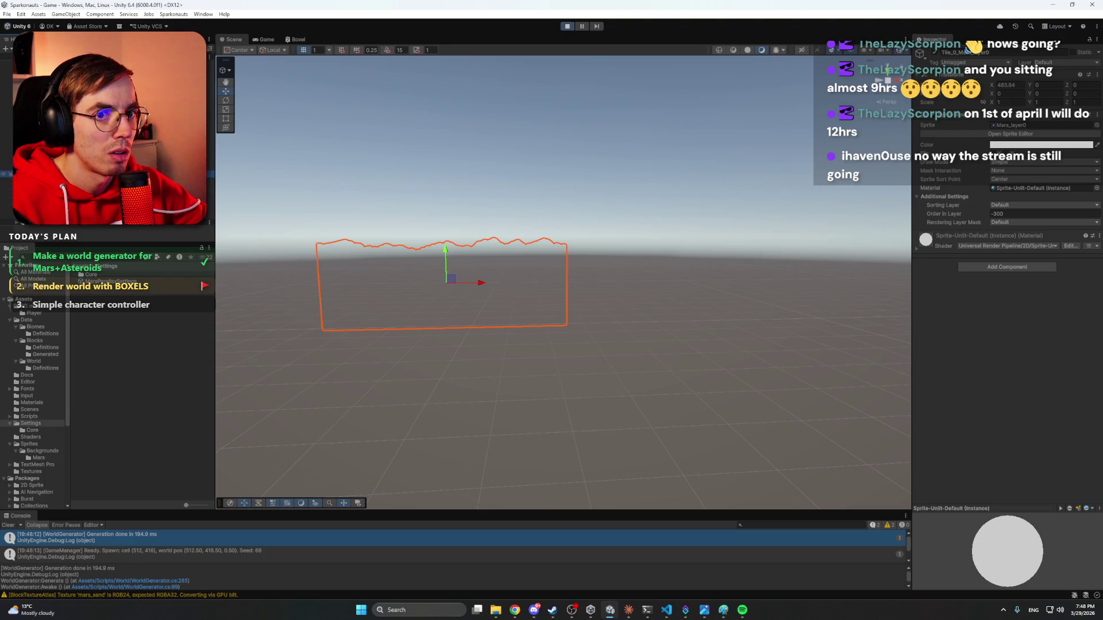
mouse_move(460, 188)
left_mouse_down()
mouse_move(632, 212)
mouse_move(573, 191)
mouse_move(484, 216)
mouse_move(369, 216)
mouse_move(561, 222)
mouse_move(500, 273)
mouse_move(520, 230)
left_mouse_up()
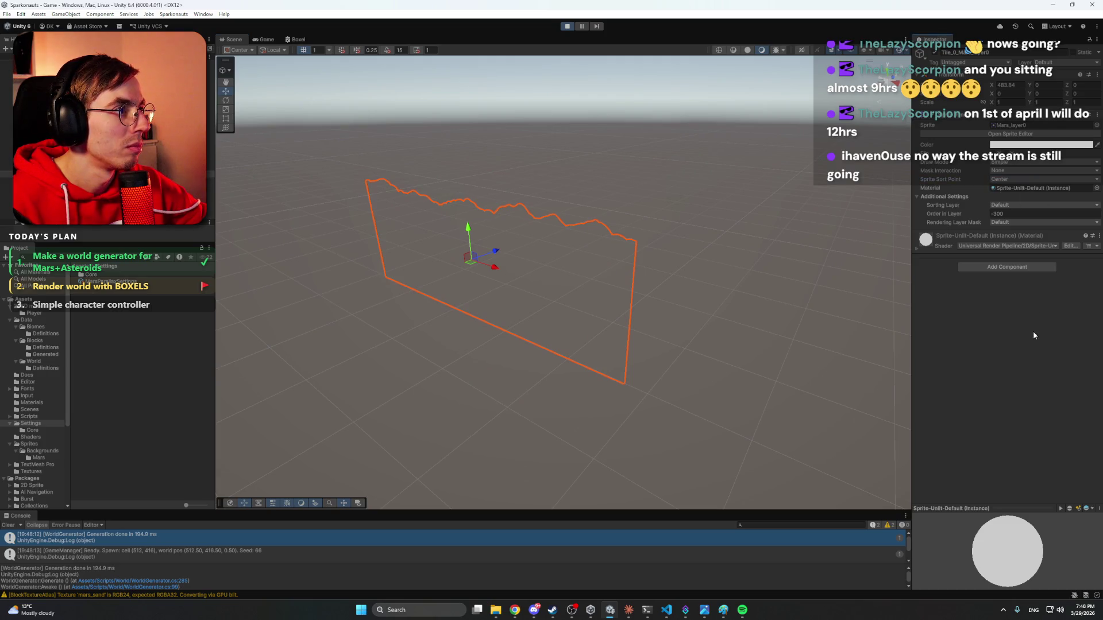
mouse_move(657, 176)
left_mouse_down()
mouse_move(499, 166)
mouse_move(670, 180)
left_mouse_up()
Select the middle mountains layer and one of its tiles, then check the Console log.
left_click(35, 167)
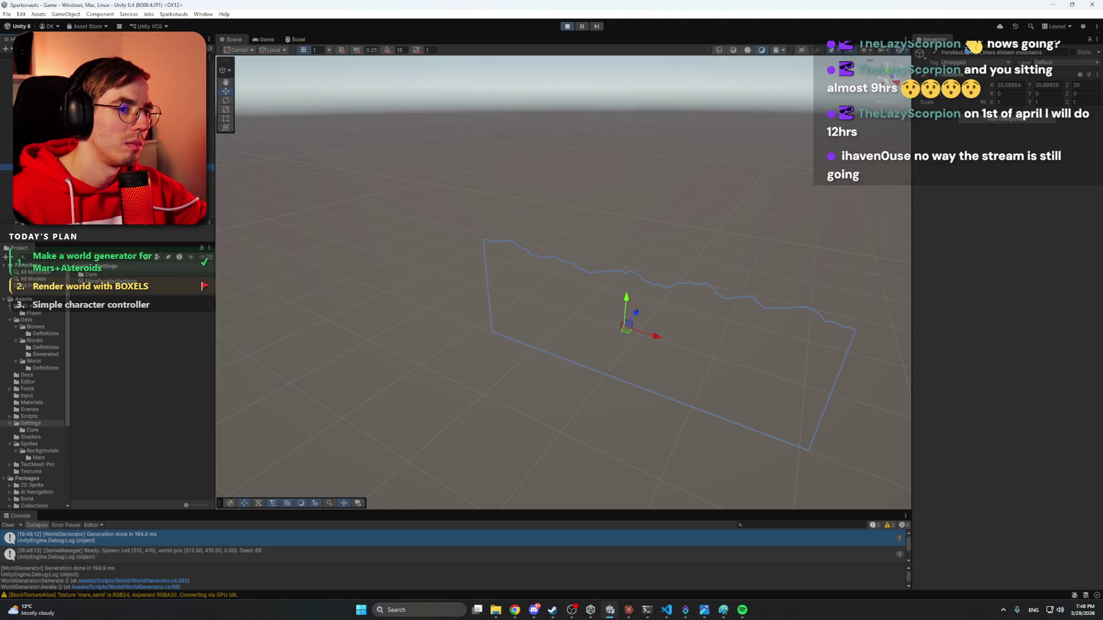
left_click(34, 187)
left_click(34, 208)
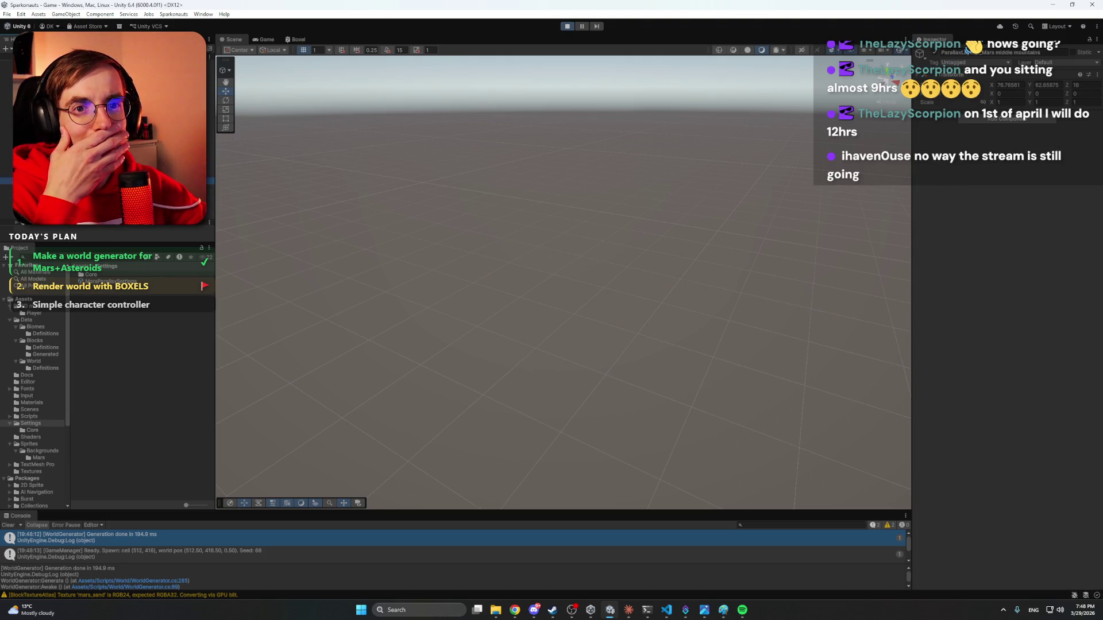
left_click(35, 187)
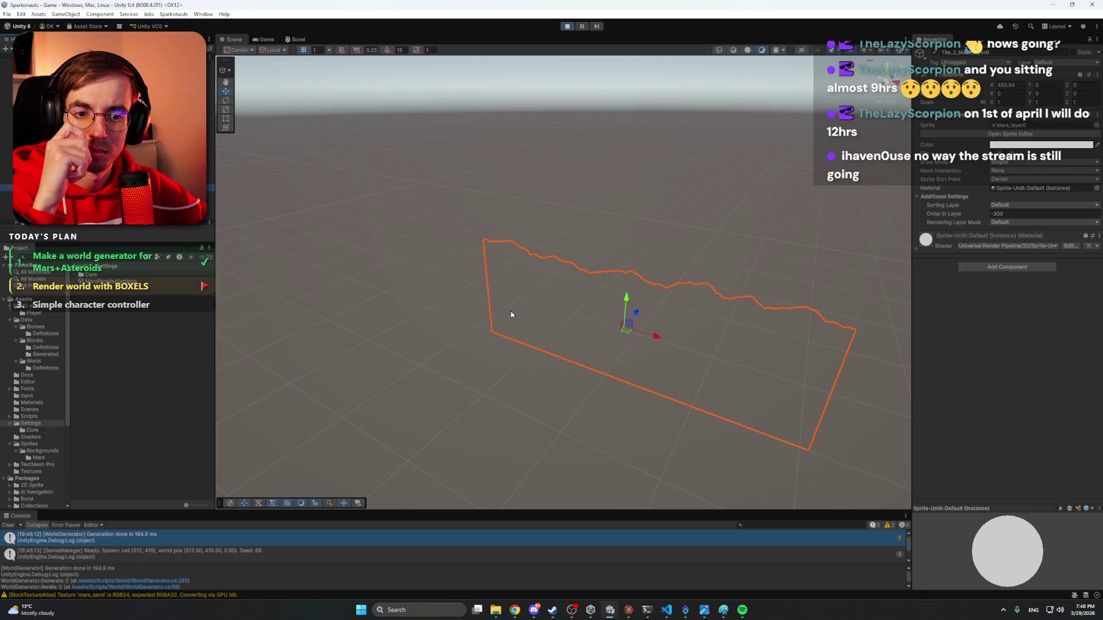
left_click_drag(405, 511, 432, 366)
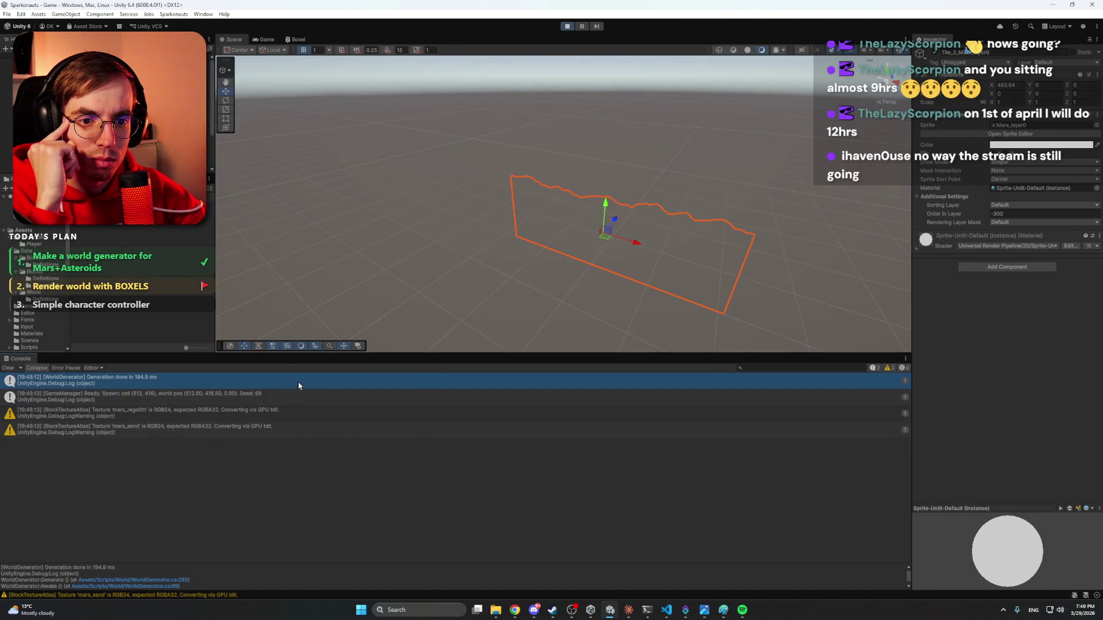
left_click_drag(421, 352, 416, 504)
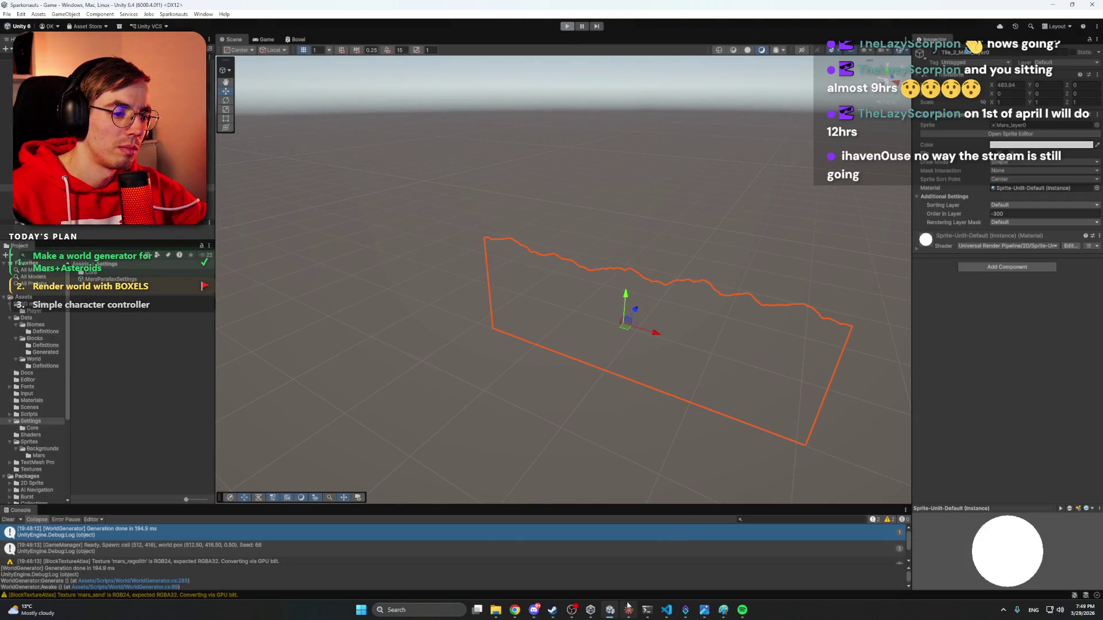
Tell Claude the sprites work when placed in the scene but stay invisible when spawned from code.
left_click(629, 610)
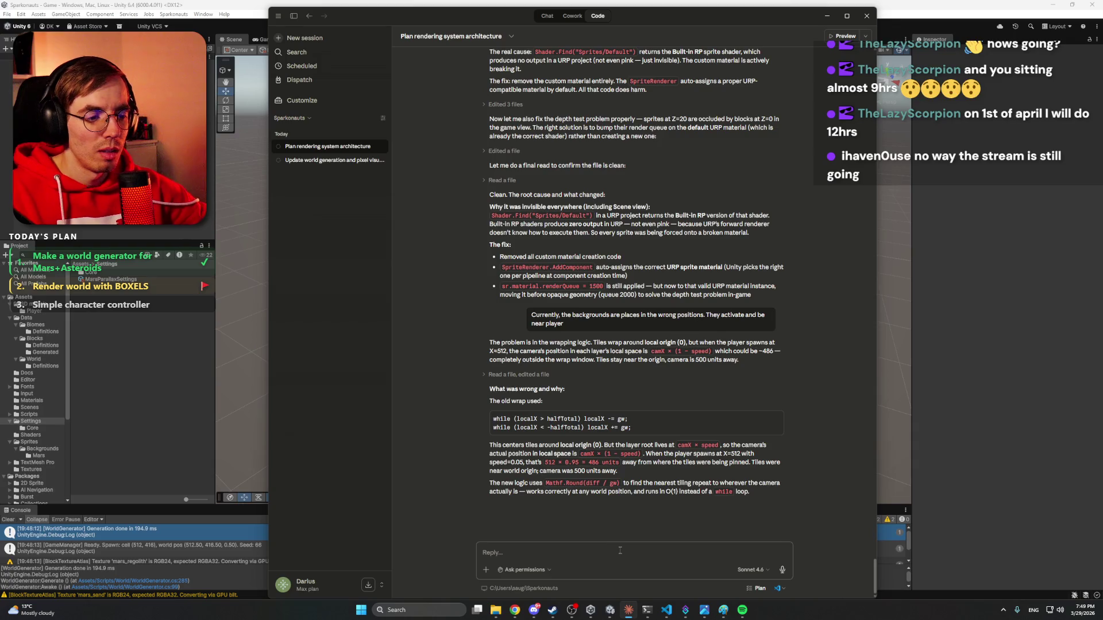
type("The sprites are still invisible. When I pla")
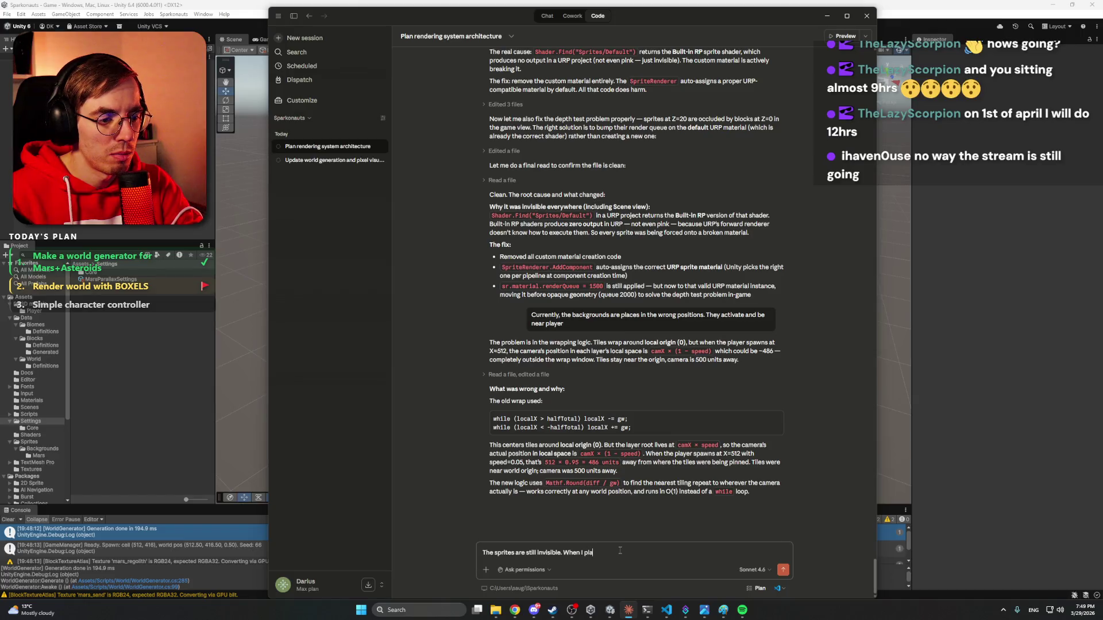
type("ce them in scene - the")
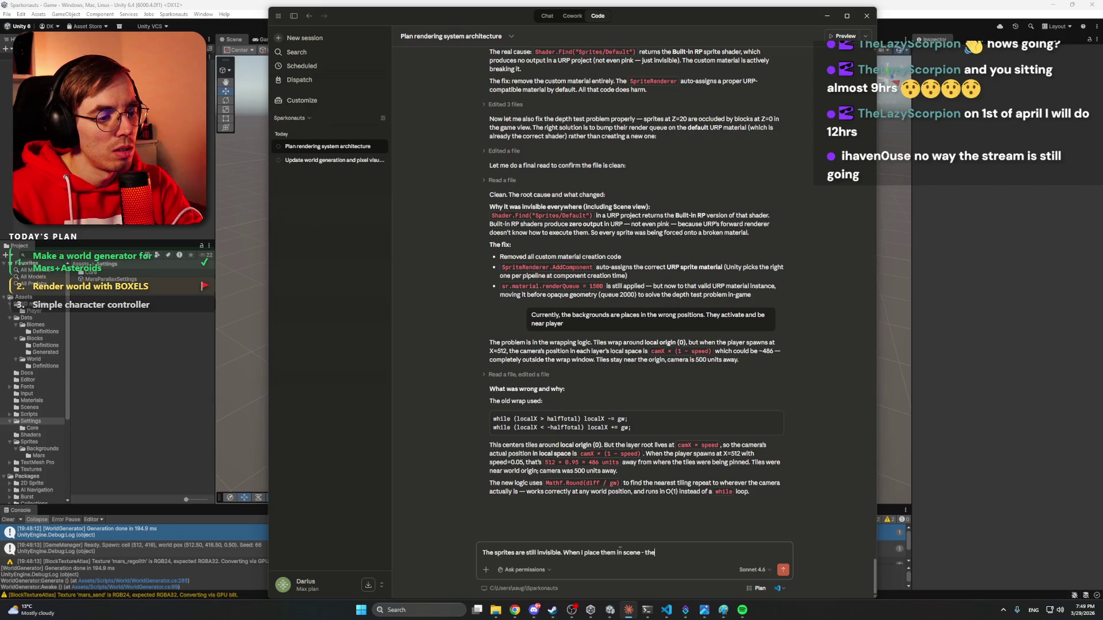
type("y work. When they")
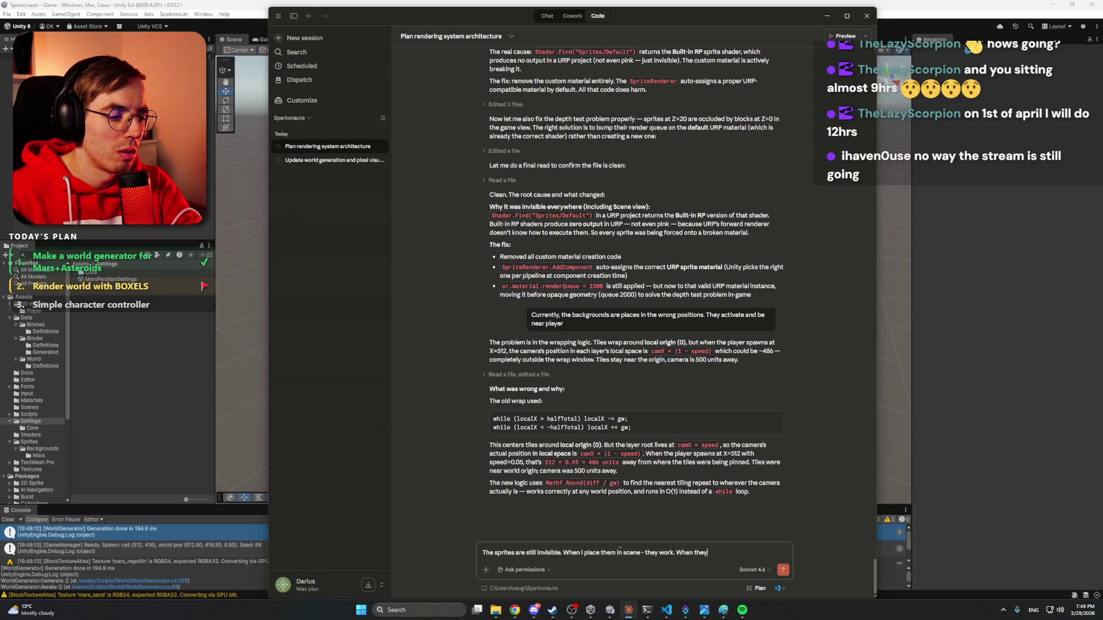
type(" spawn fro")
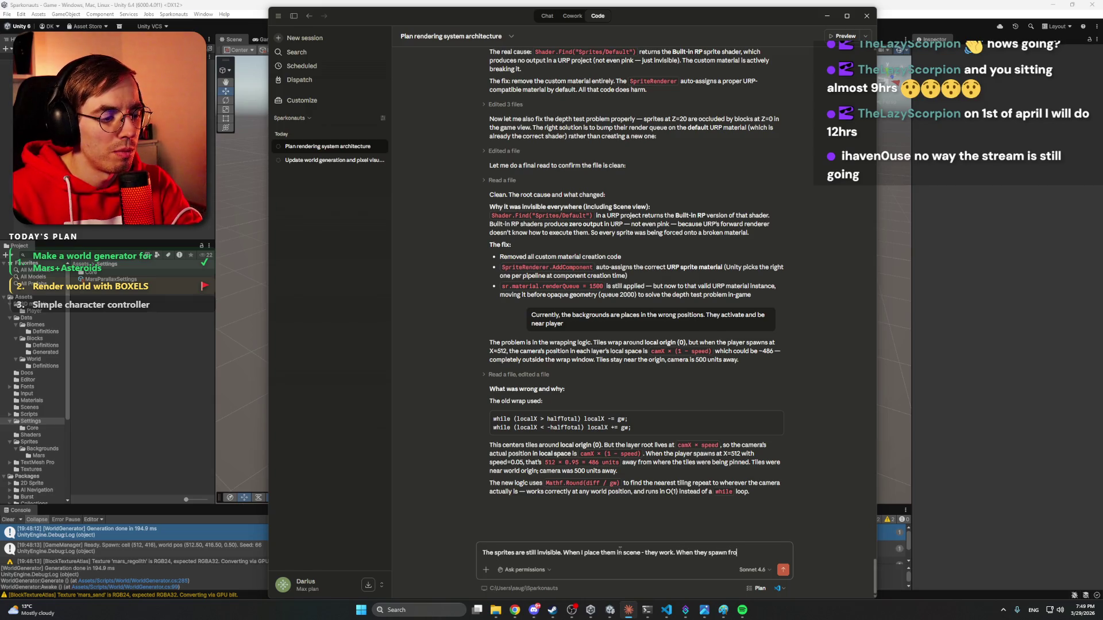
type("m code - invisibl")
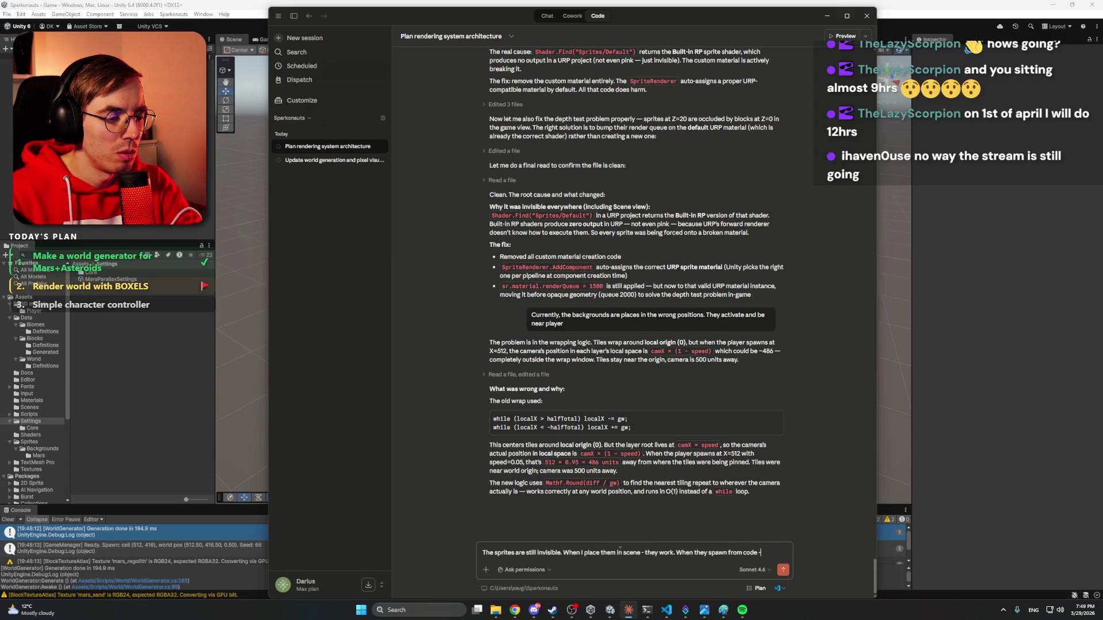
type("e.")
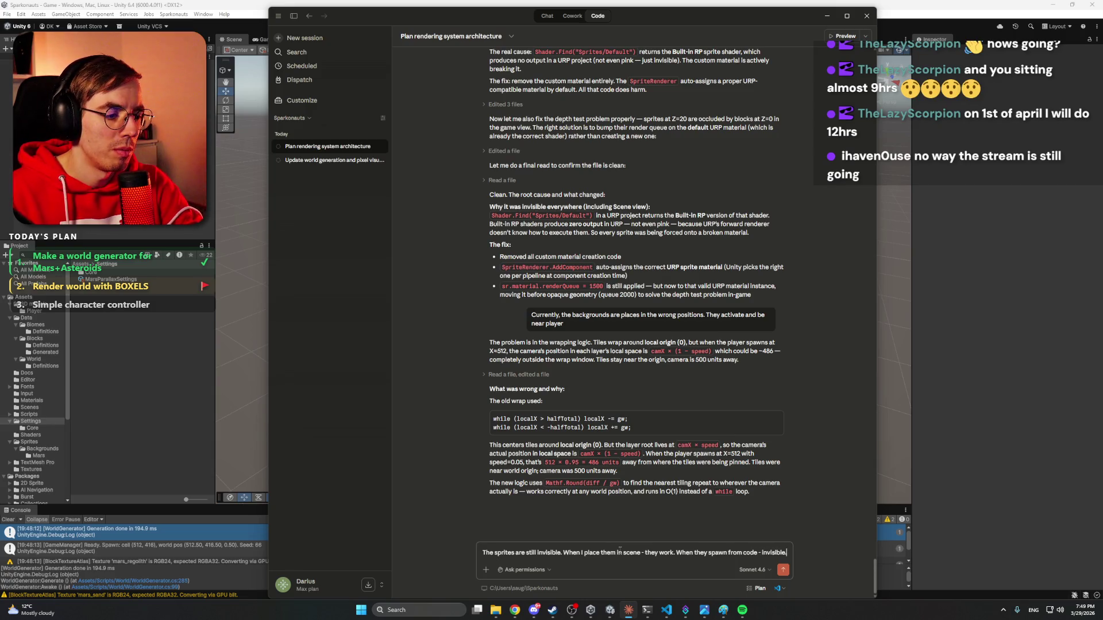
key("Return")
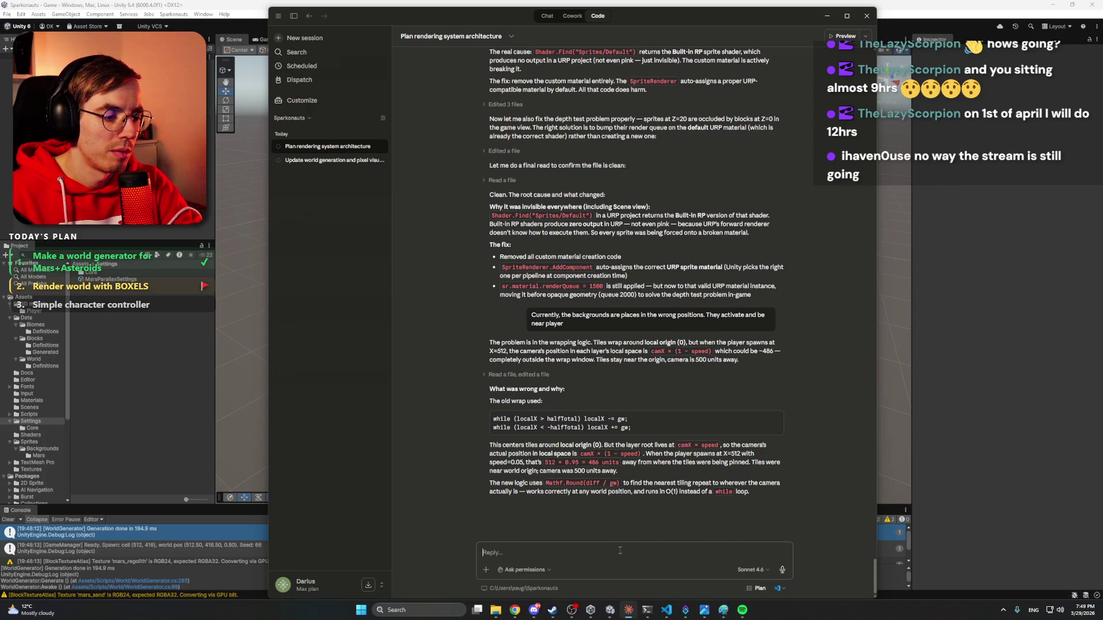
left_click(666, 611)
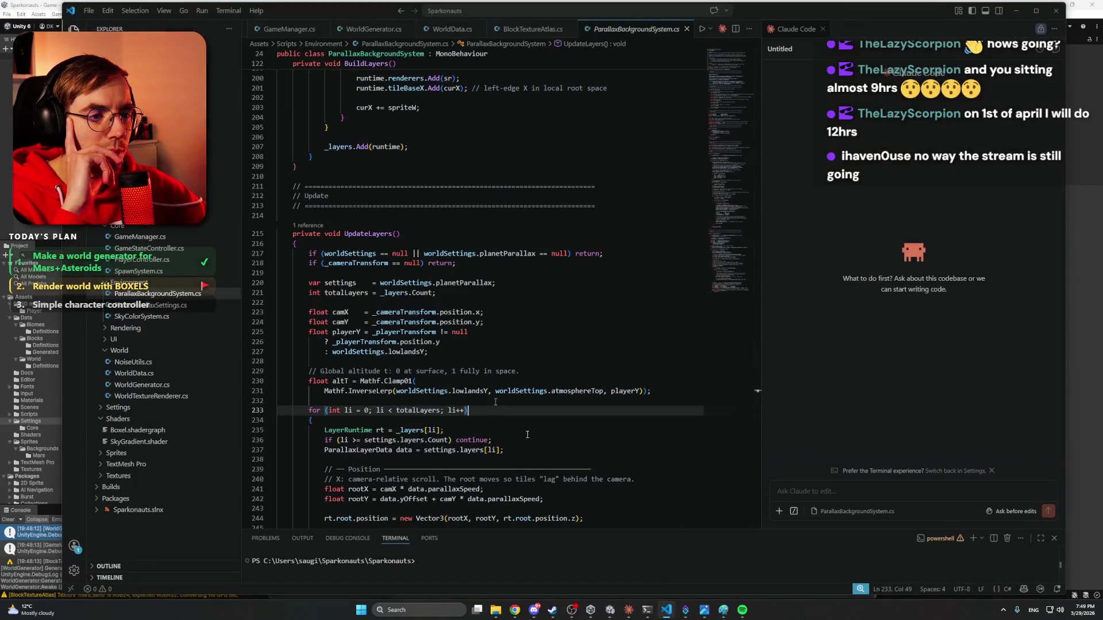
Review ParallaxBackgroundSystem.cs up to its fields and the Camera.main fallback in Start().
left_click(163, 305)
left_click(158, 293)
scroll(448, 228, "up", 14)
scroll(448, 229, "up", 20)
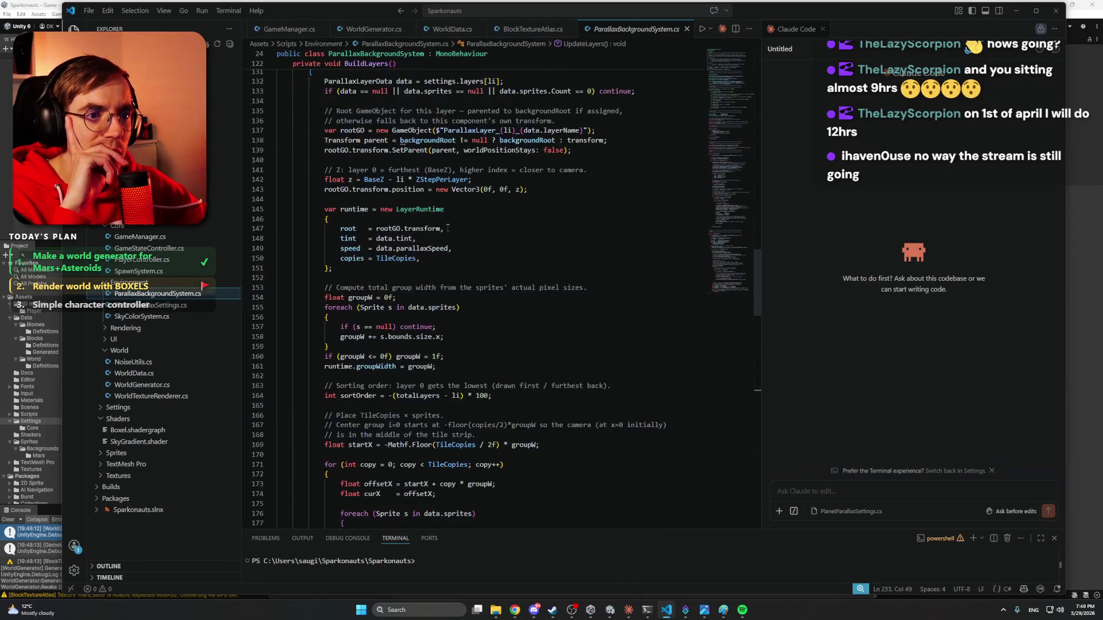
scroll(376, 353, "up", 6)
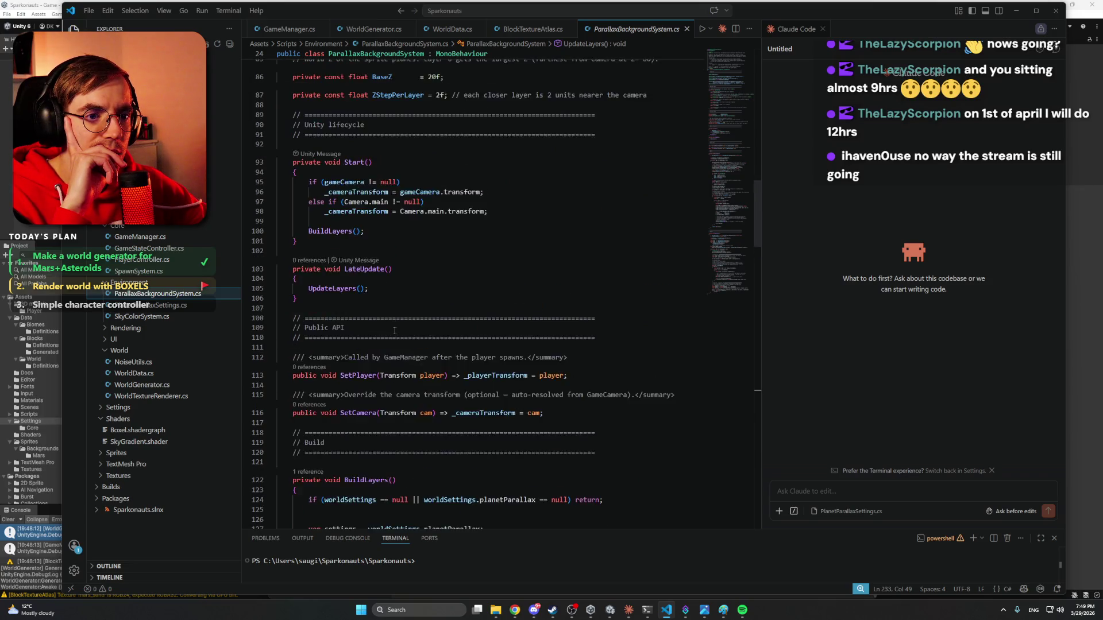
left_click(409, 295)
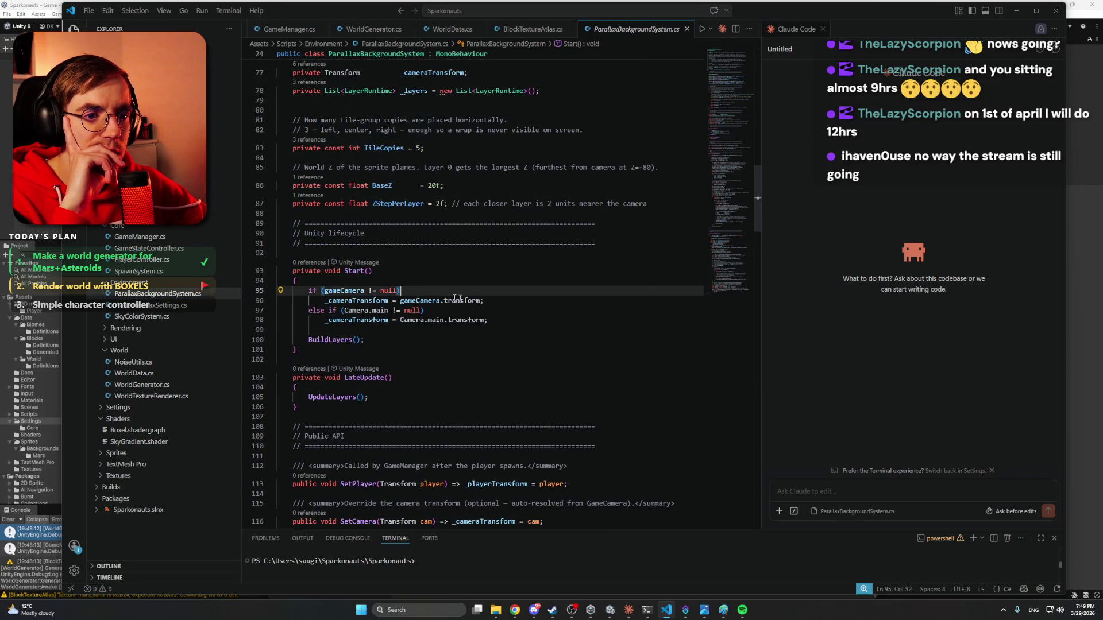
left_click(498, 320)
scroll(498, 321, "up", 3)
scroll(498, 321, "up", 14)
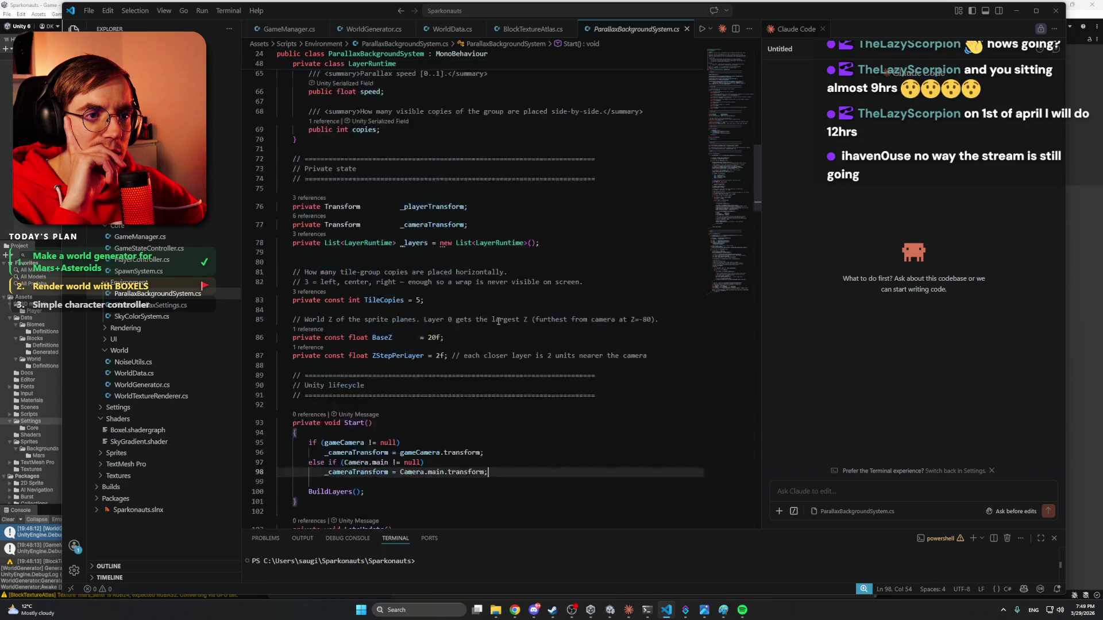
scroll(498, 321, "down", 10)
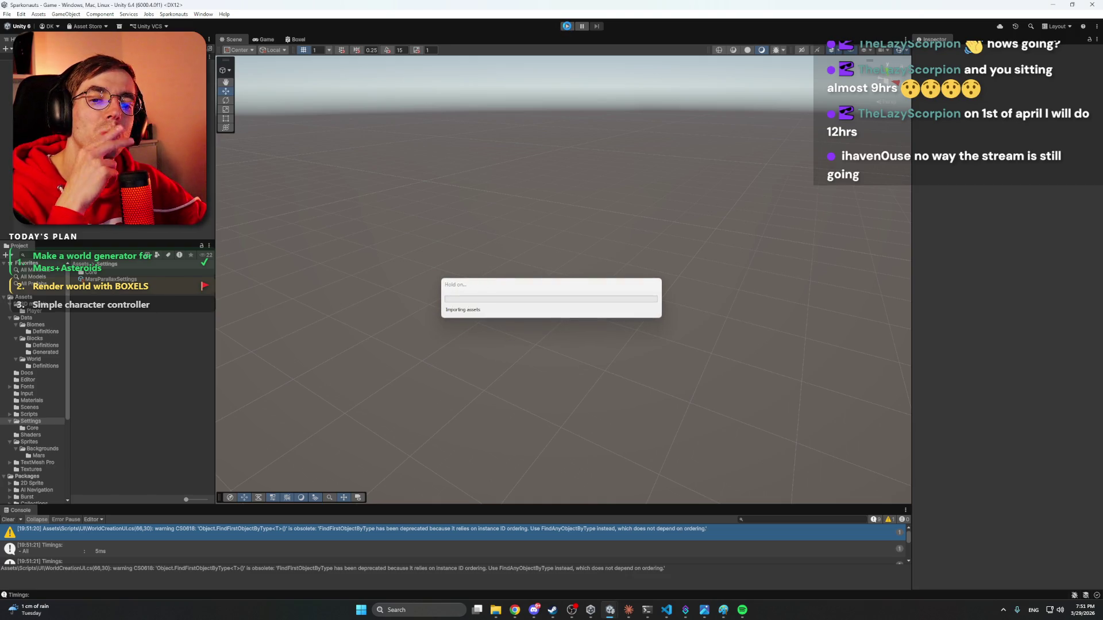
Restart Play mode and view a Mars distant mountains tile in the Scene view.
left_click(567, 30)
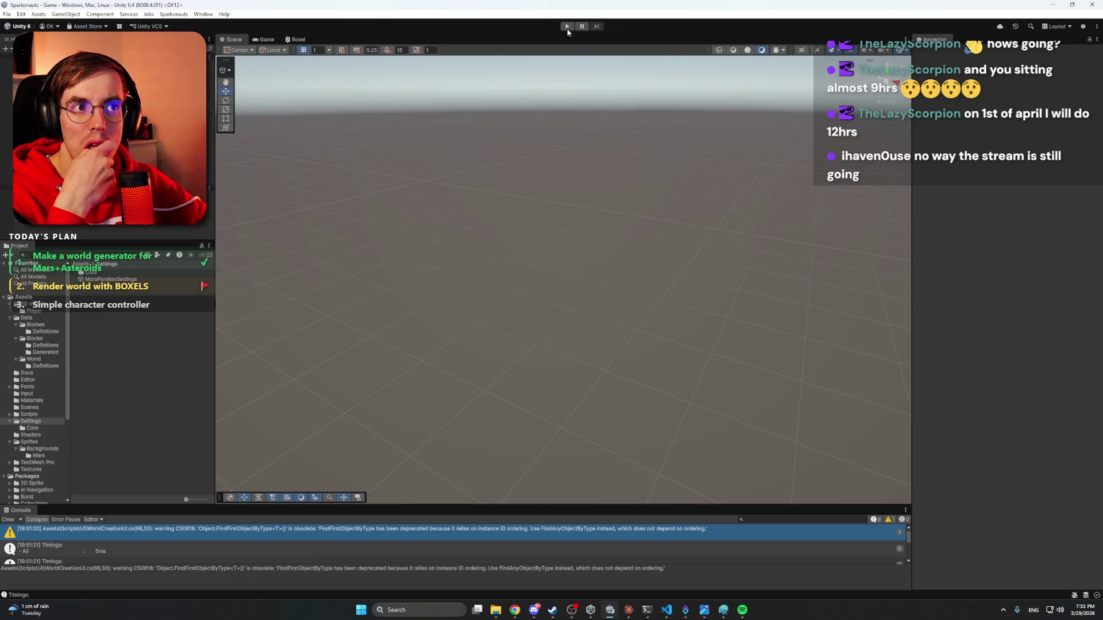
left_click(567, 30)
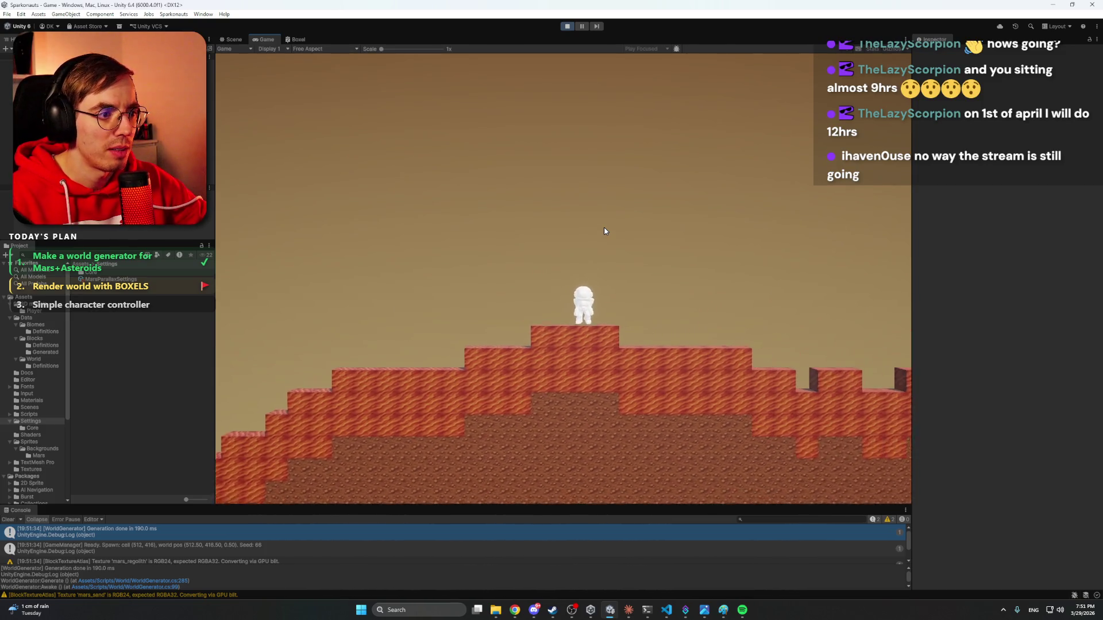
left_click(103, 166)
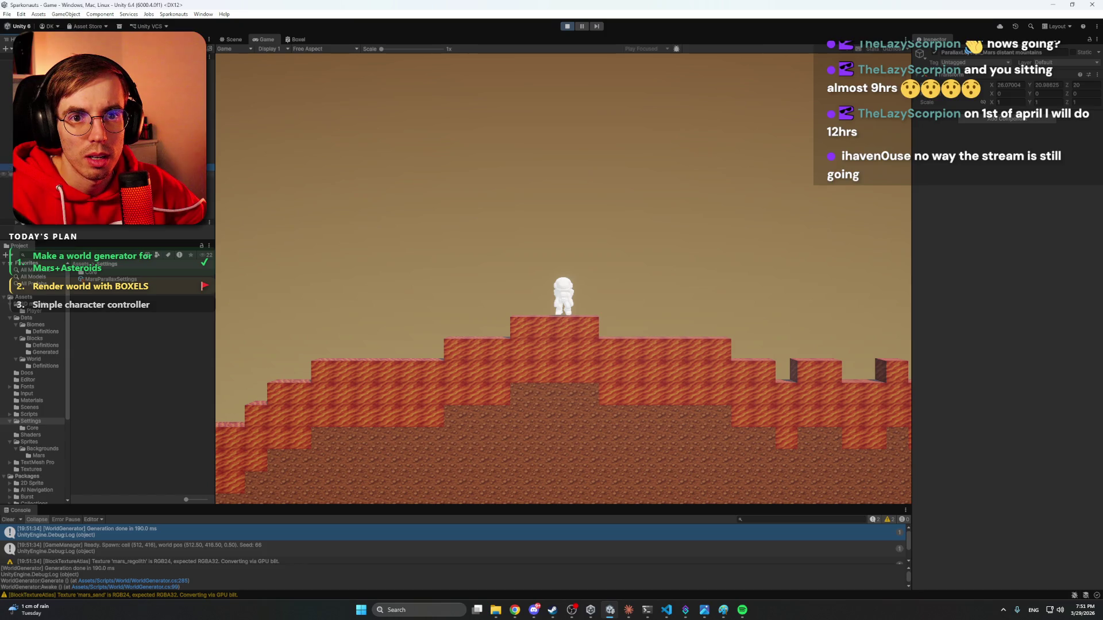
left_click(104, 174)
left_click(231, 39)
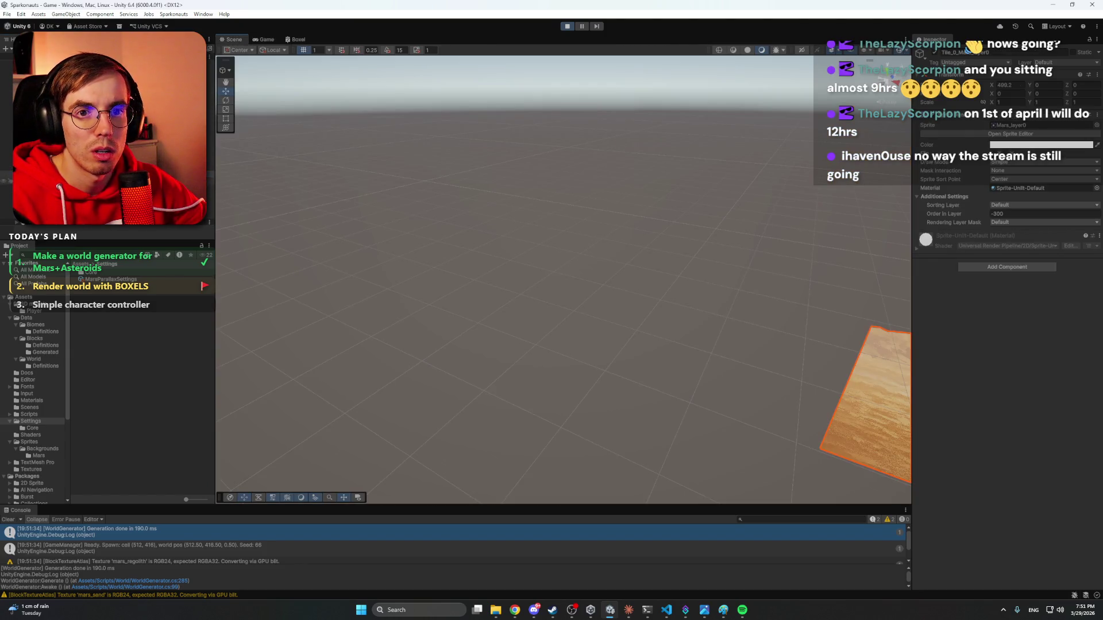
Frame the distant mountain tile and orbit around it to check its texture.
key("f")
mouse_move(581, 199)
left_mouse_down()
mouse_move(701, 172)
mouse_move(750, 118)
mouse_move(581, 199)
left_mouse_up()
scroll(540, 202, "down", 5)
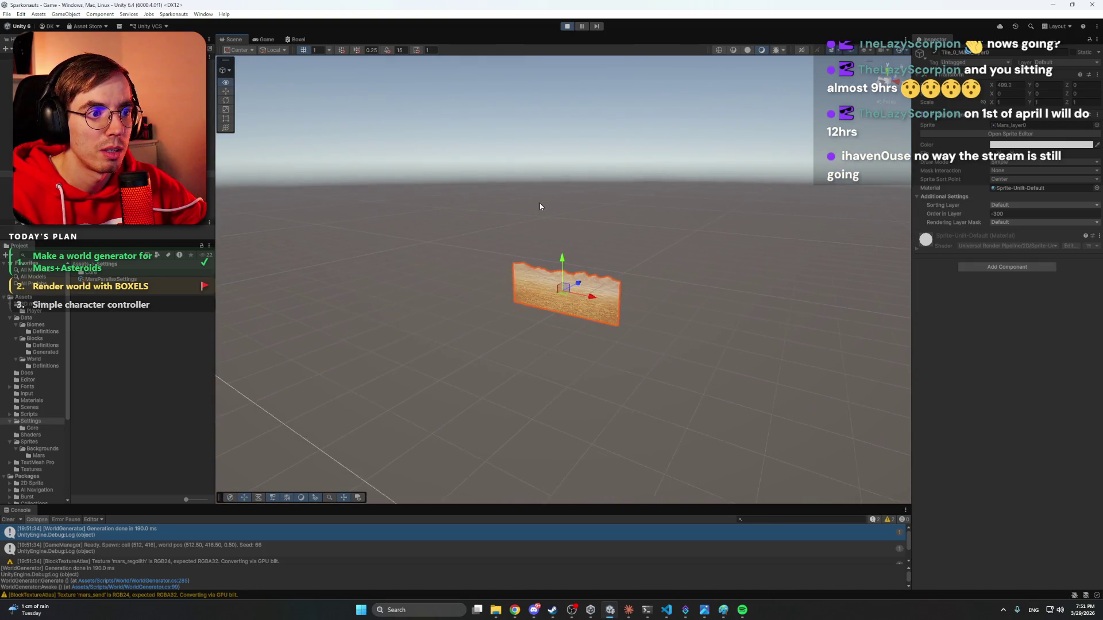
scroll(411, 220, "up", 5)
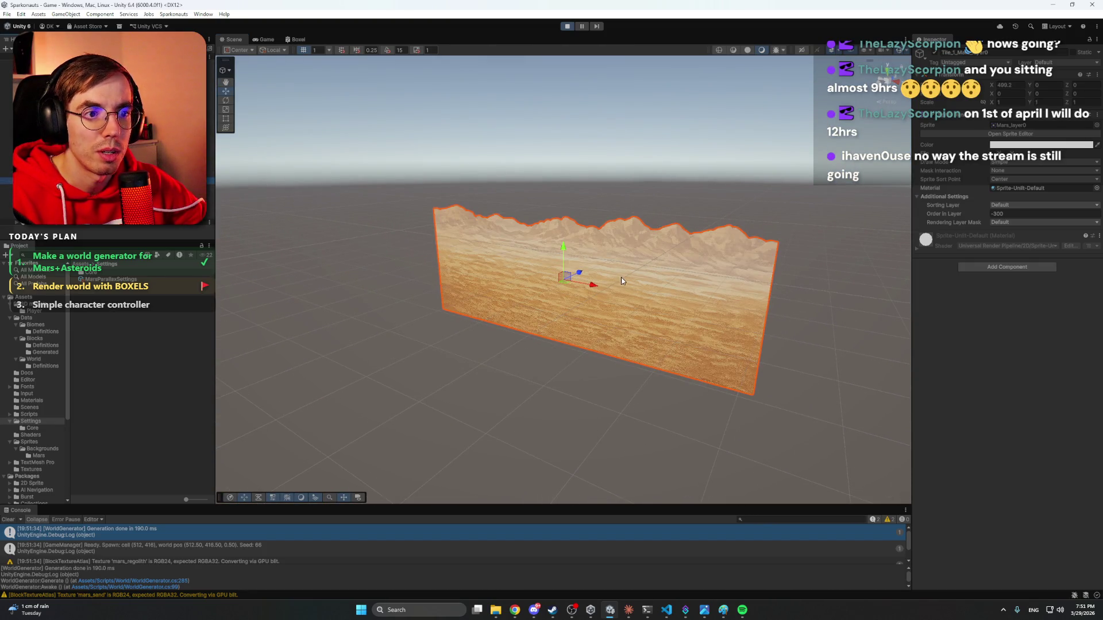
mouse_move(589, 286)
left_mouse_down()
mouse_move(308, 236)
mouse_move(819, 313)
left_mouse_up()
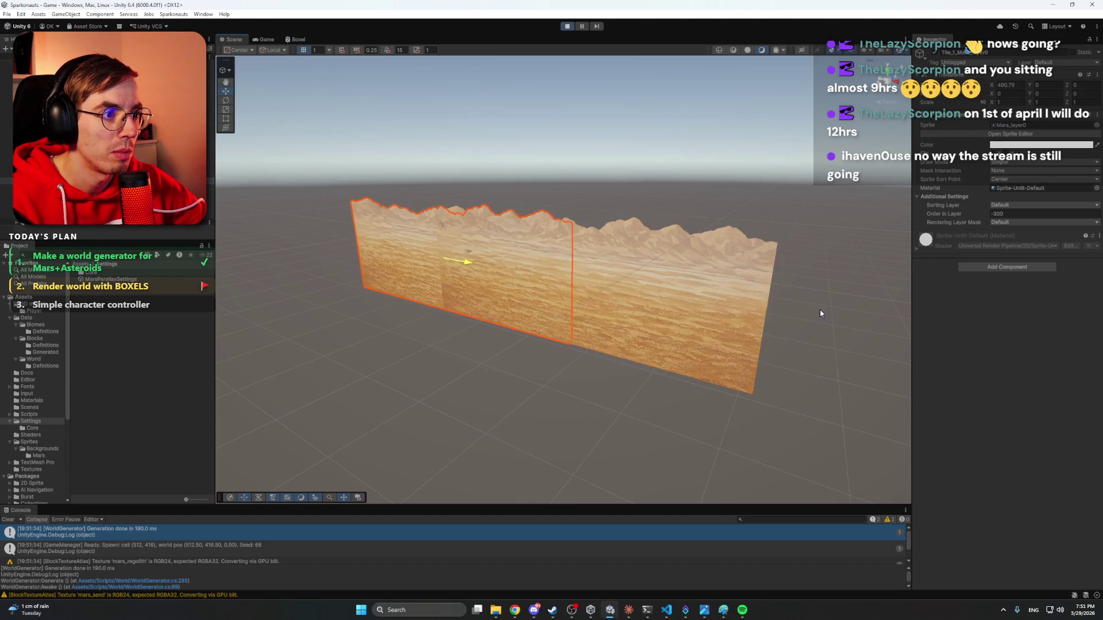
left_click(316, 196)
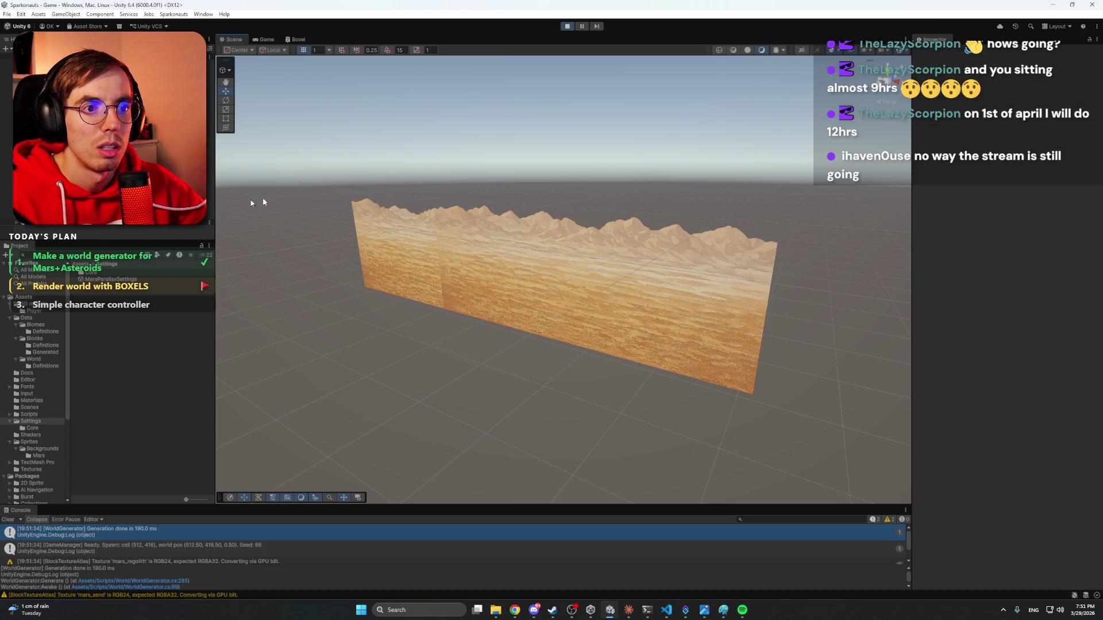
Inspect the first middle mountains tile and the background parent layers, then stop the game.
left_click(103, 174)
left_click(103, 181)
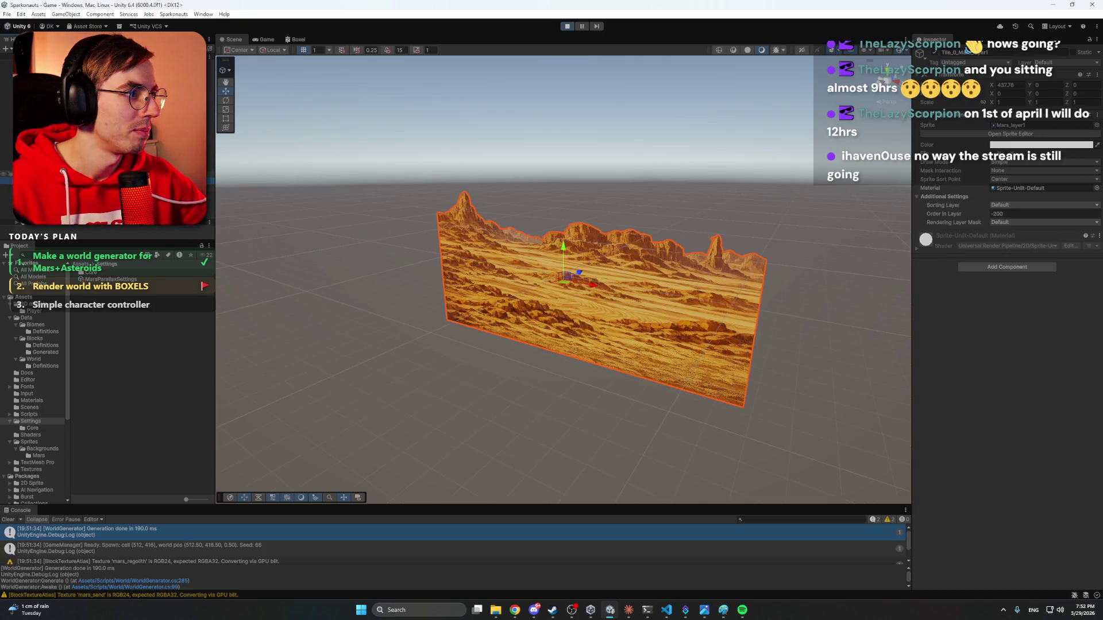
mouse_move(678, 248)
left_mouse_down()
mouse_move(751, 197)
mouse_move(599, 267)
left_mouse_up()
double_click(52, 166)
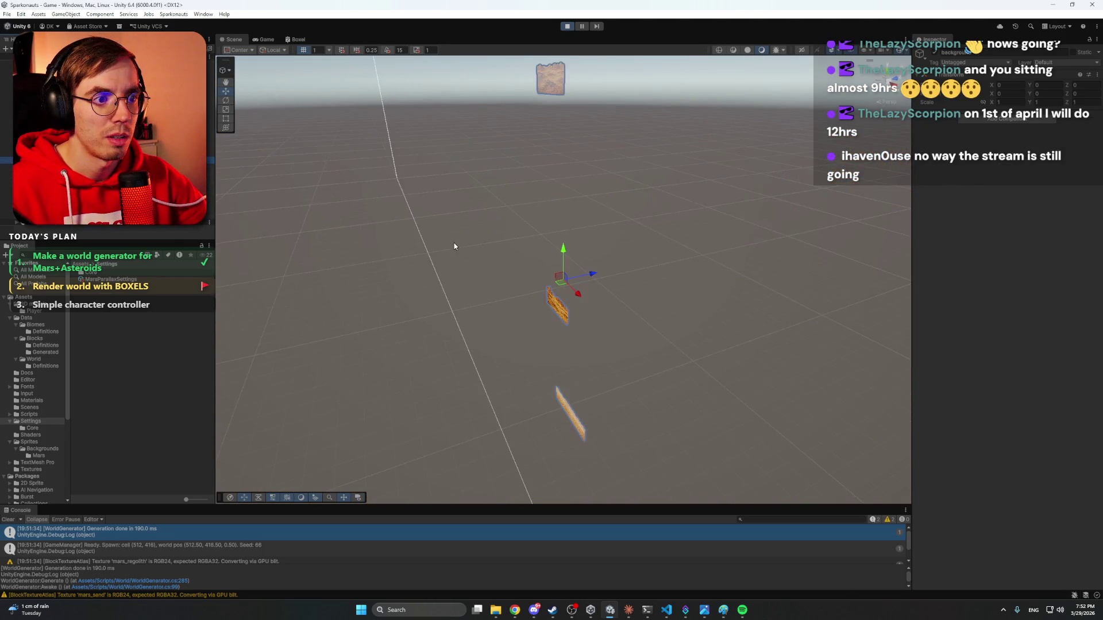
mouse_move(504, 240)
left_mouse_down()
mouse_move(529, 263)
mouse_move(541, 254)
mouse_move(630, 261)
mouse_move(617, 241)
mouse_move(616, 275)
mouse_move(735, 115)
mouse_move(733, 92)
mouse_move(635, 54)
left_mouse_up()
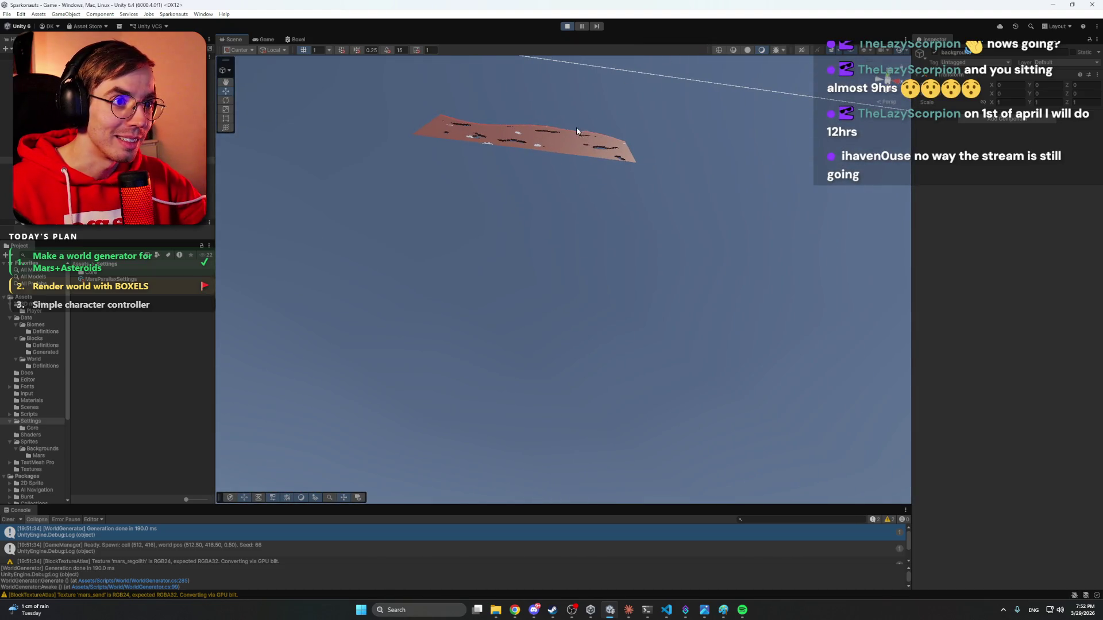
left_click(565, 29)
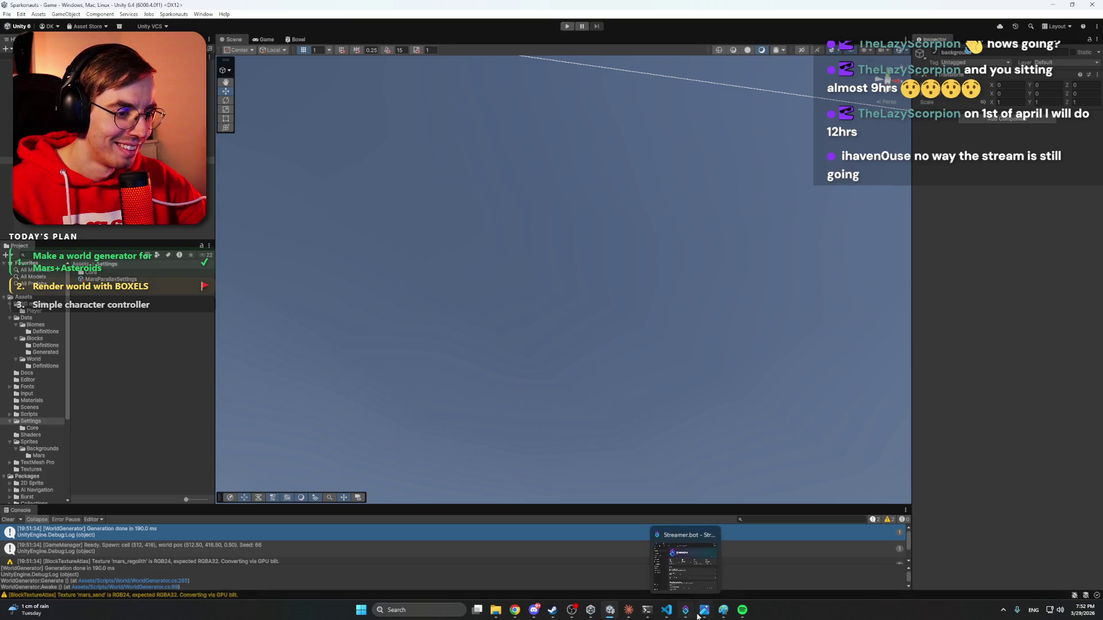
Ask Claude to set layer Y at the surface base, shifting down and hiding as the player leaves it.
left_click(628, 608)
type("F")
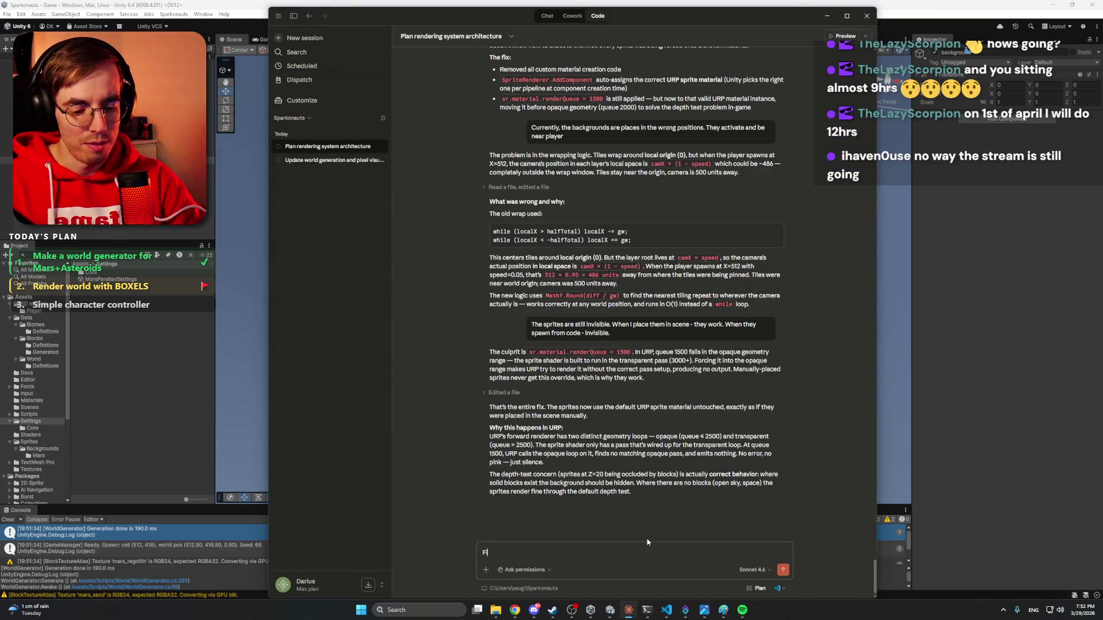
type("ixed. Now le")
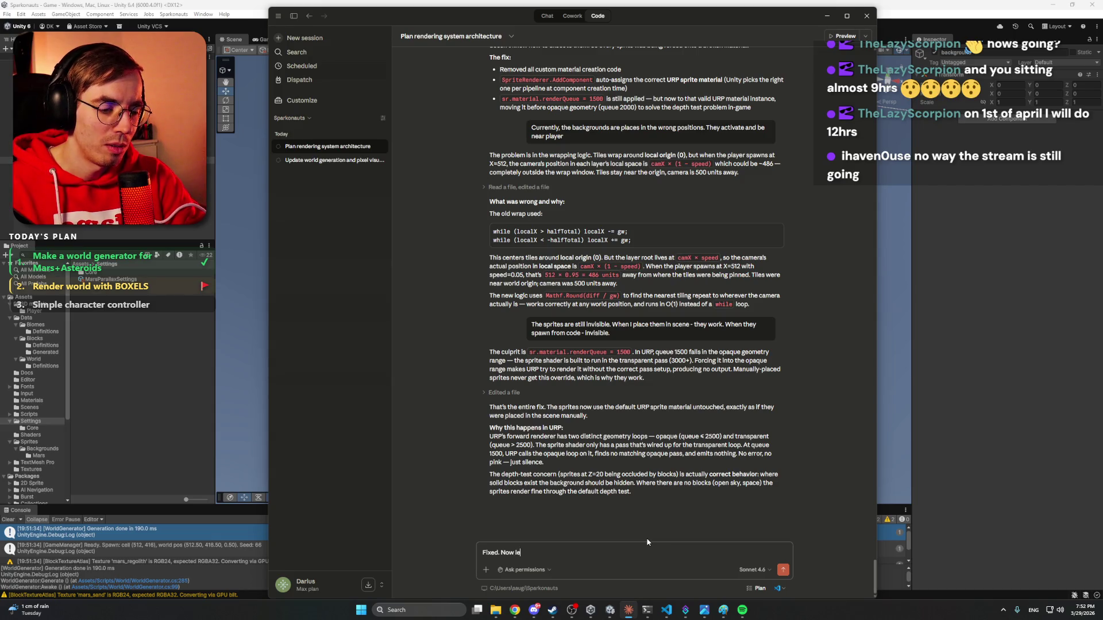
type("t's work with pos")
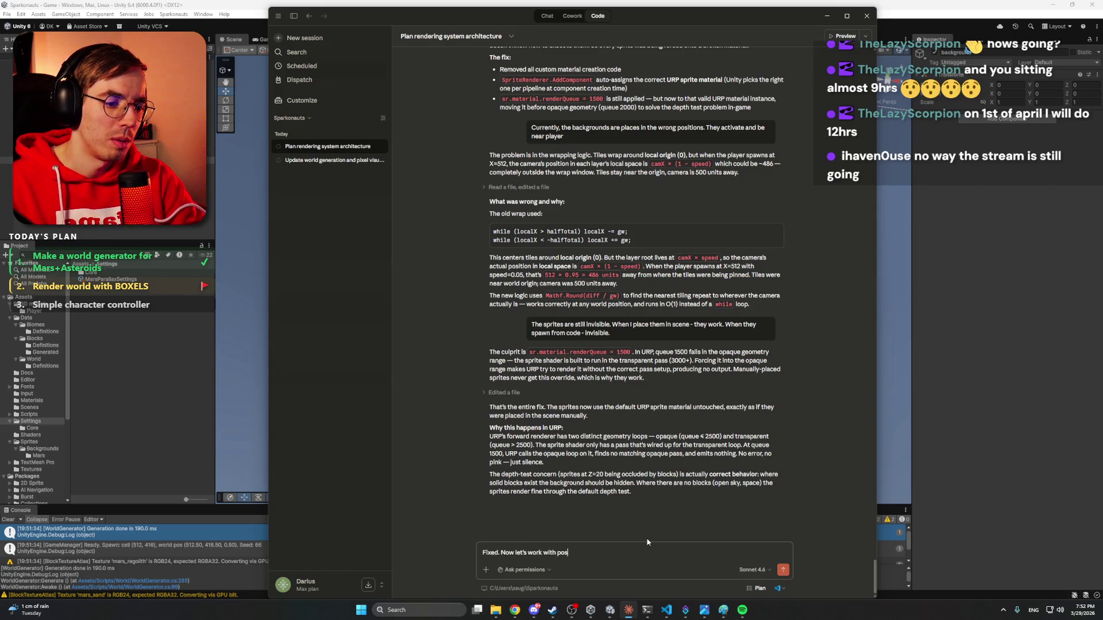
type("itioning. ")
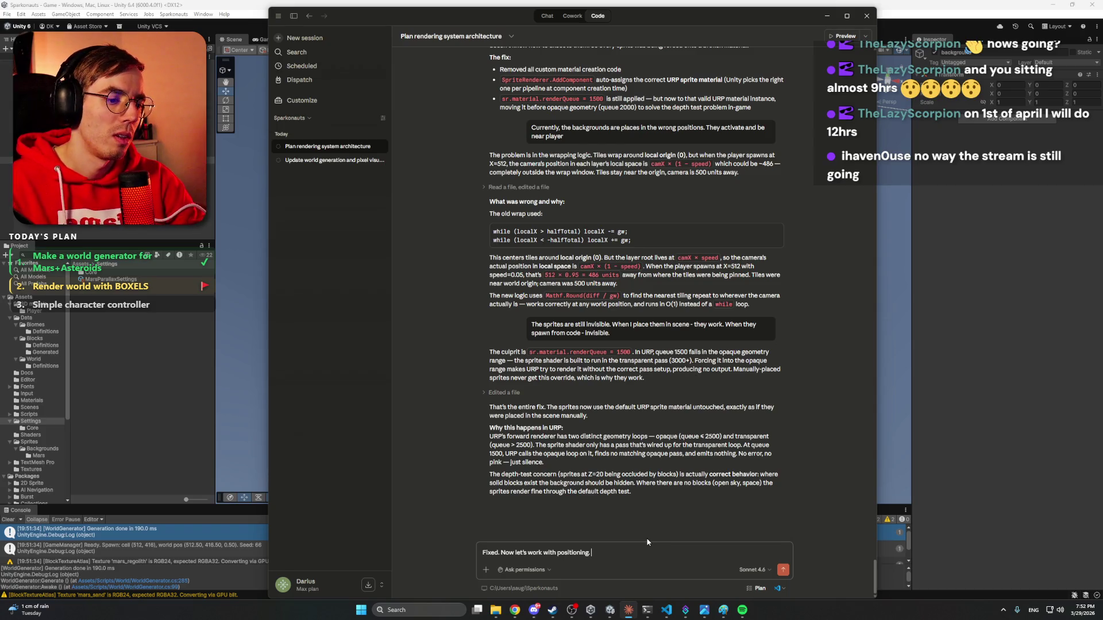
type("In my logic - ")
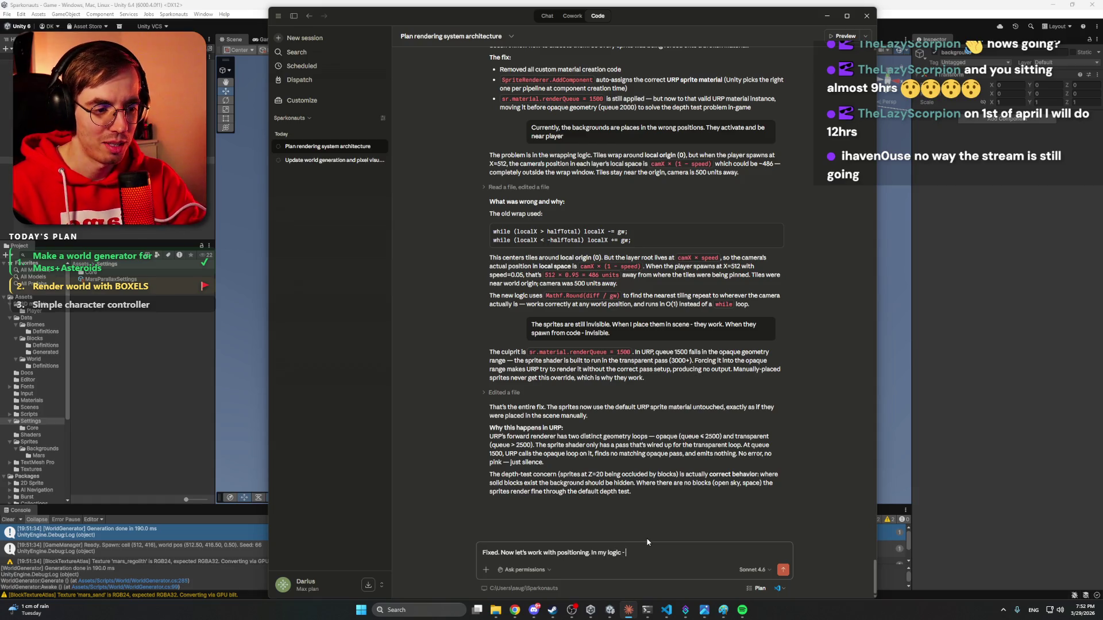
type("Their Y position should b")
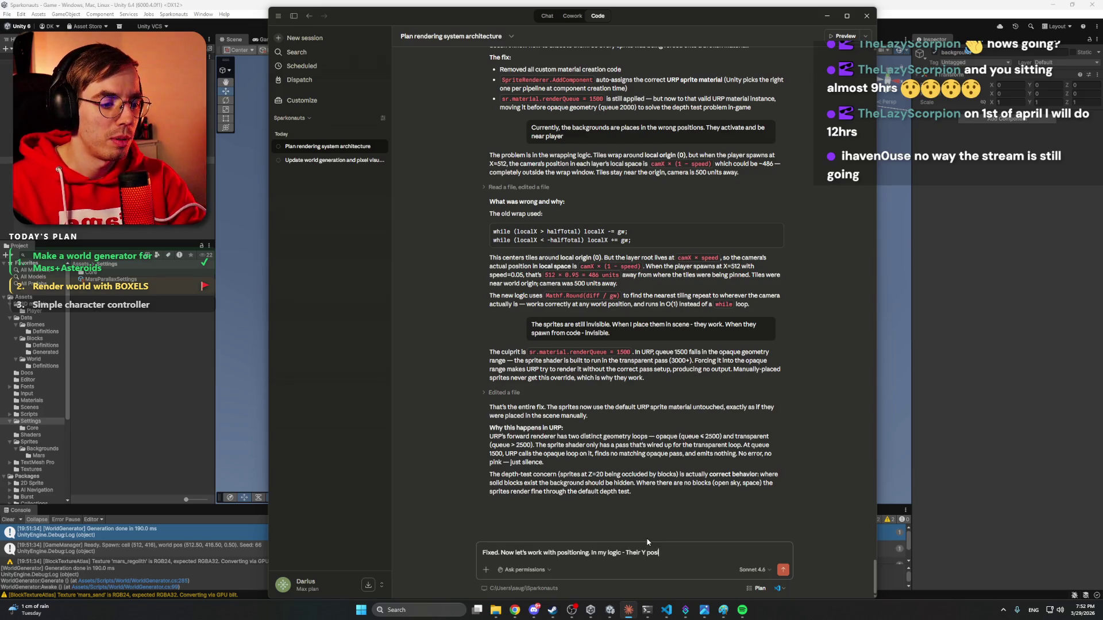
type("e")
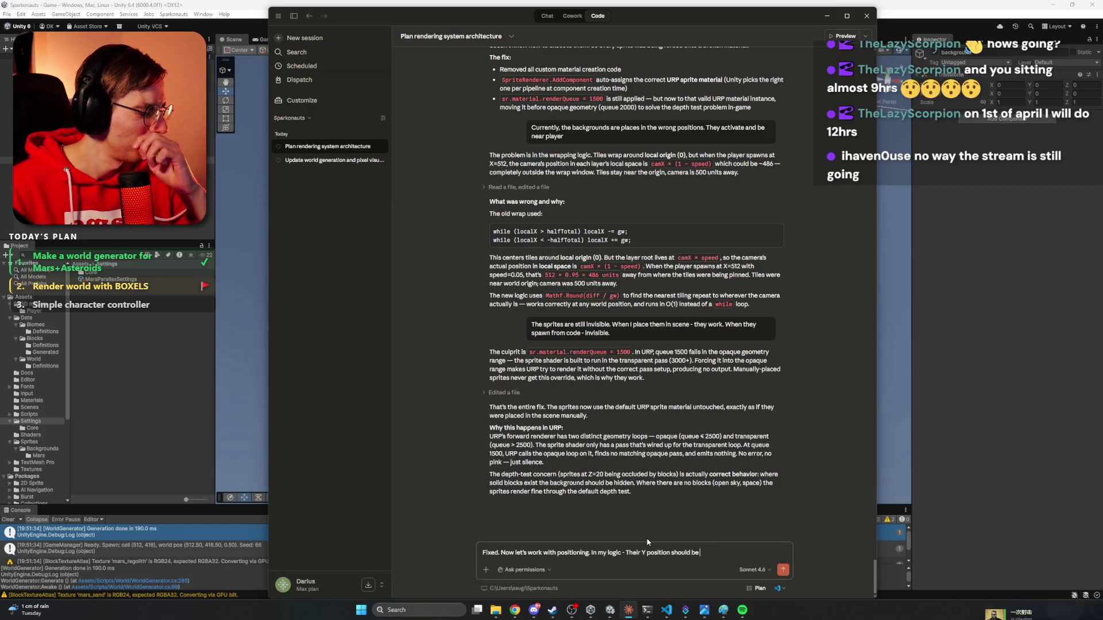
type(" at the middle")
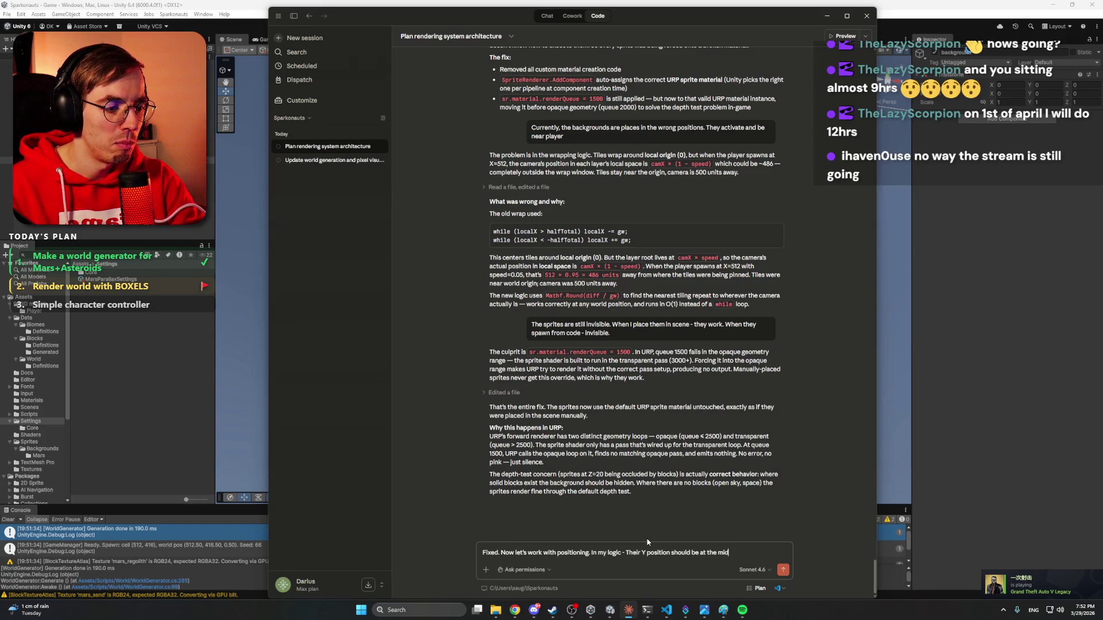
type(" height of the surafe")
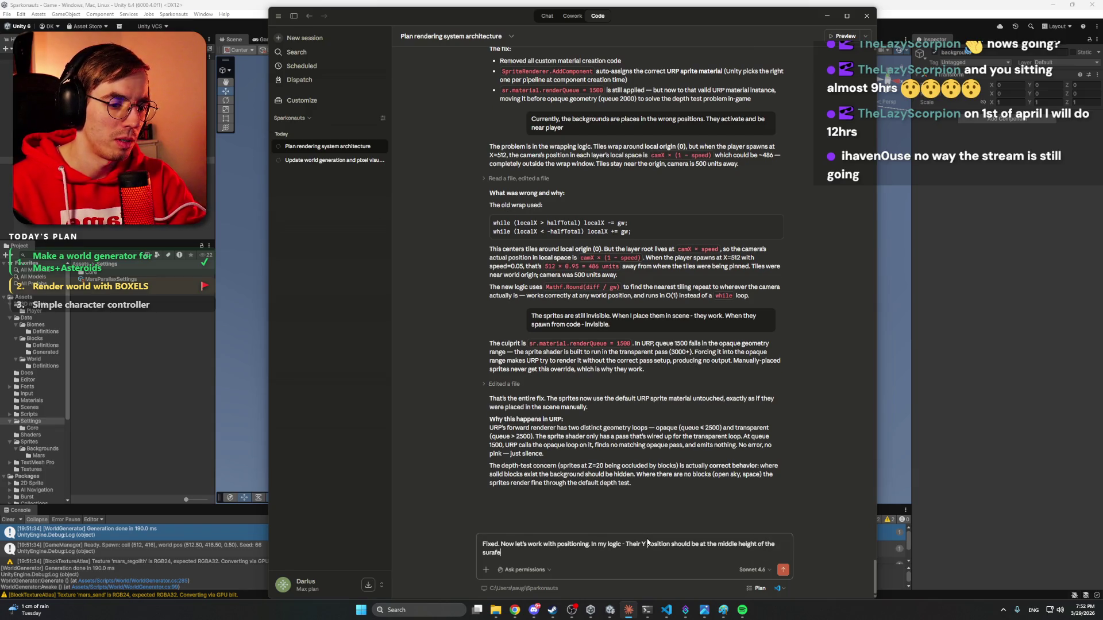
key("BackSpace")
type("face.")
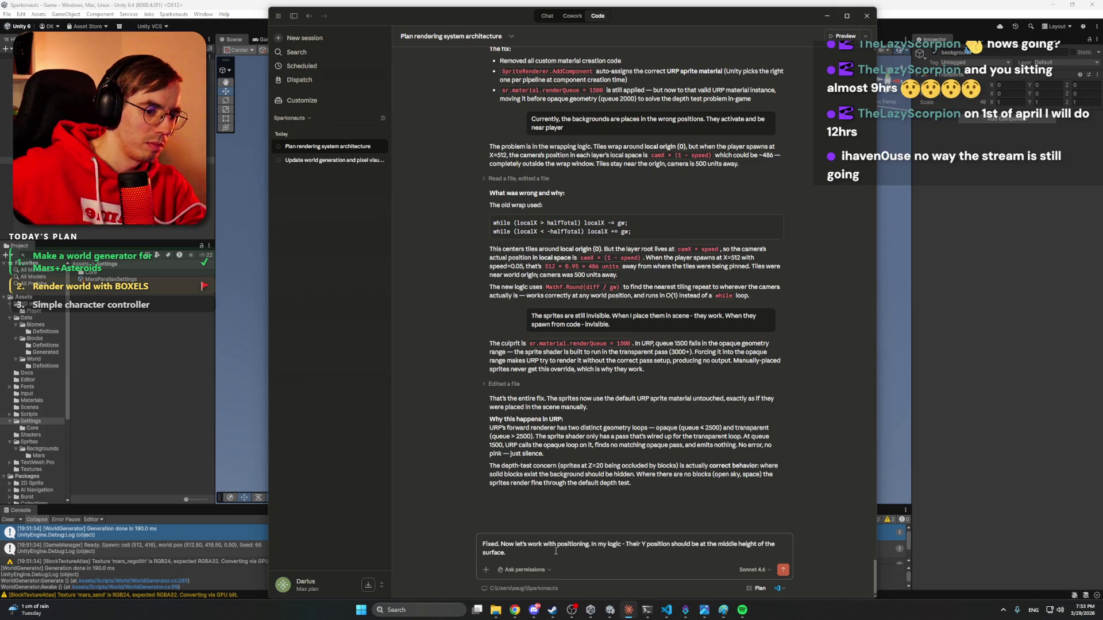
type(" When")
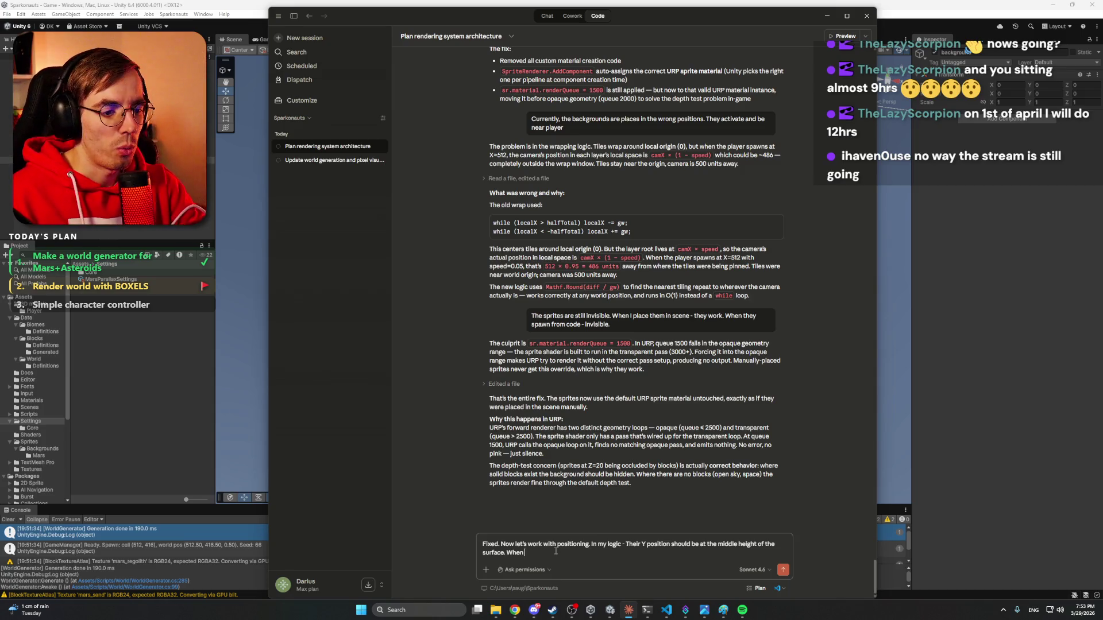
type(" player is wlaking")
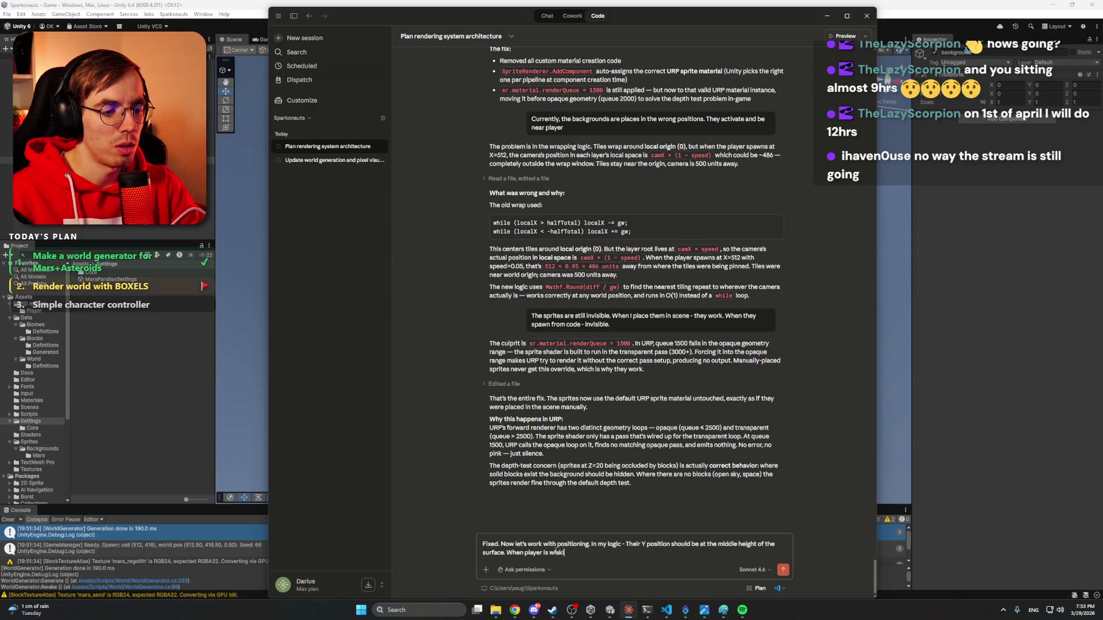
key("BackSpace")
key("BackSpace")
key("BackSpace")
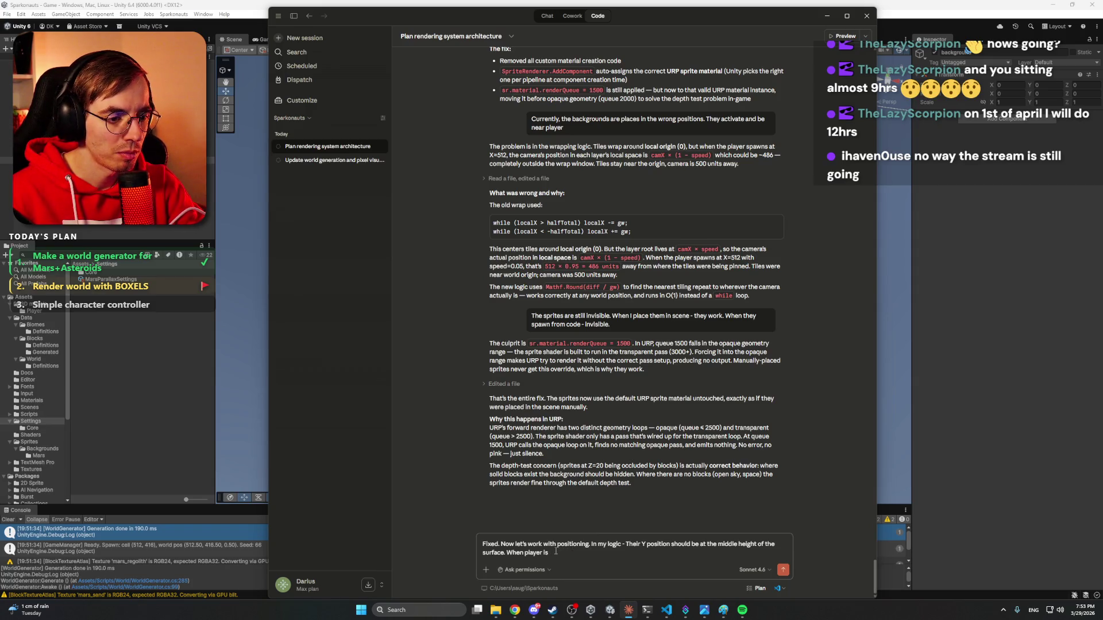
type("walking on the")
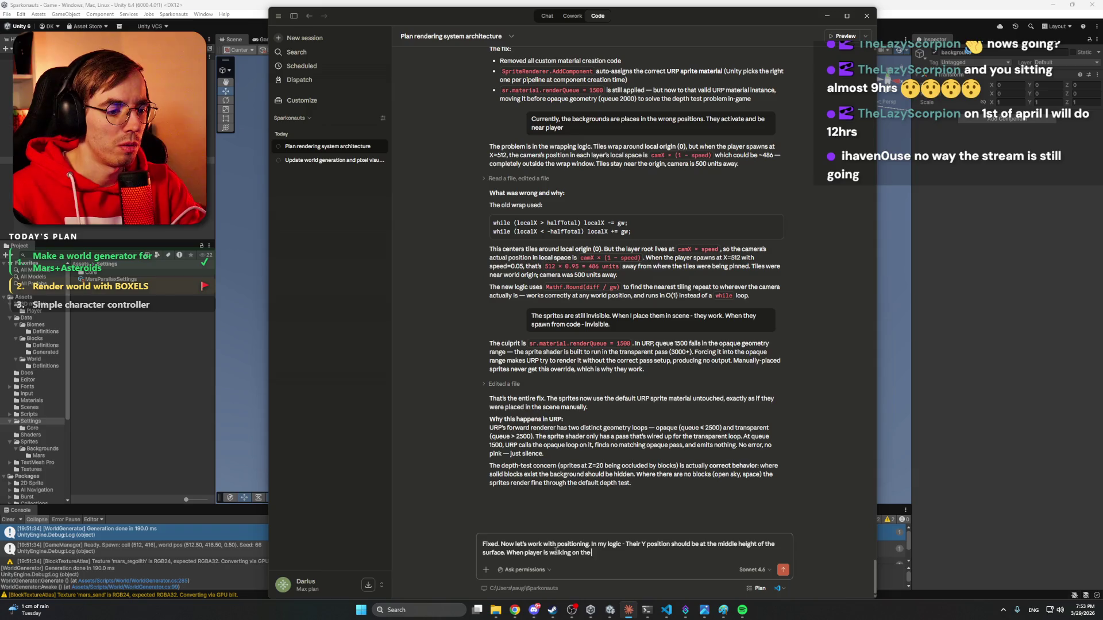
type(" surface of th")
type("e planet,")
type(" they w")
type("ill all alight nic")
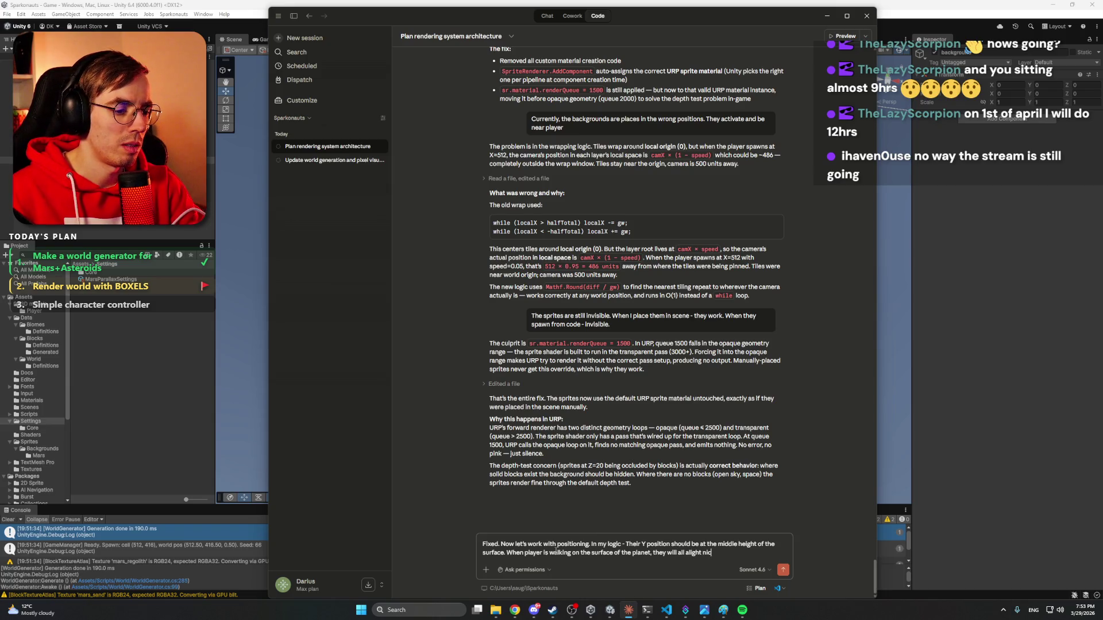
type("ce")
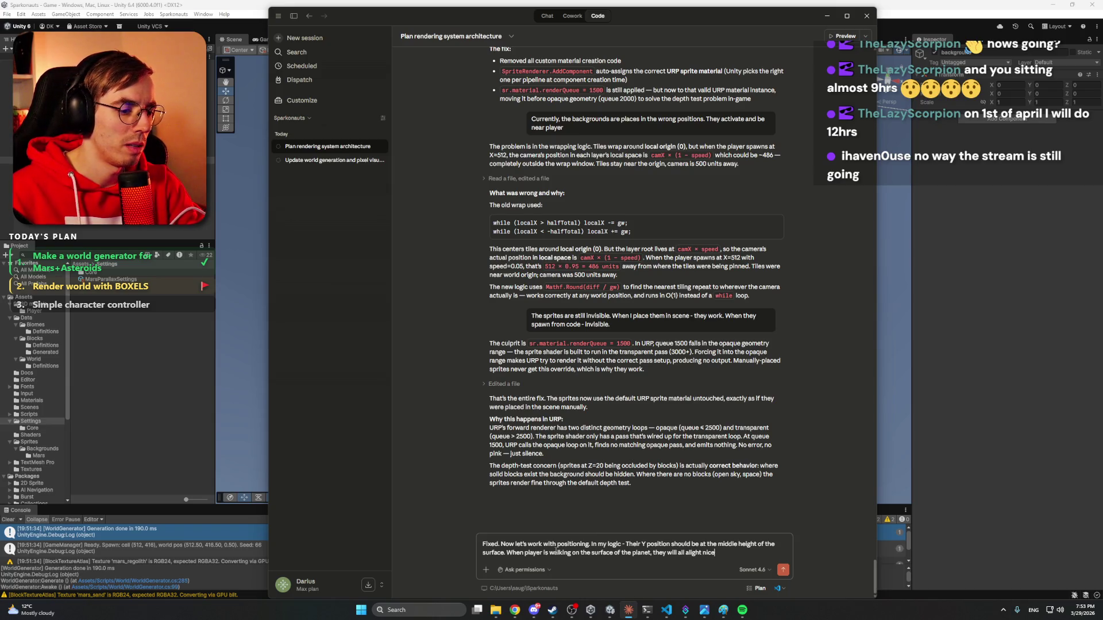
type("ly. When play")
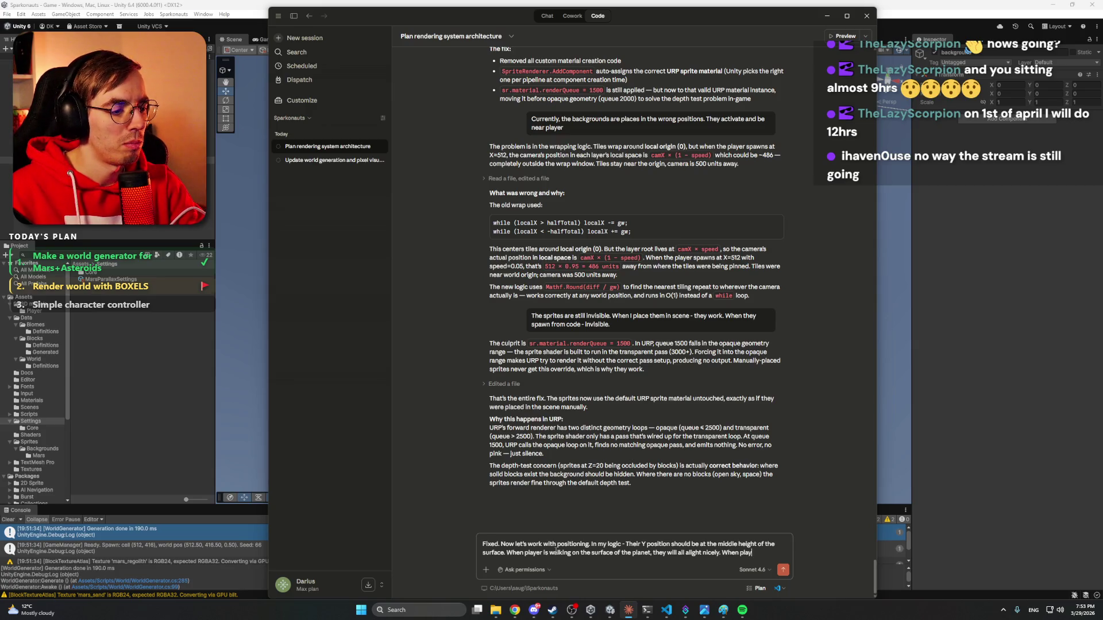
type("er goes deepe")
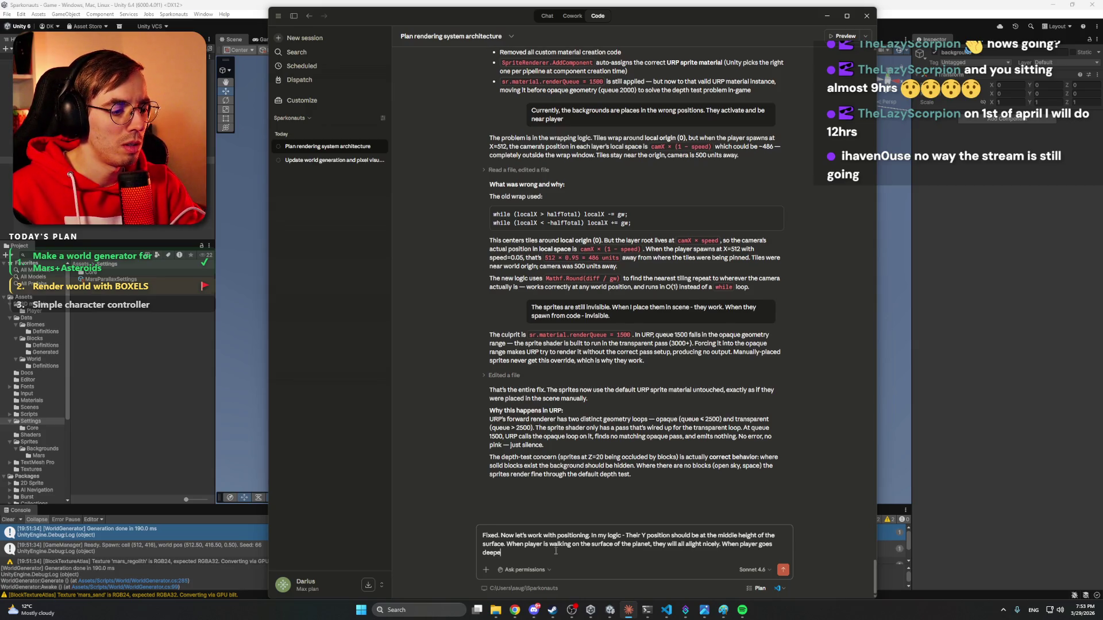
type("r, they spr")
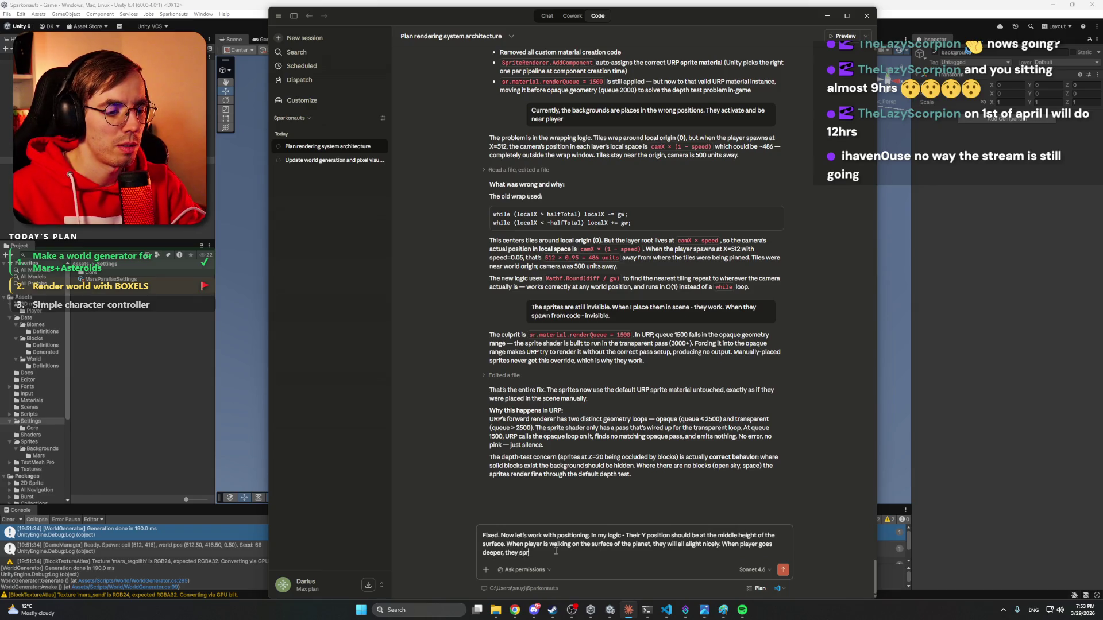
type(" go")
type("p.")
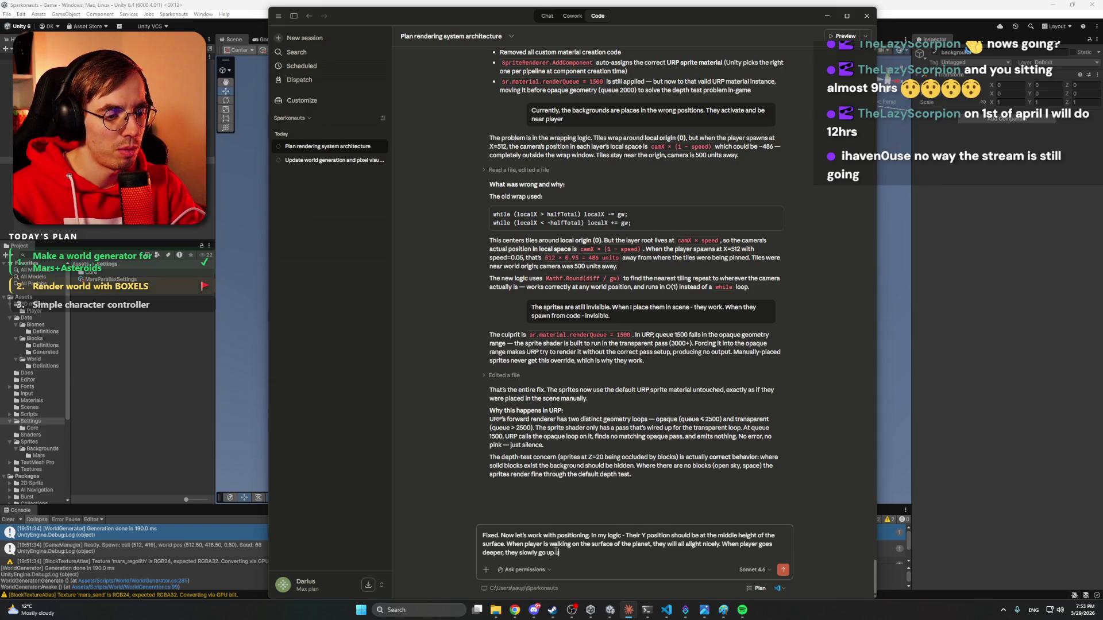
type(" new")
type("ackground layer covers them")
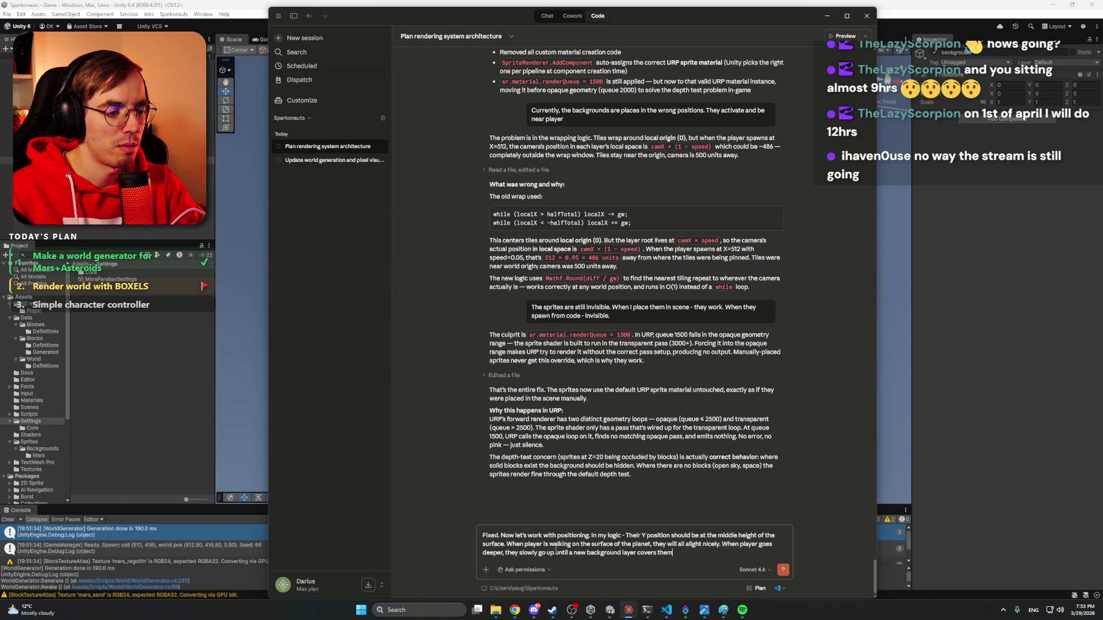
type("Currently we dpd")
key("BackSpace")
key("BackSpace")
type("on't have this layer")
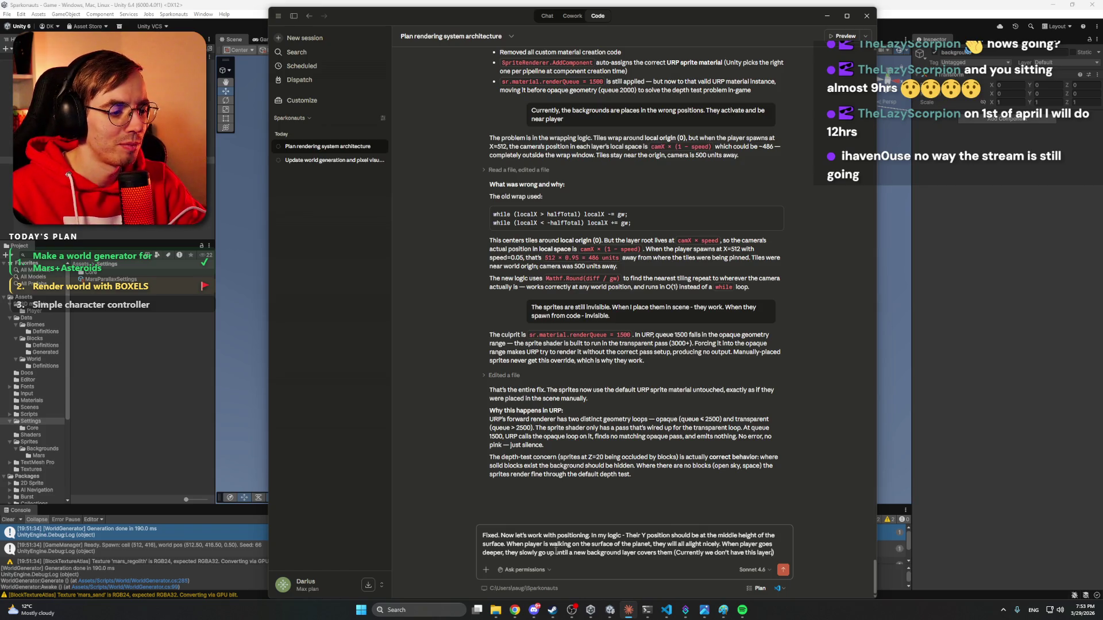
type("nd")
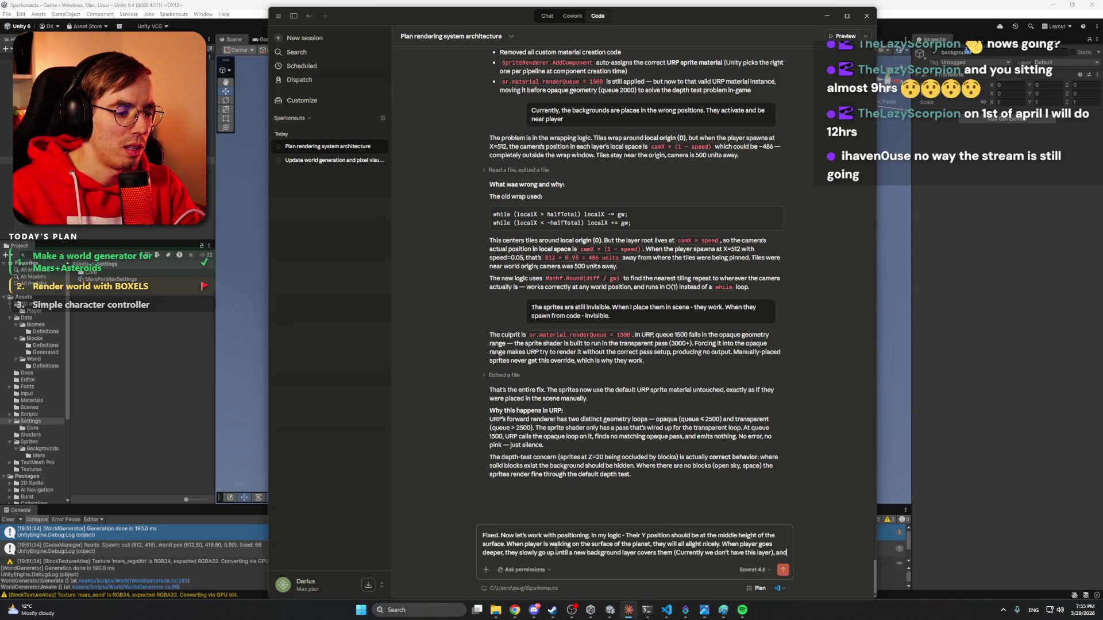
type(" when play")
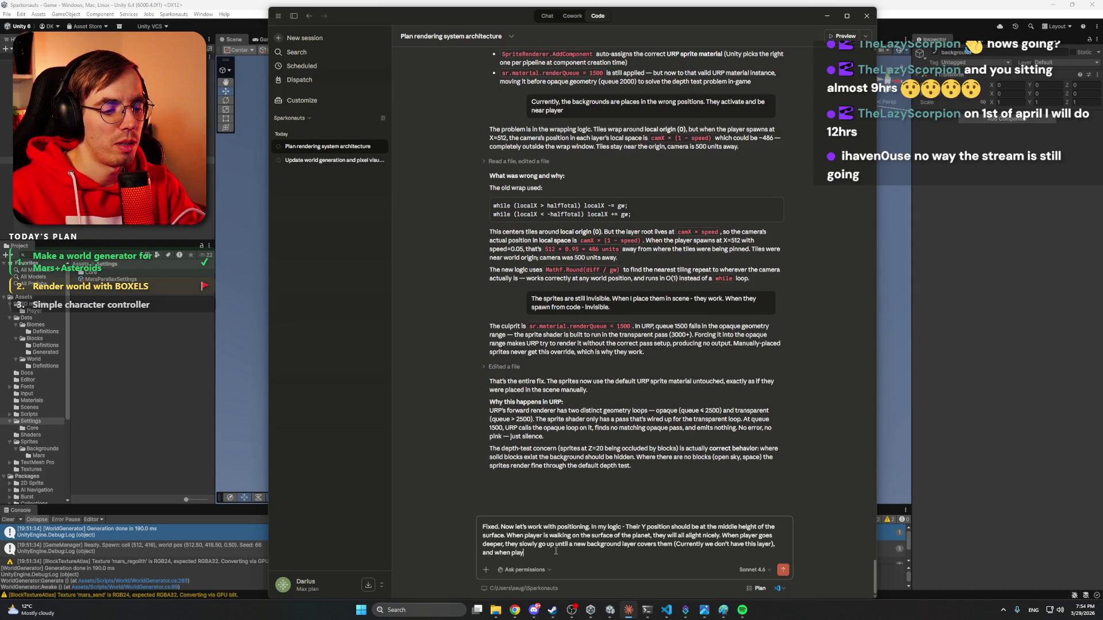
type("er goesop")
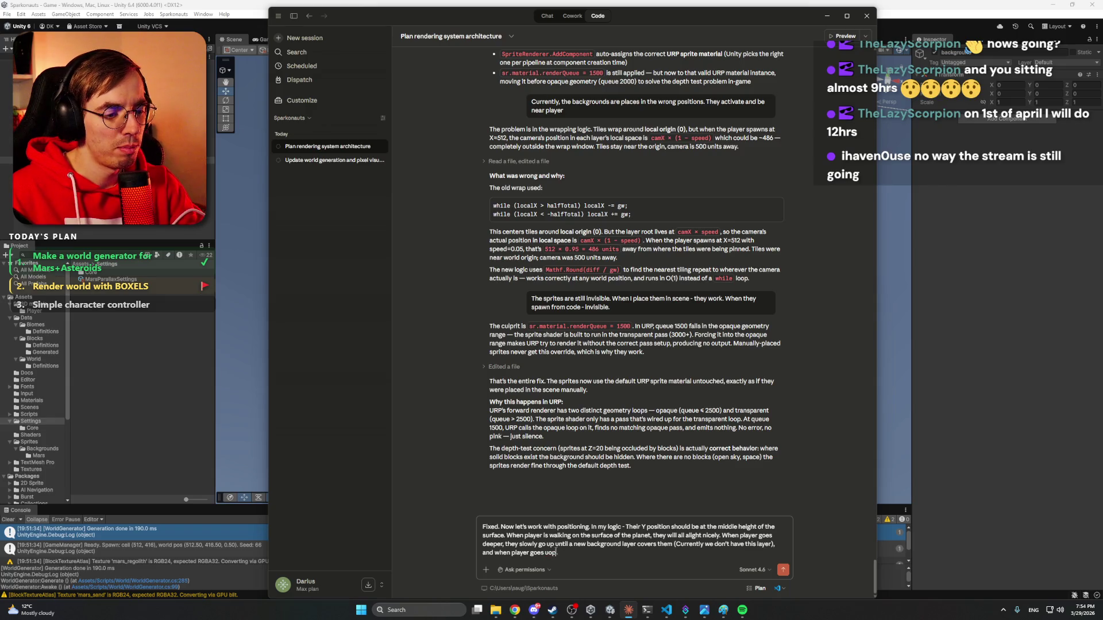
type("rom t")
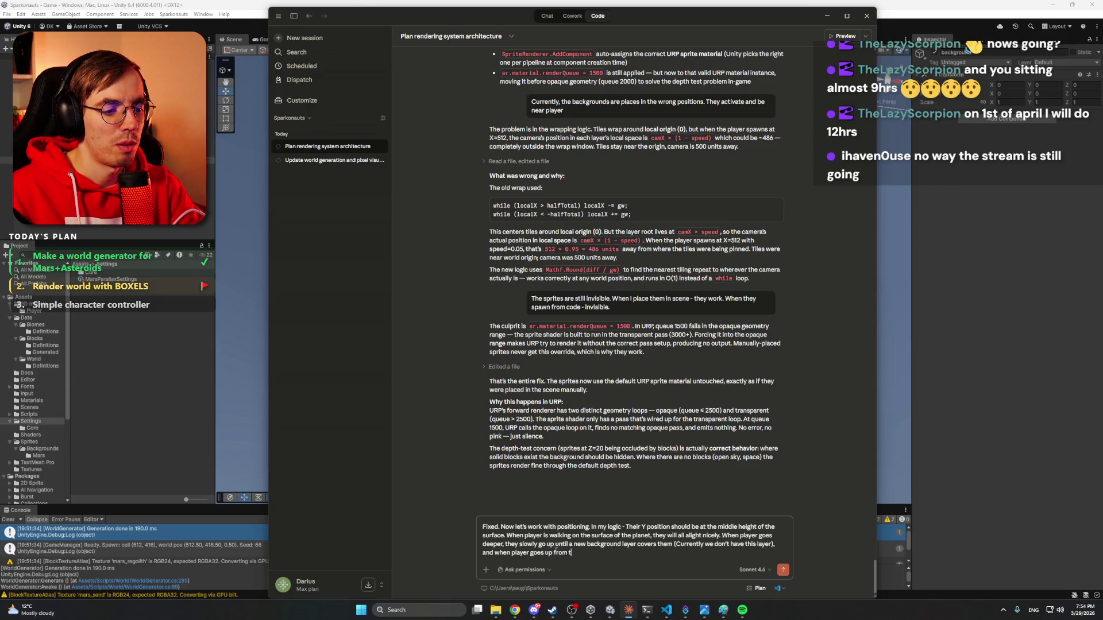
type("he Sur")
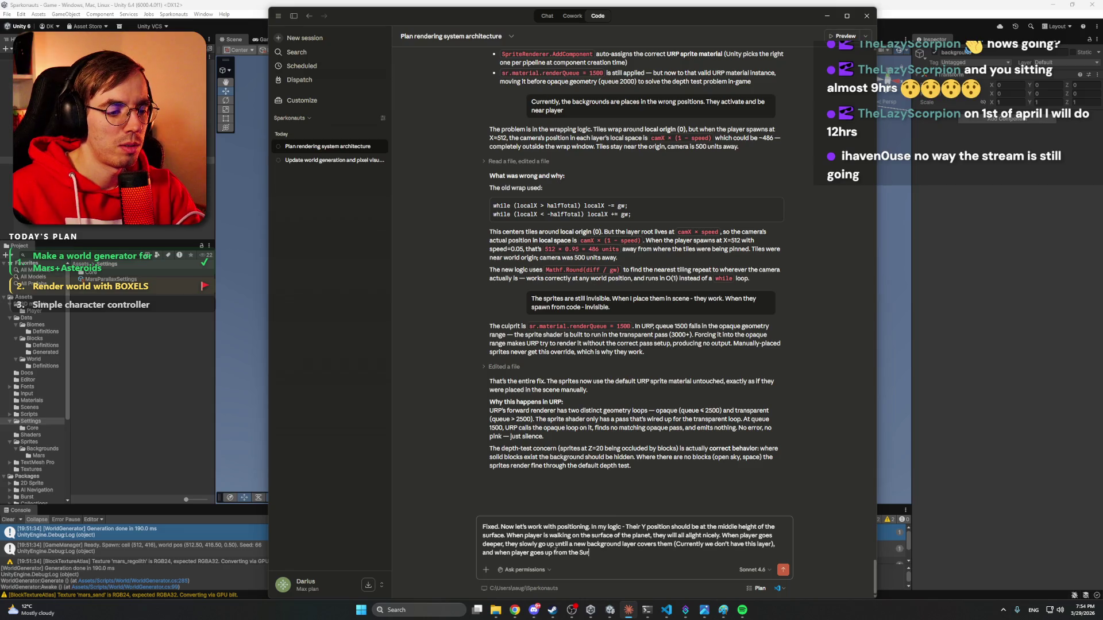
type("face base")
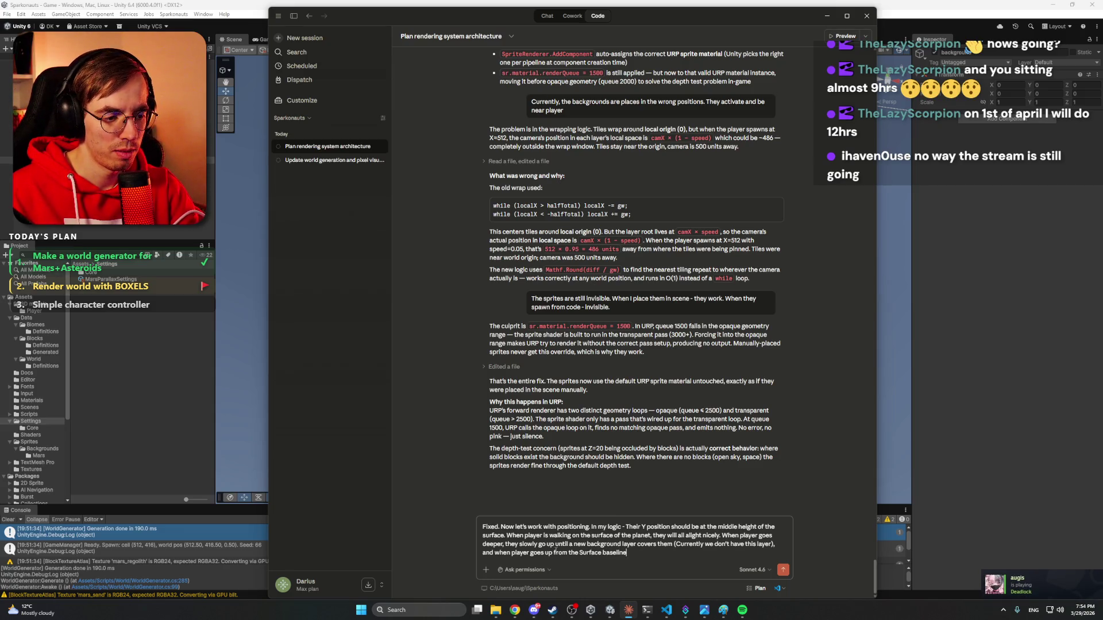
type("hey")
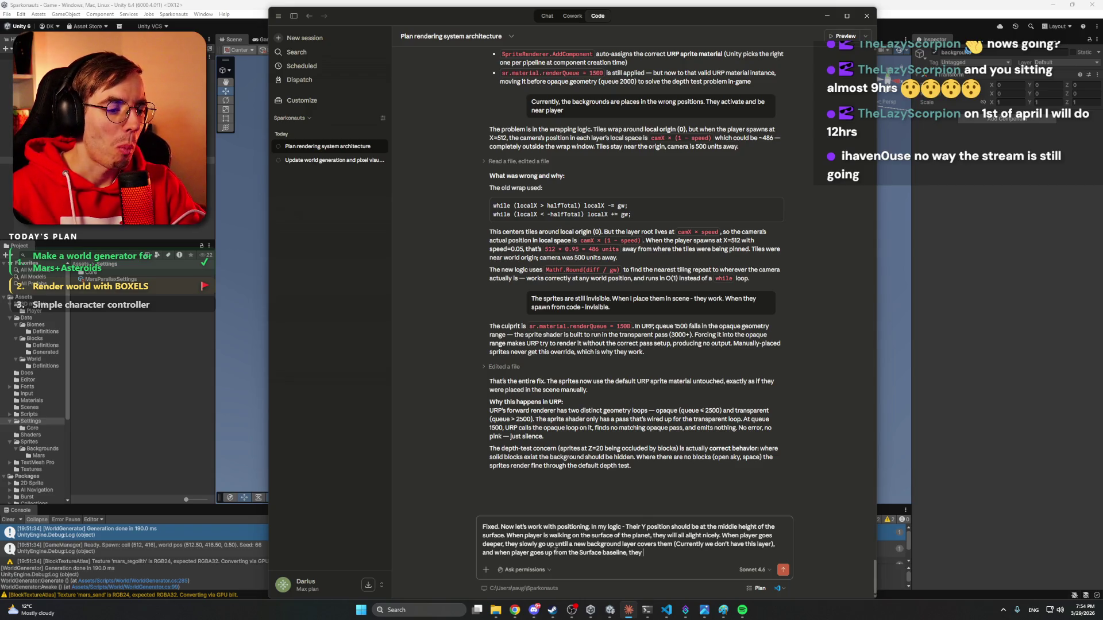
key("BackSpace")
type(" layers slow")
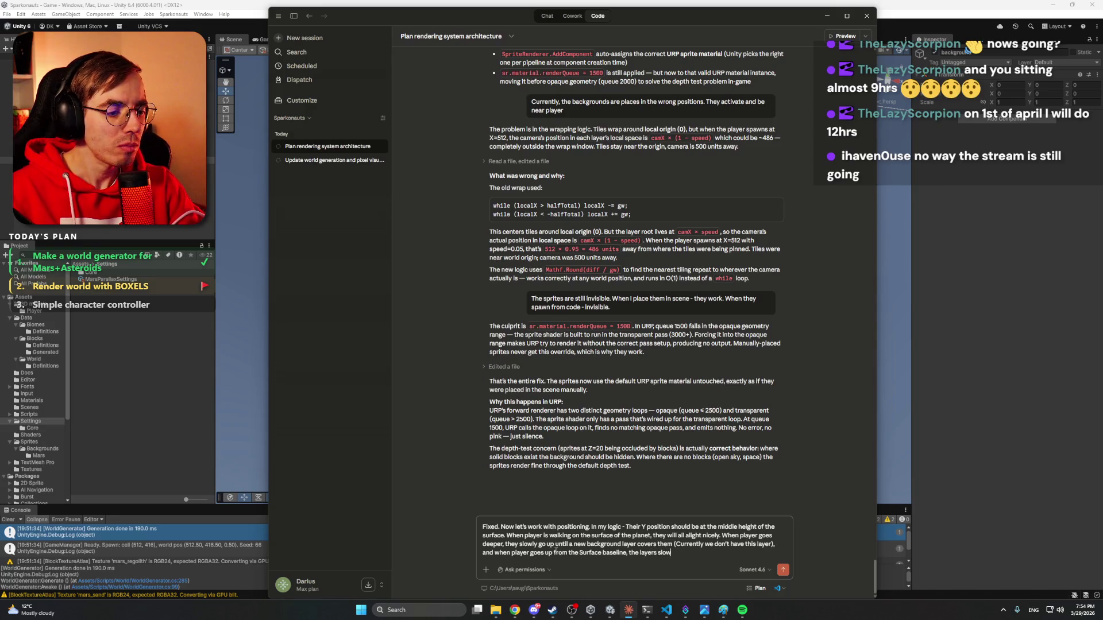
type("ly shift")
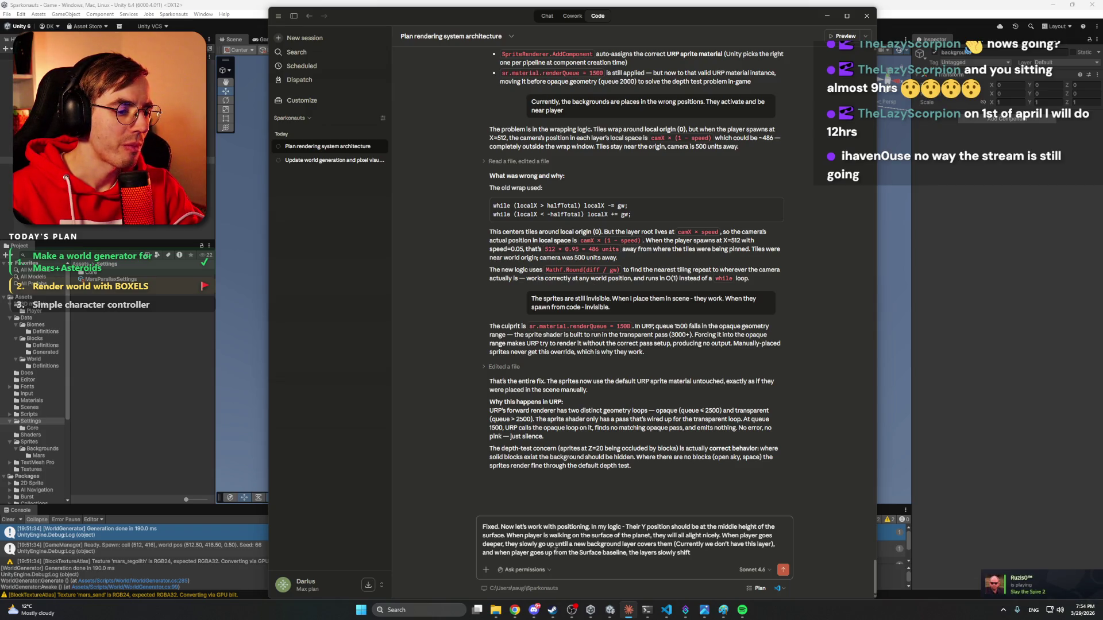
type(" do")
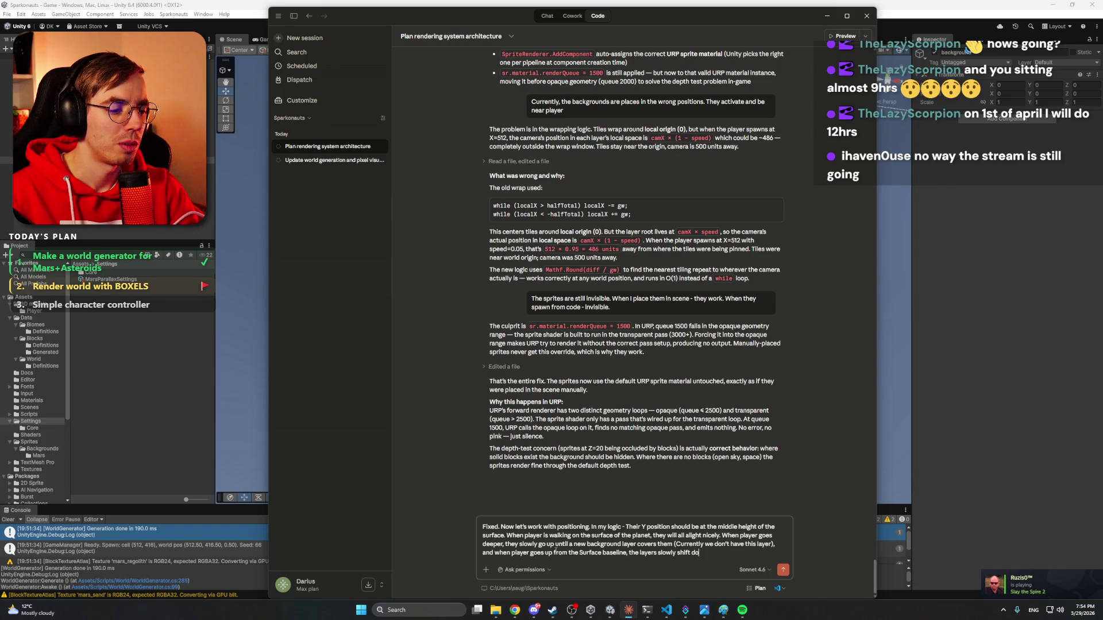
type("wn and event")
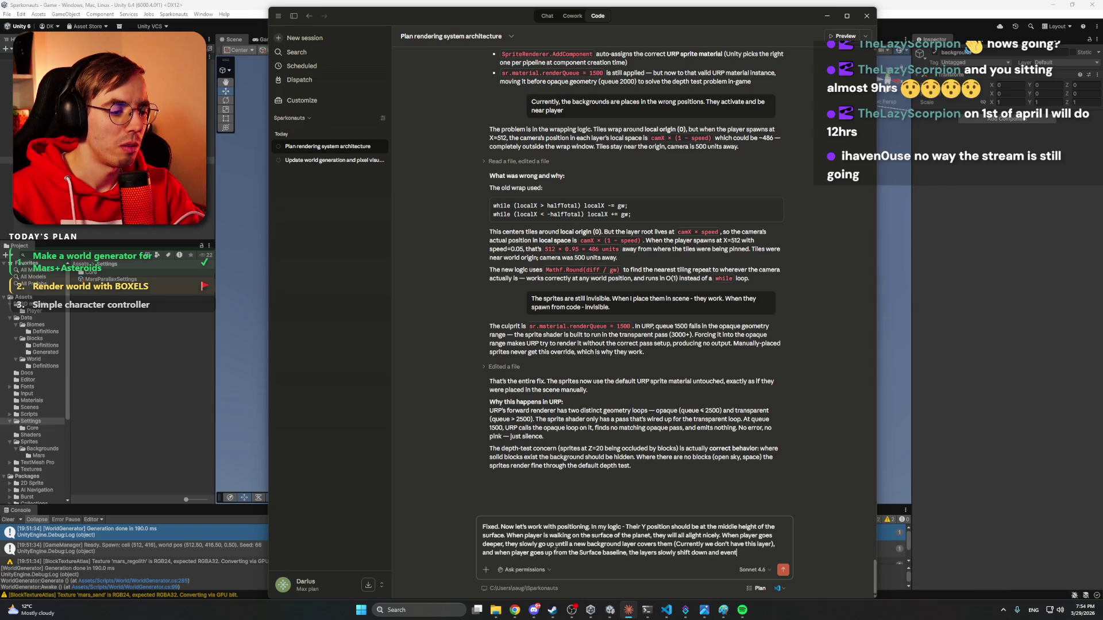
type("ually hide")
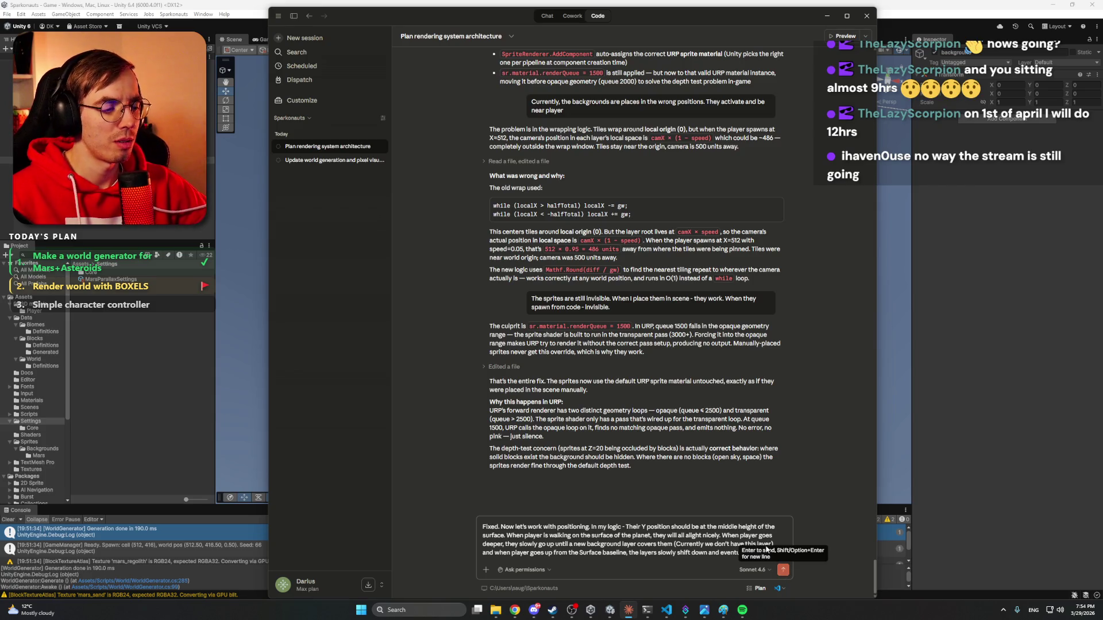
left_click(784, 537)
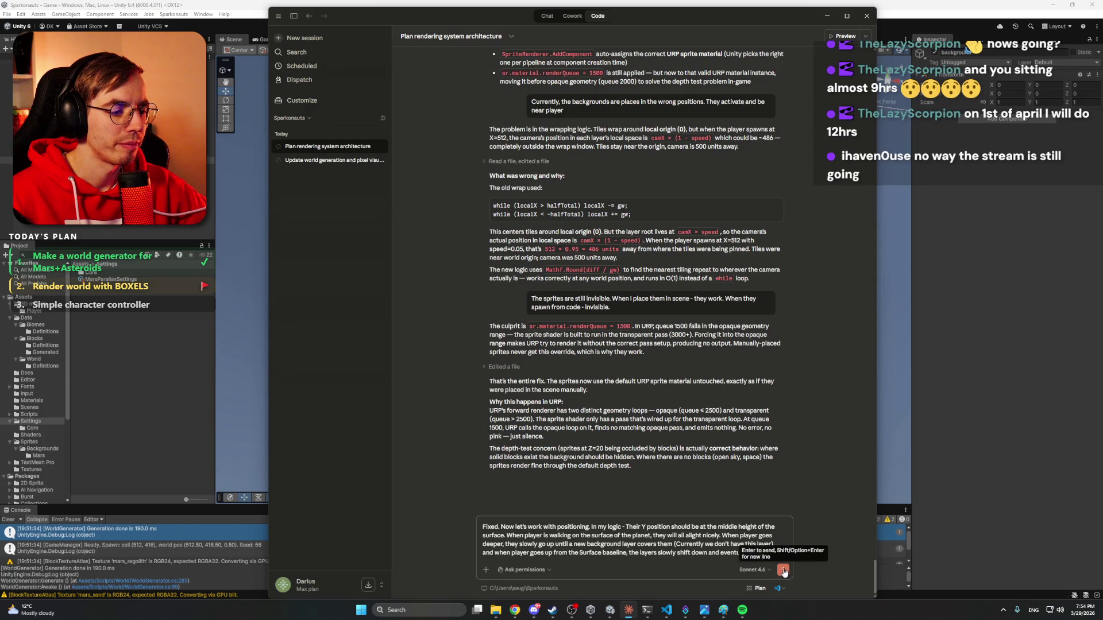
left_click(783, 570)
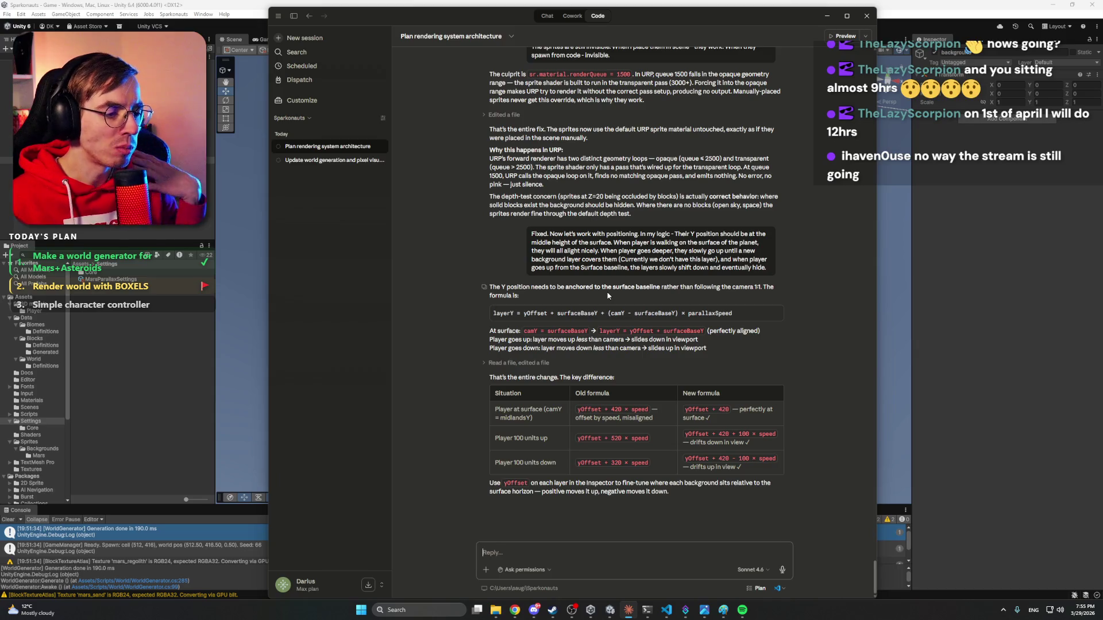
After Claude's surface-anchored layerY formula with yOffset and parallaxSpeed, go back to Unity.
left_click(943, 3)
Play-test the backgrounds by walking and jumping the astronaut left and right, then stop.
left_click(566, 26)
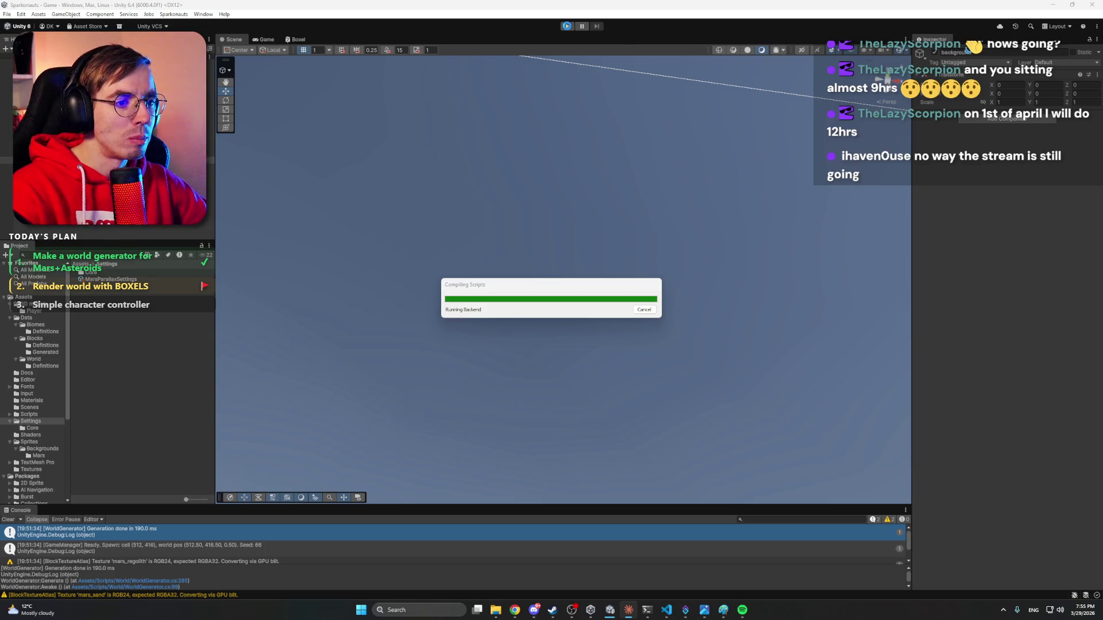
left_click(567, 27)
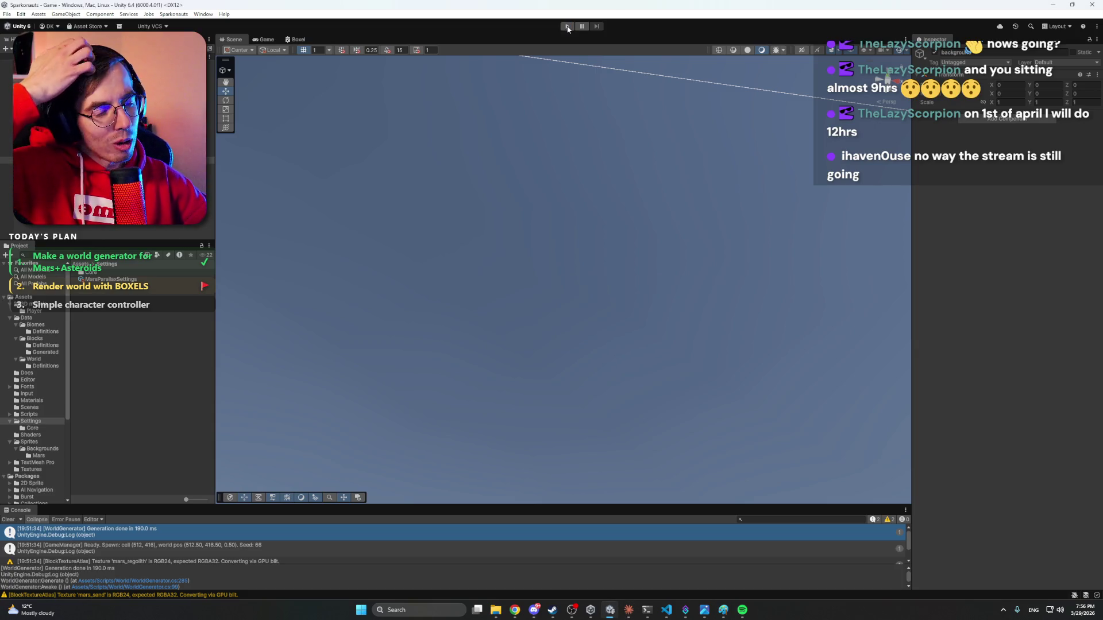
left_click(568, 26)
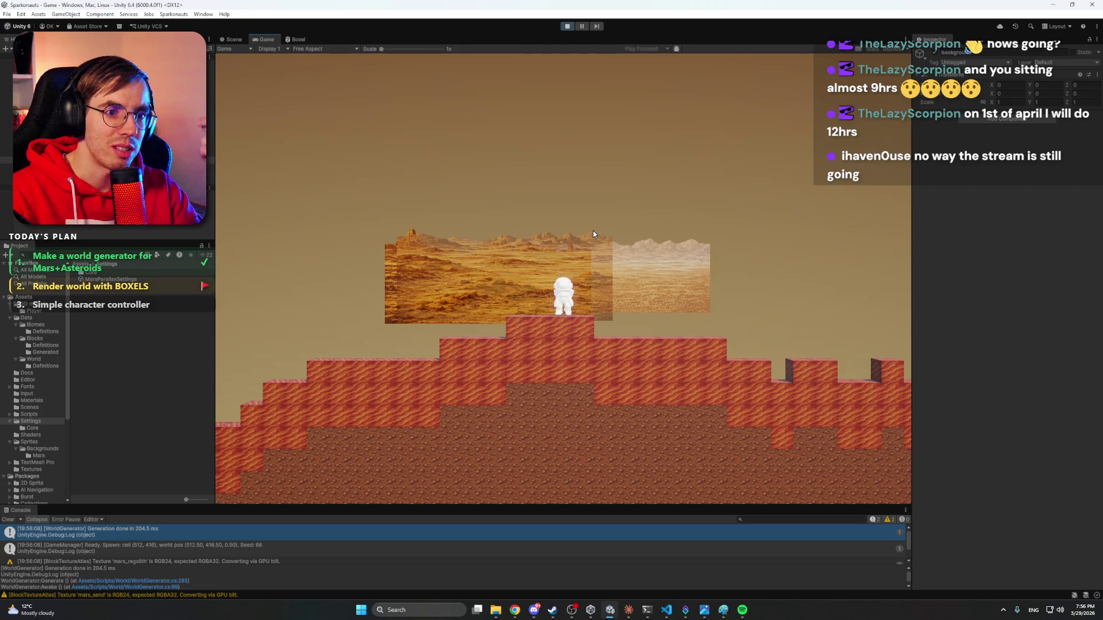
key("a")
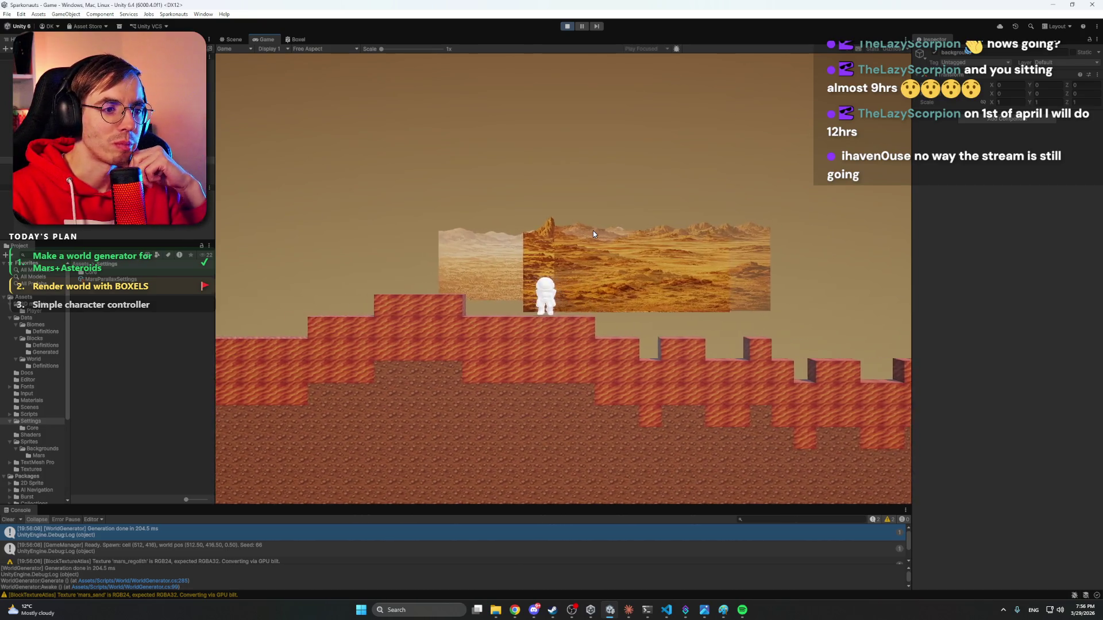
key("a")
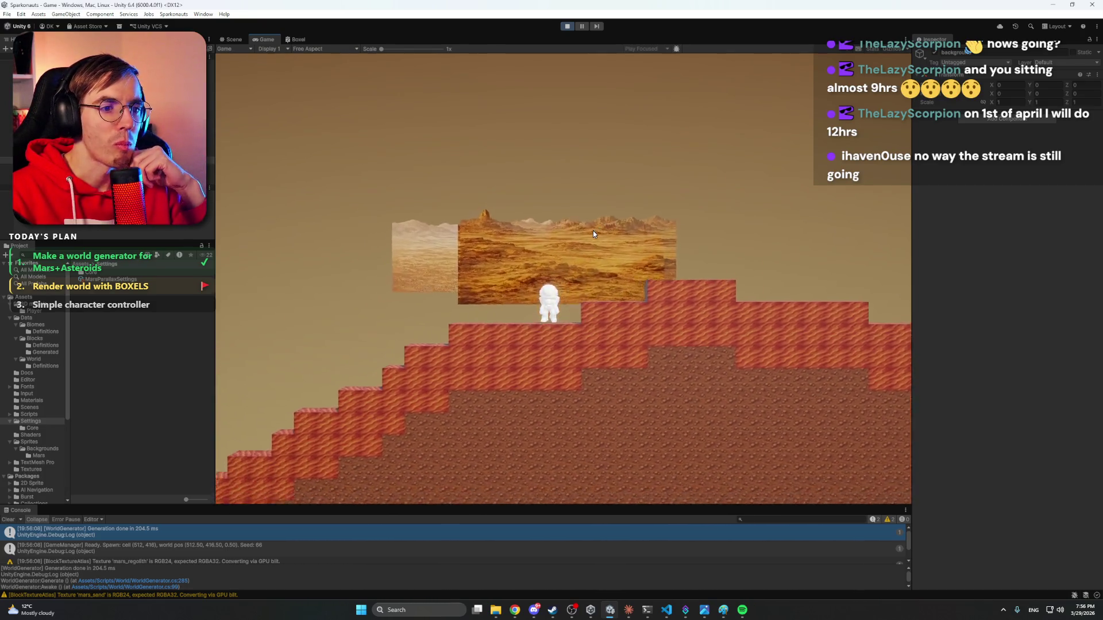
key("space")
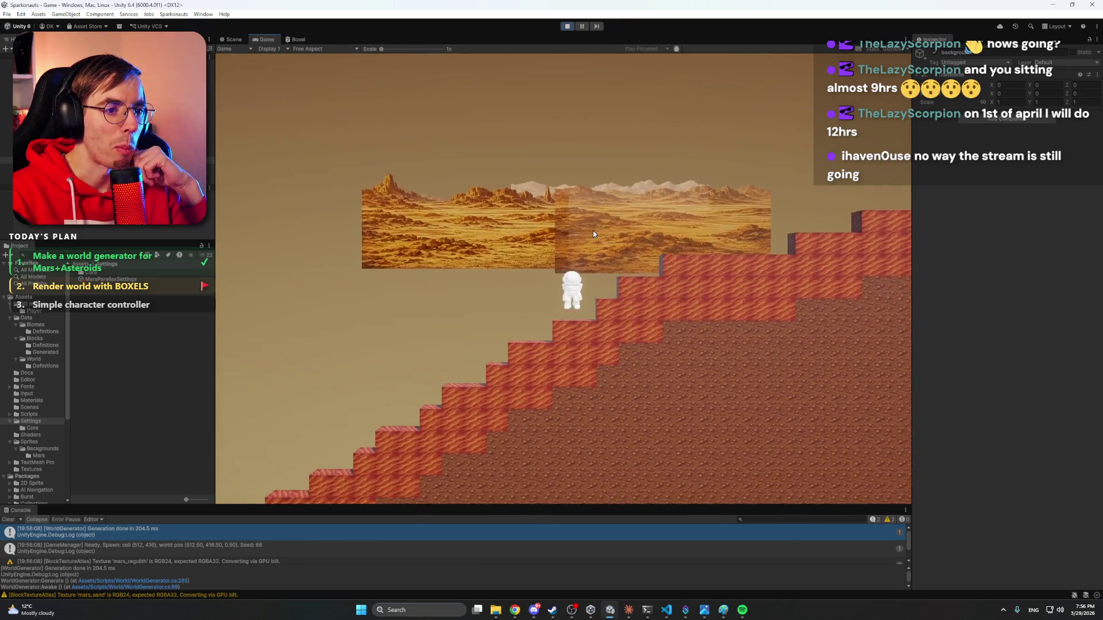
key("d")
key("d")
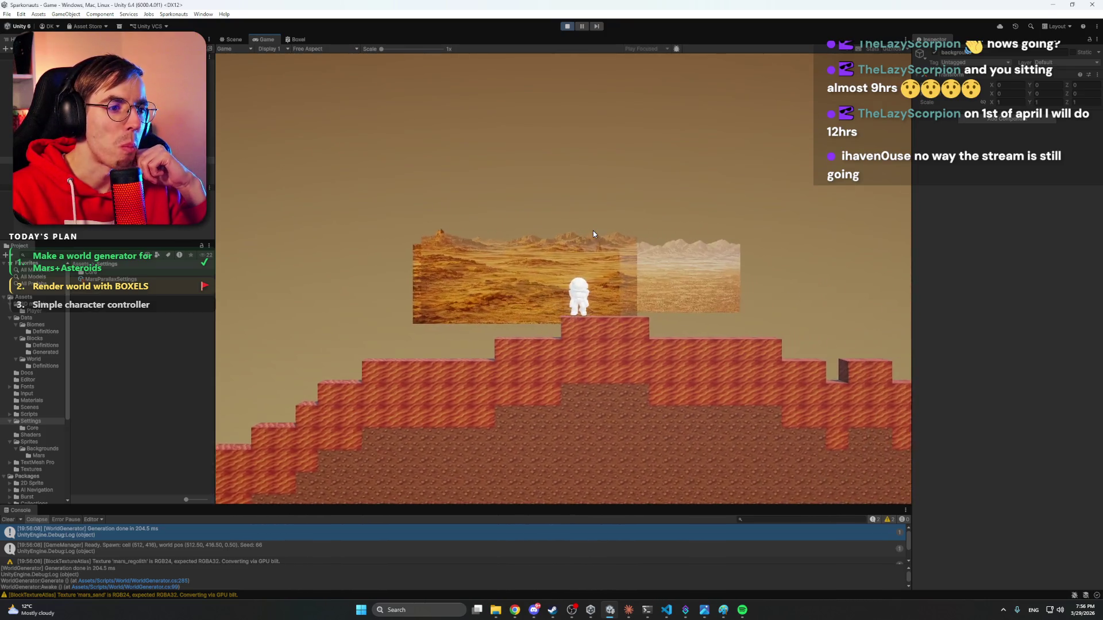
key("a")
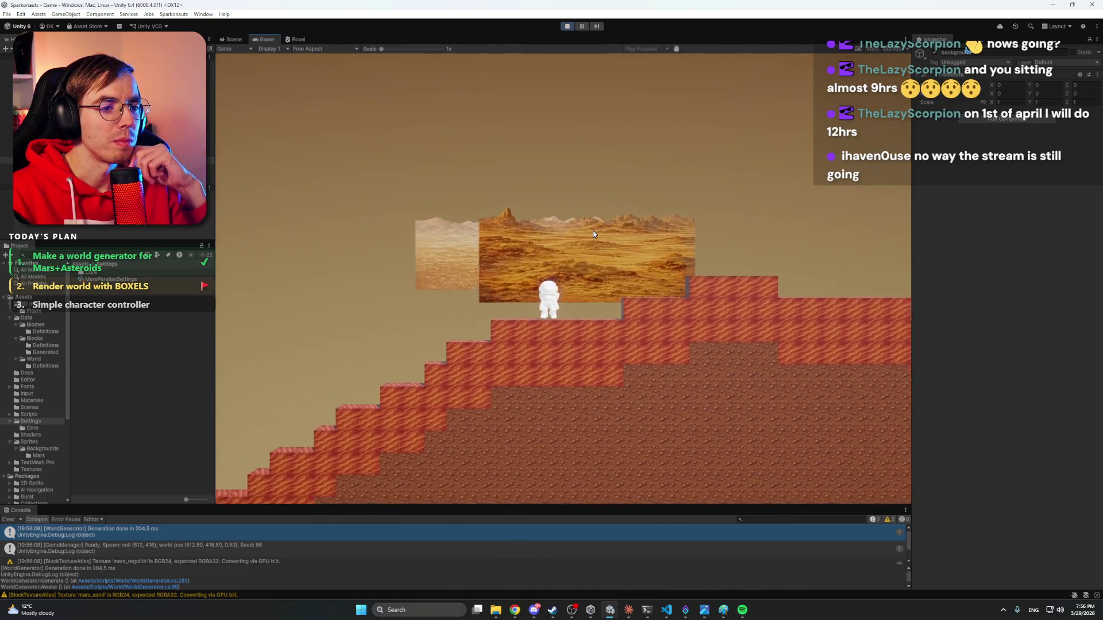
left_click(566, 27)
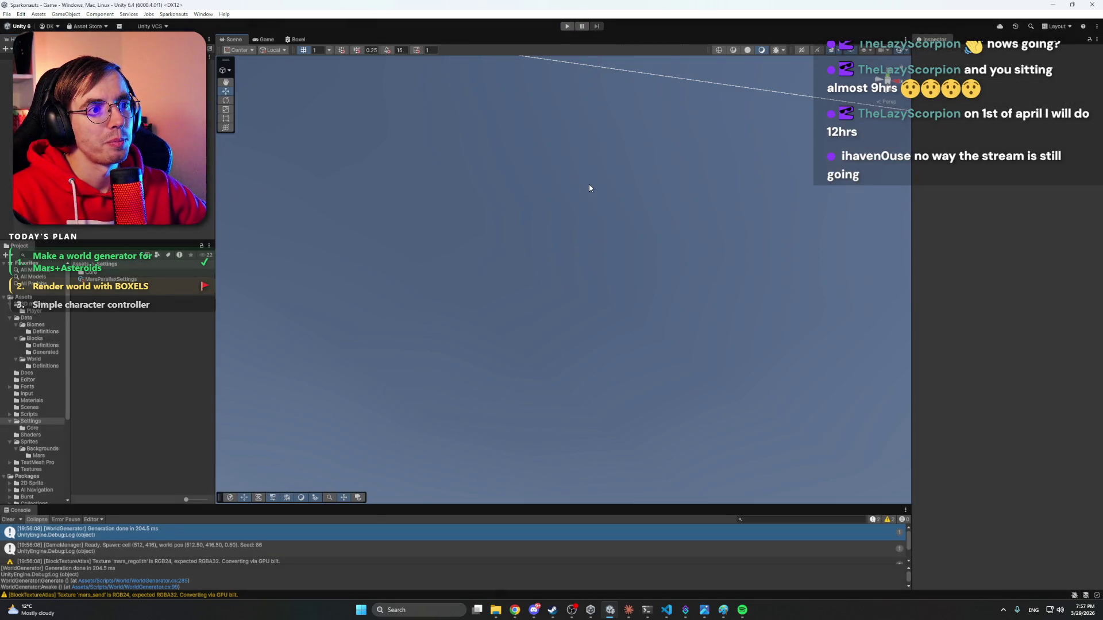
Frame the astronaut in the Scene view and orbit down to a horizon-level angle.
key("f")
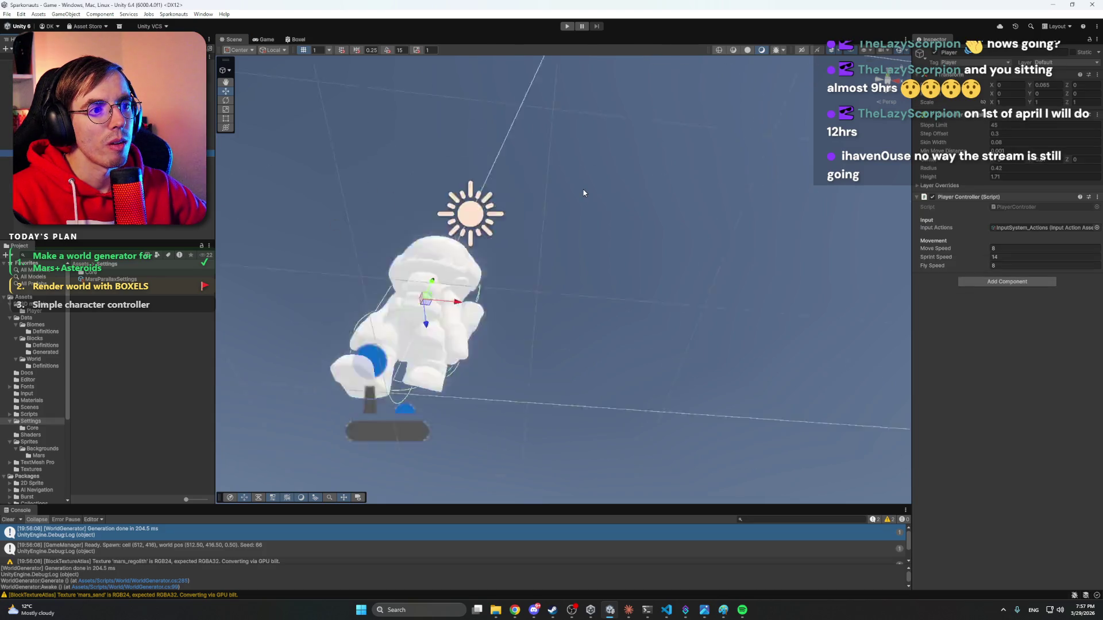
mouse_move(653, 197)
left_mouse_down()
mouse_move(612, 288)
mouse_move(561, 362)
mouse_move(751, 436)
mouse_move(657, 384)
mouse_move(611, 398)
left_mouse_up()
left_click(611, 396)
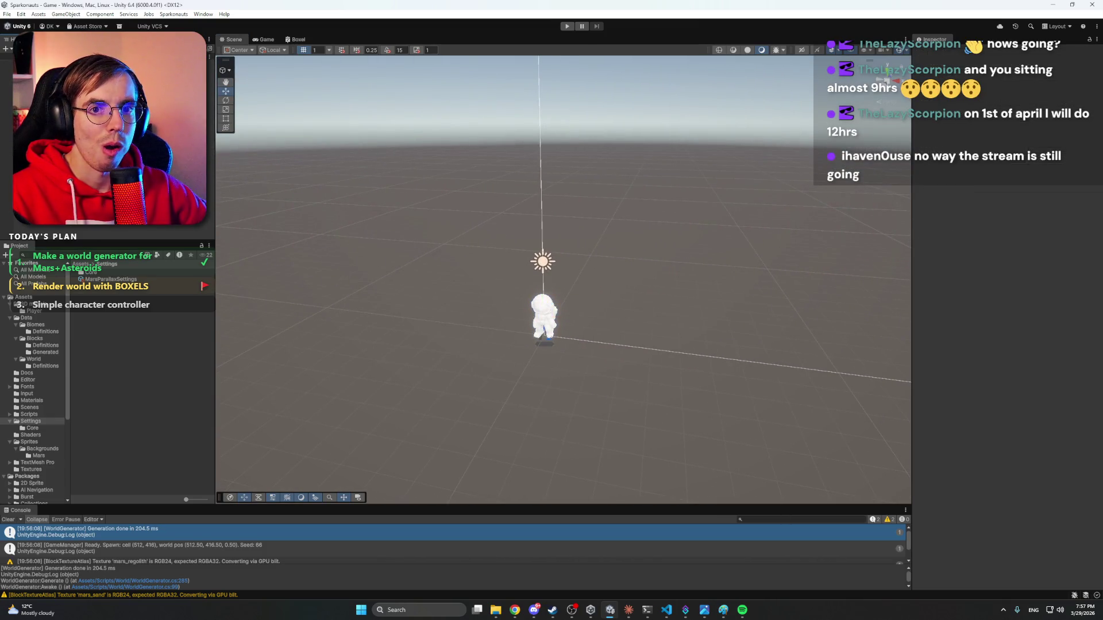
left_click(628, 610)
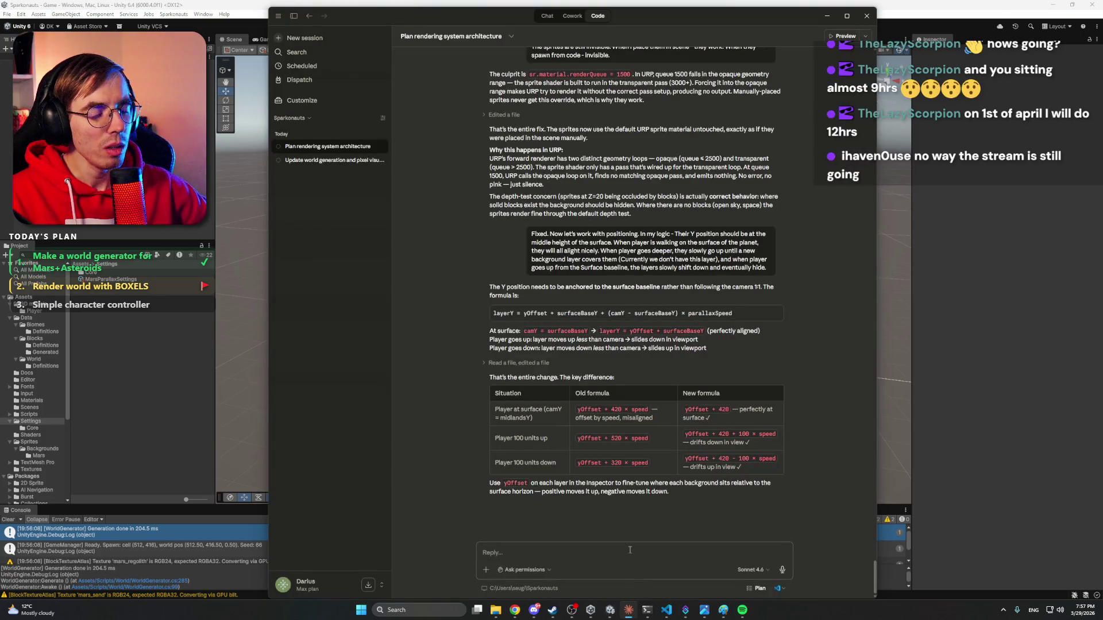
Start the reply saying the parameters must be visible in the scene, correcting 'paramethers' to 'parameters'.
type("Let's make it like this.")
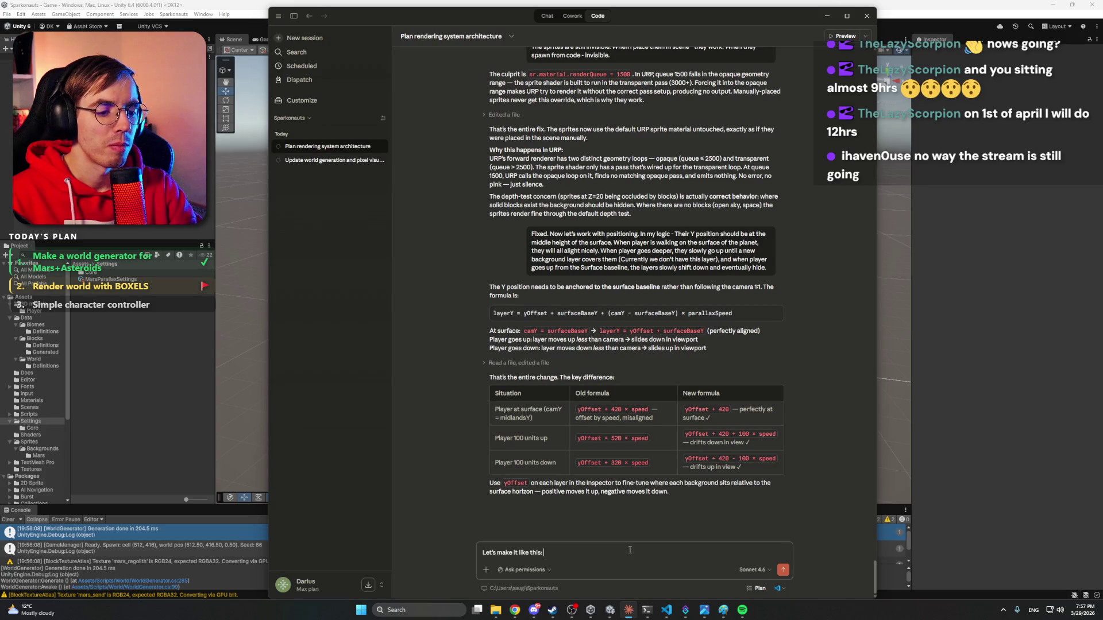
type("For me to")
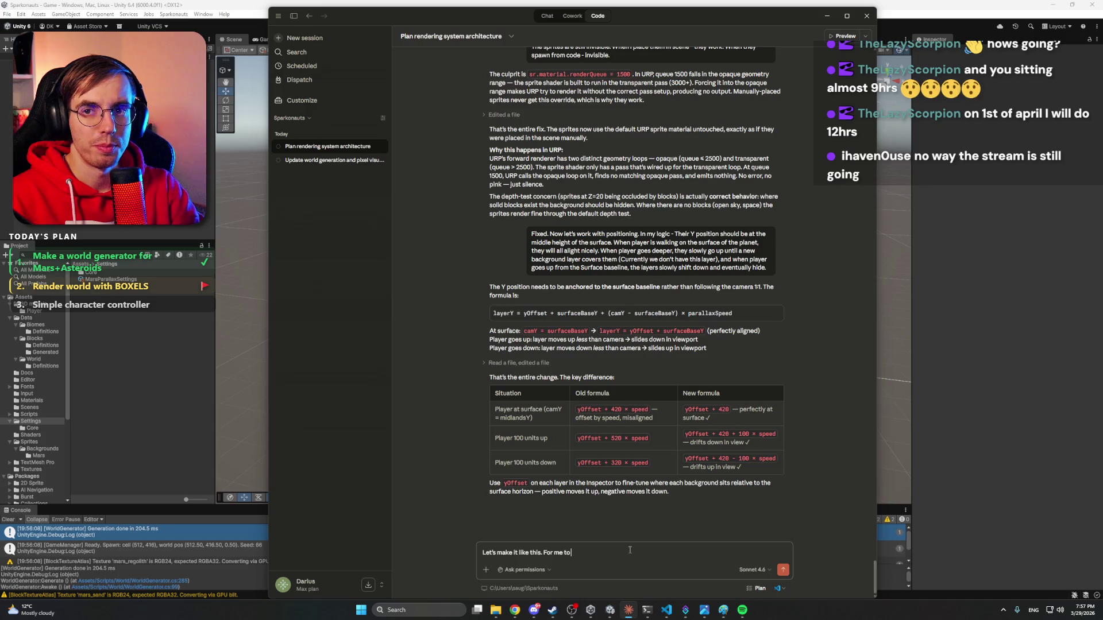
type(" set the")
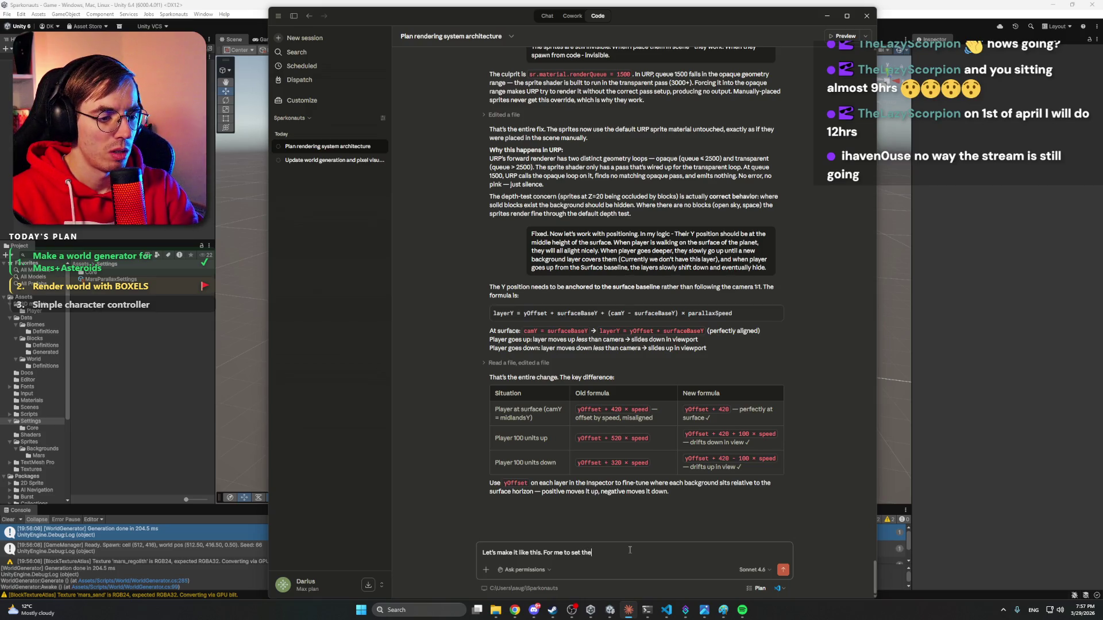
type(" paramethers right, I need to s")
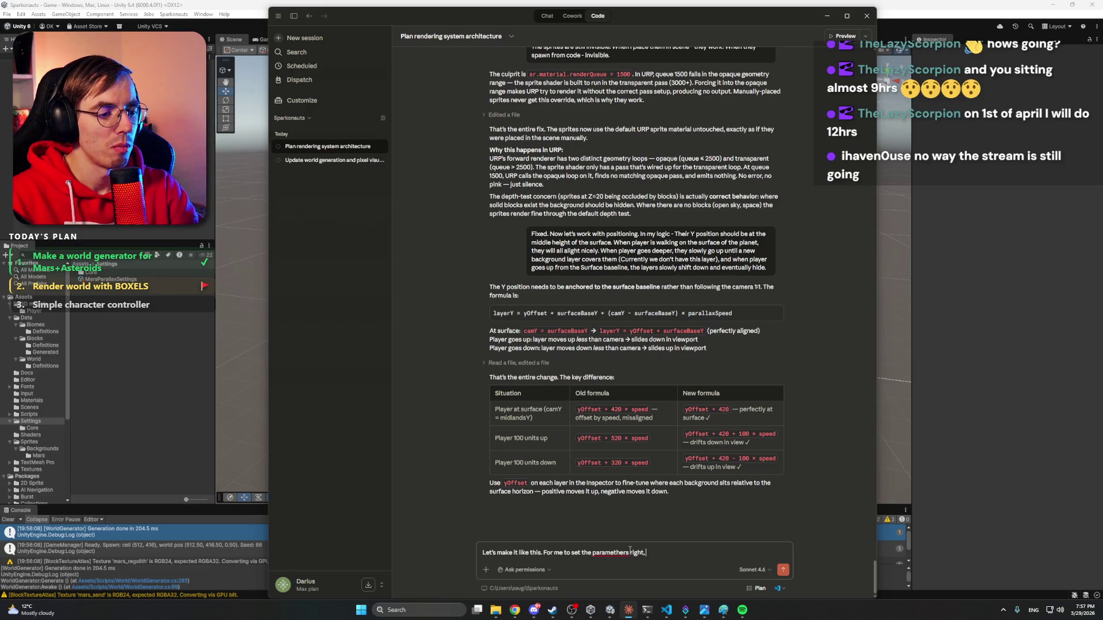
type("ee")
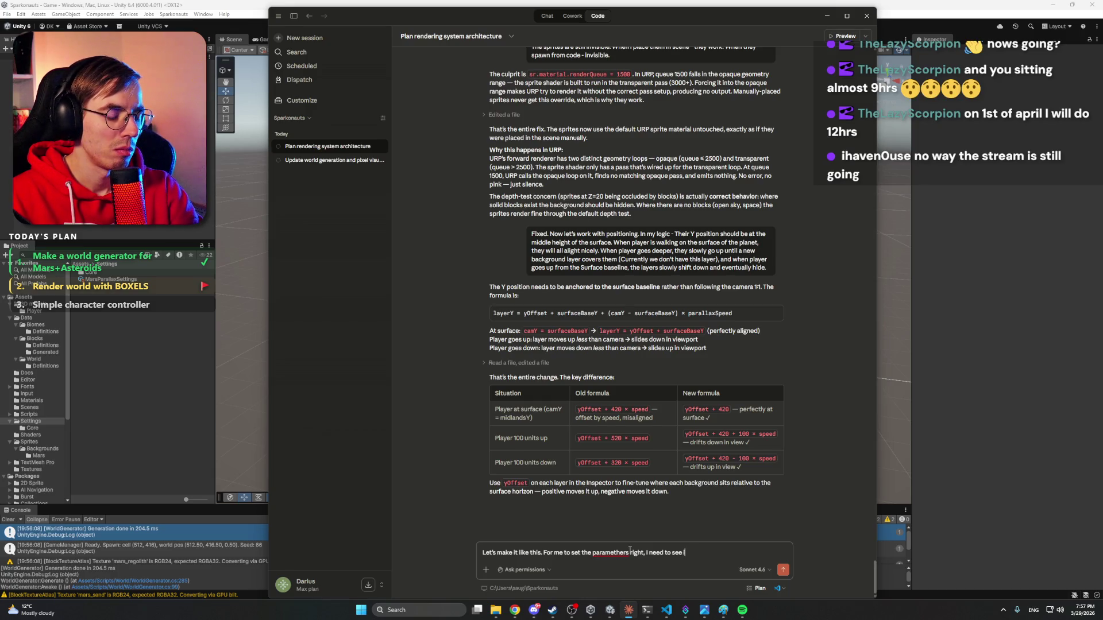
type(" it in the scene.")
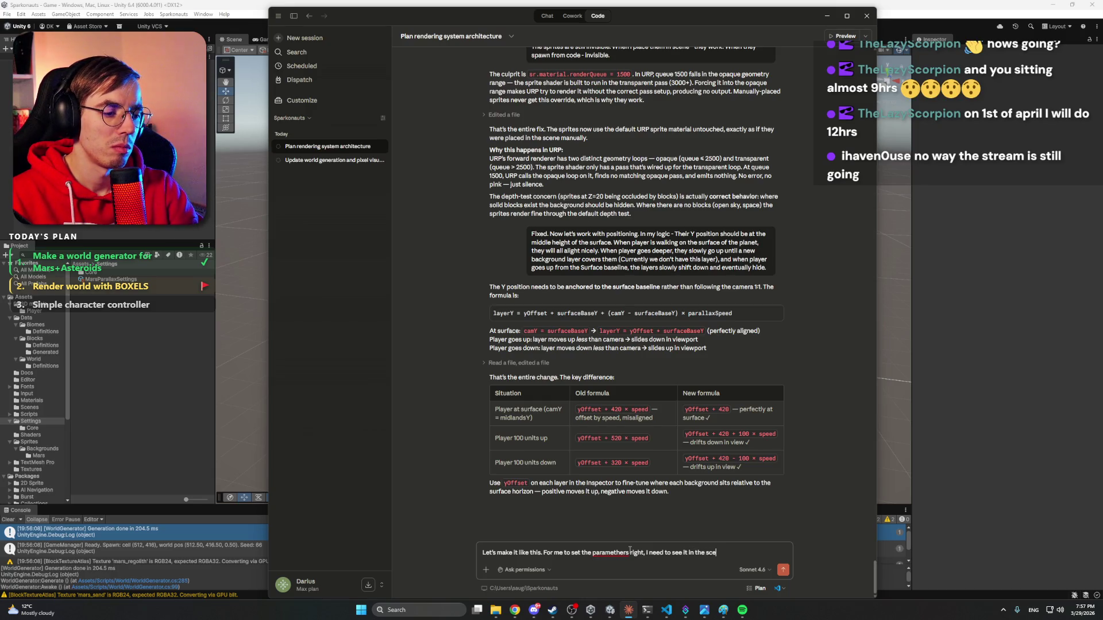
right_click(630, 550)
left_click(637, 408)
Request one middle tile per layer placed in the Editor for positioning and gap adjustment, and send.
left_click(738, 554)
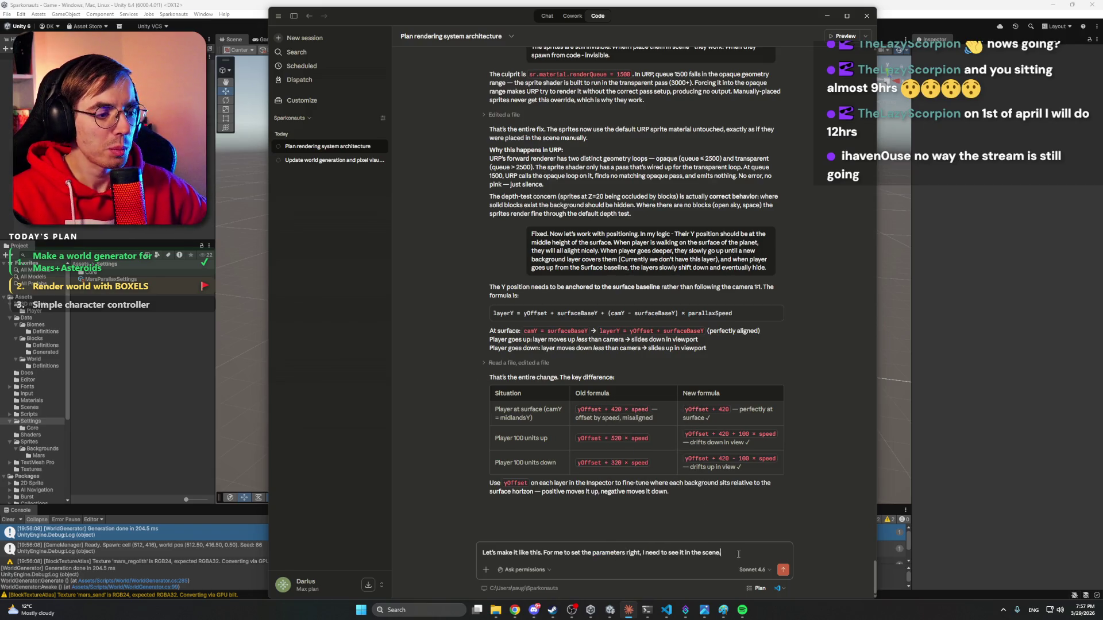
type(" Lace")
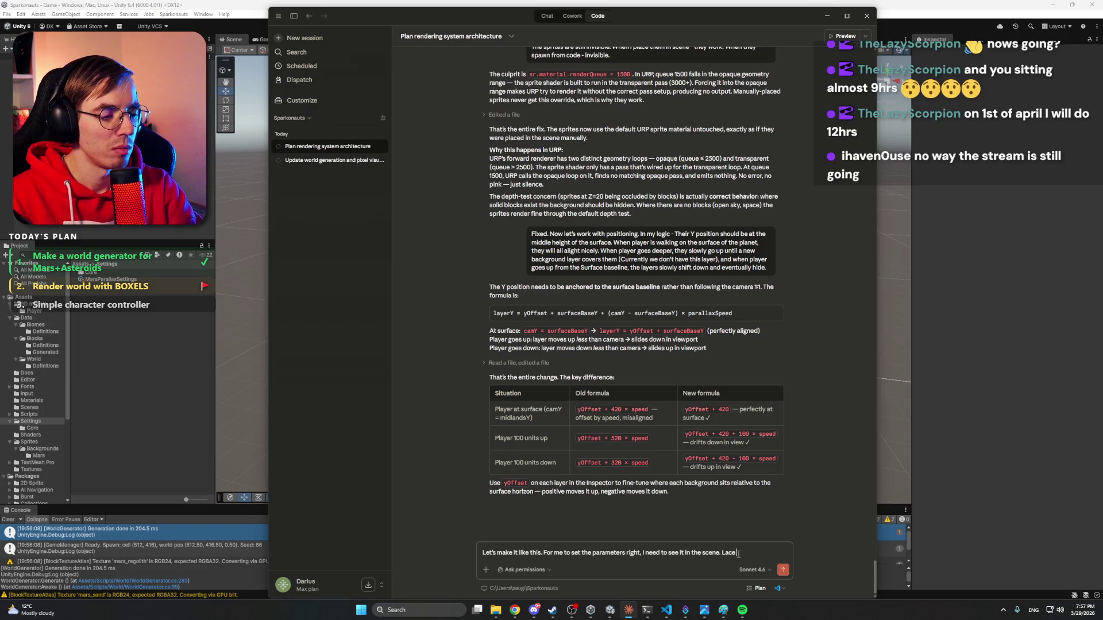
key("BackSpace")
key("BackSpace")
type("Let's p")
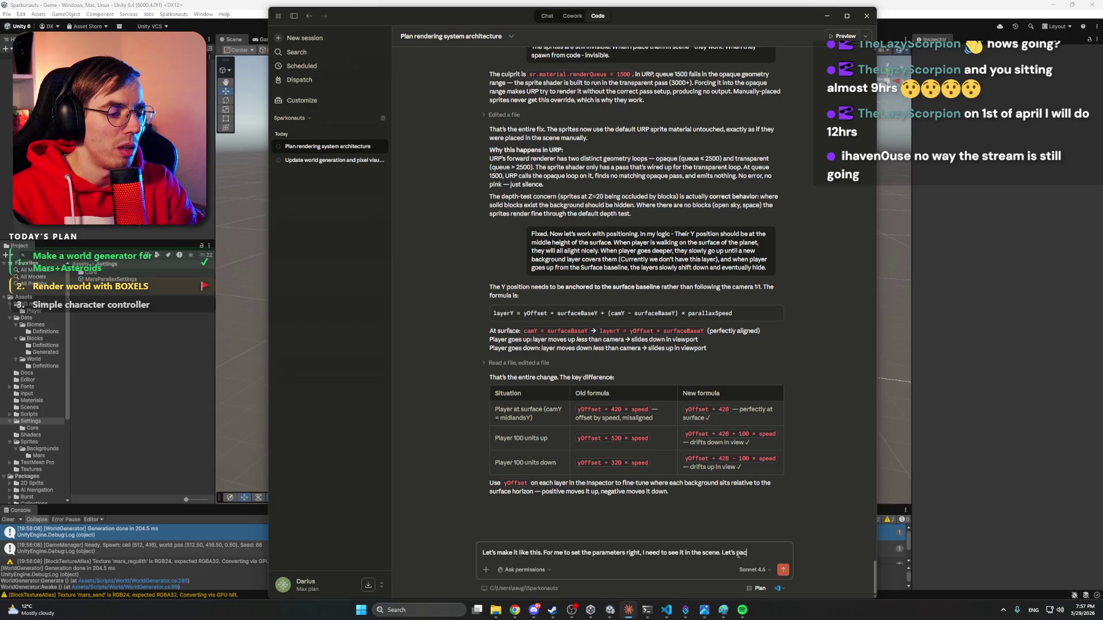
type("lace them in the Editor, but only")
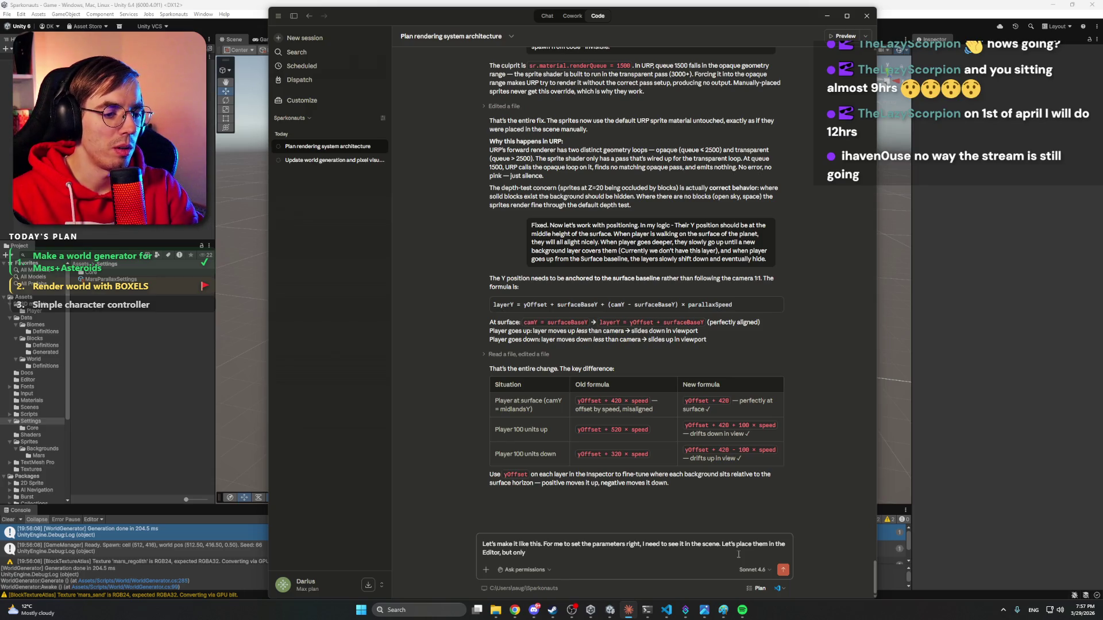
type(" one middle t")
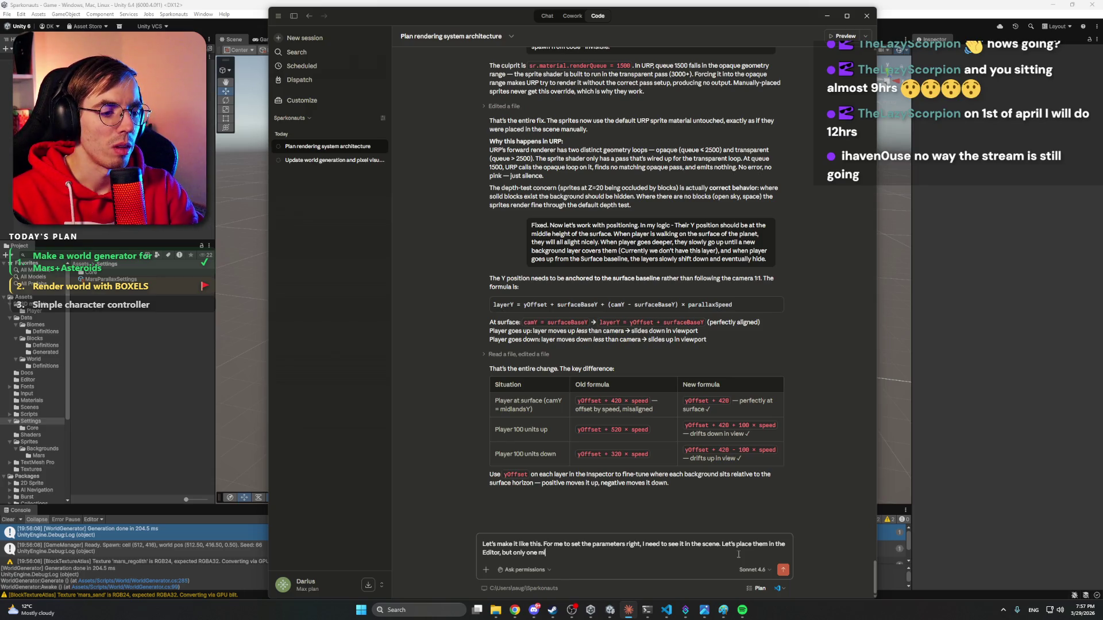
type("ile for each l")
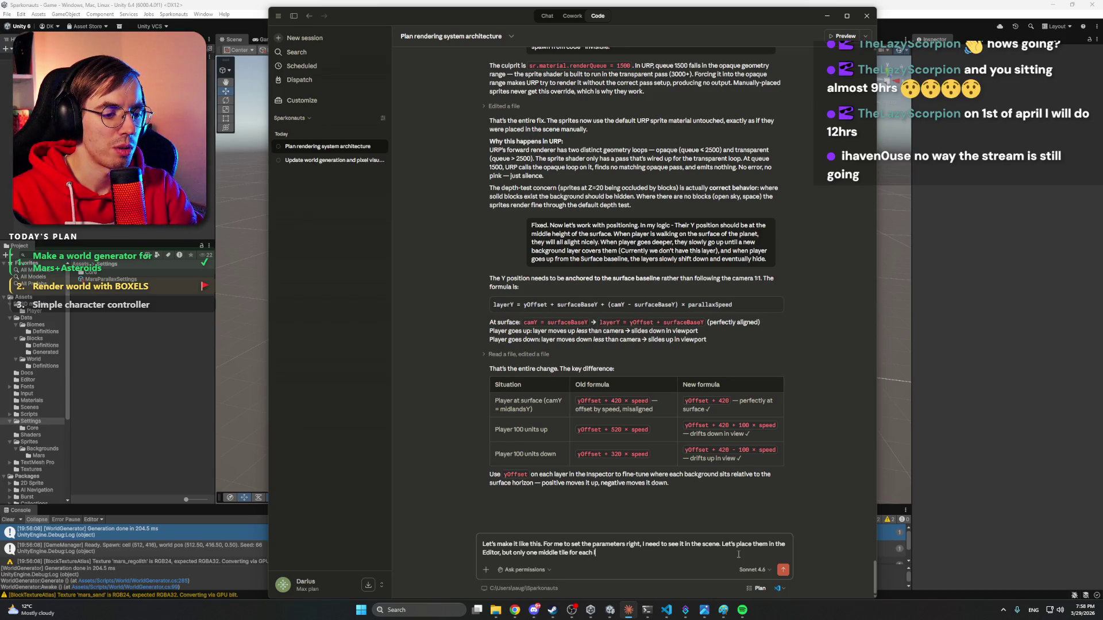
type("ayer. I will")
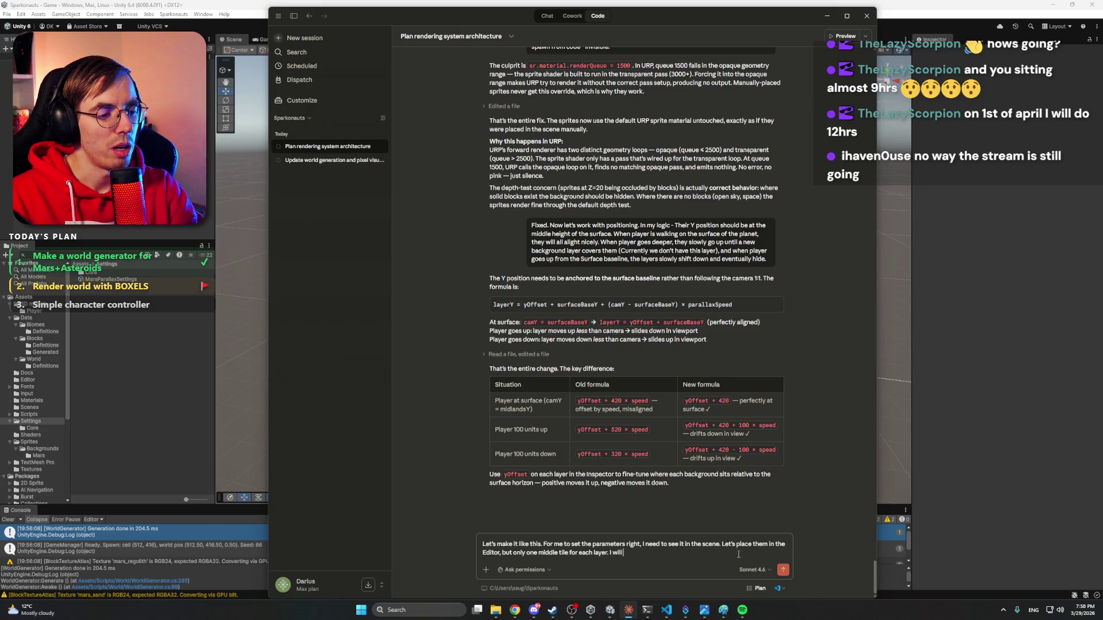
type(" position them, sca")
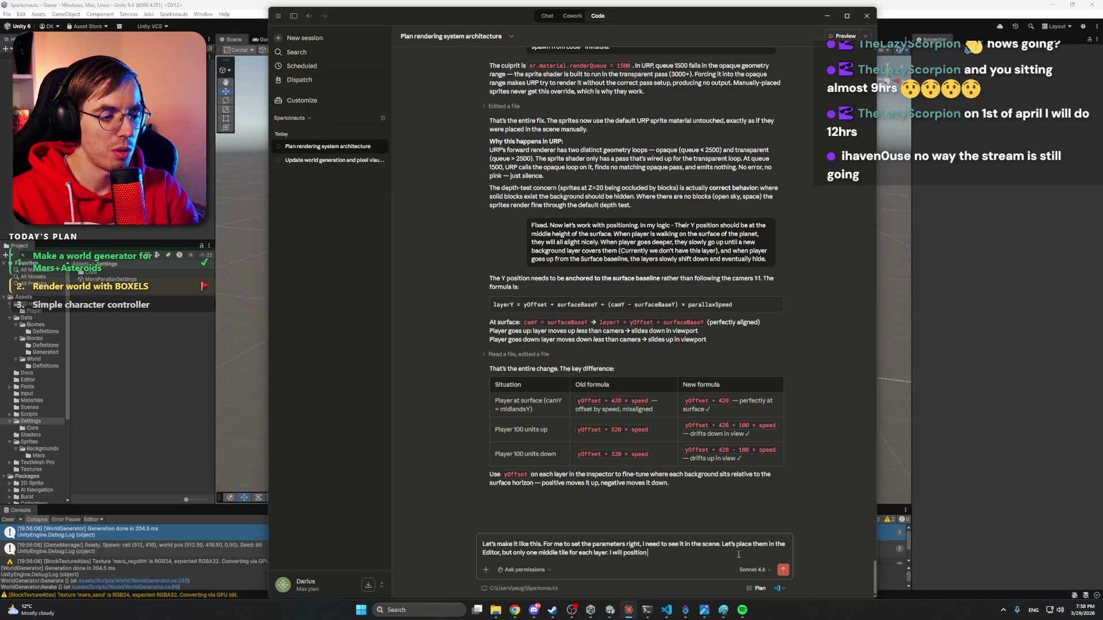
type("em, adjust the")
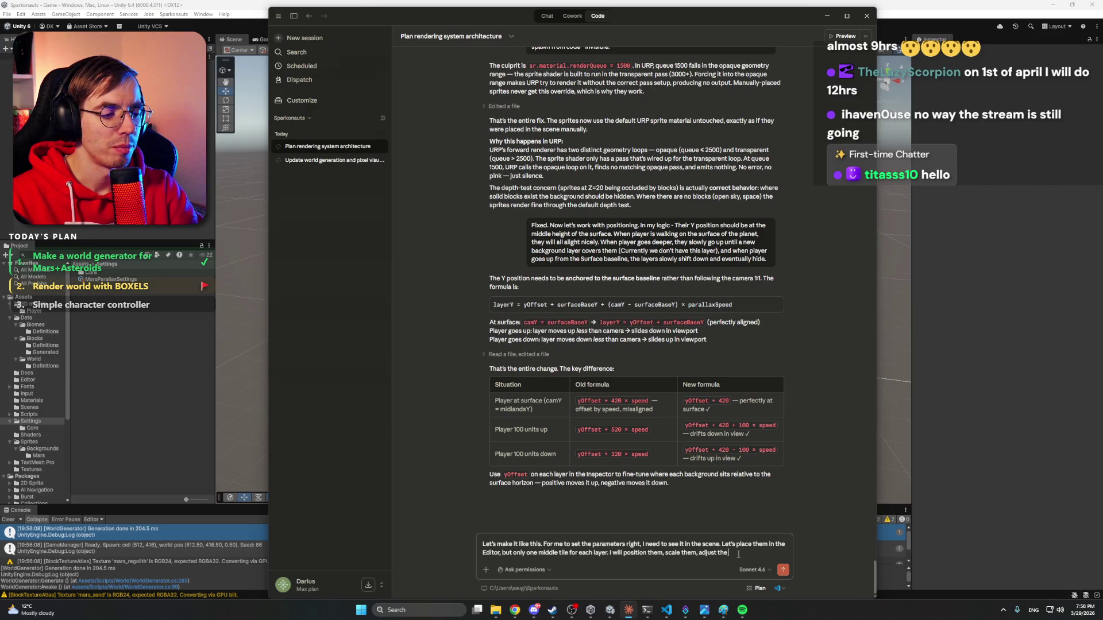
type("gap between them.")
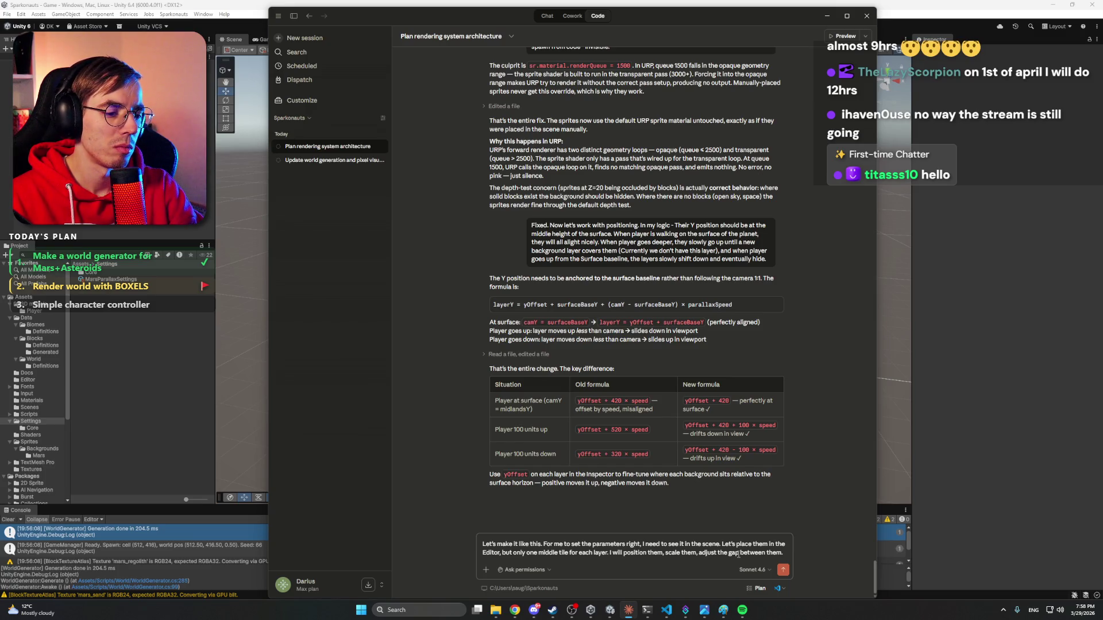
key("Return")
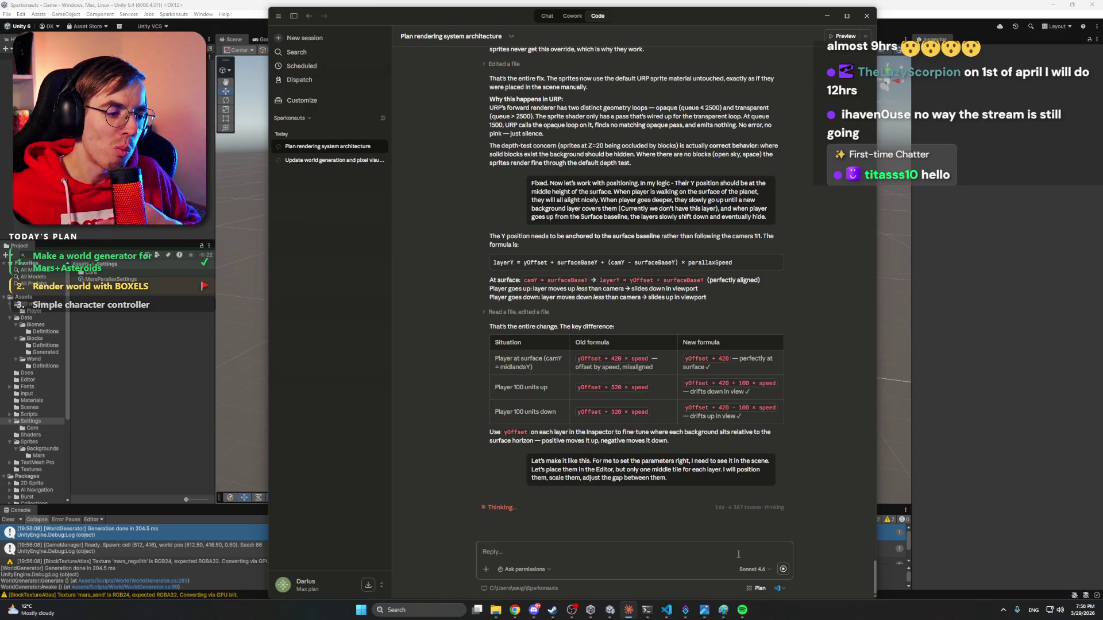
Glance at Discord, then bring the Unity editor back while Claude's reply is pending.
left_click(533, 611)
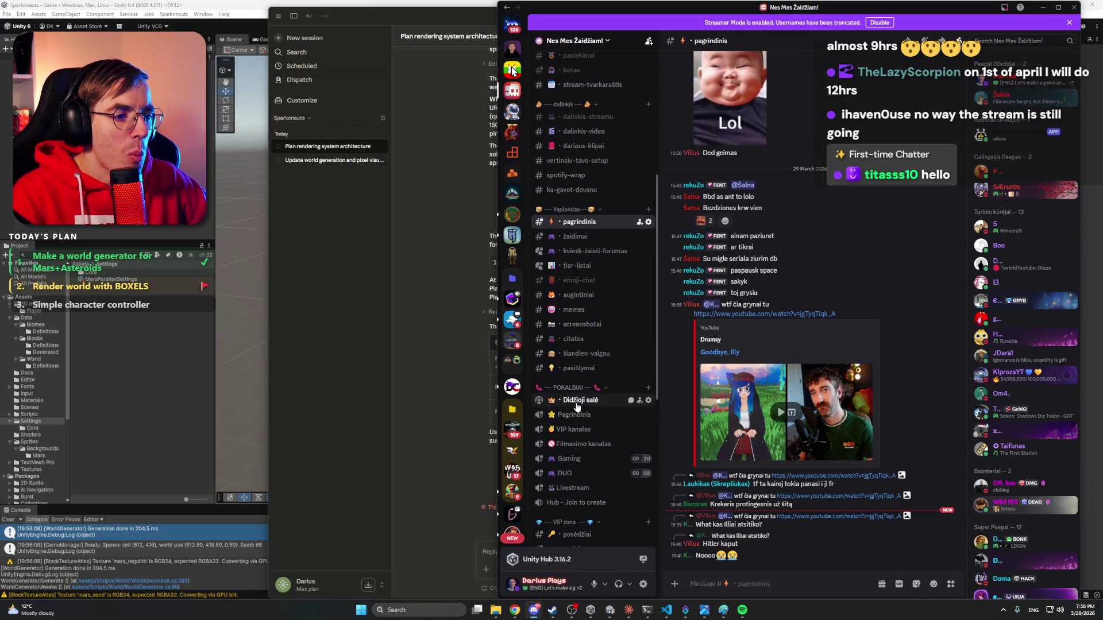
left_click(1073, 7)
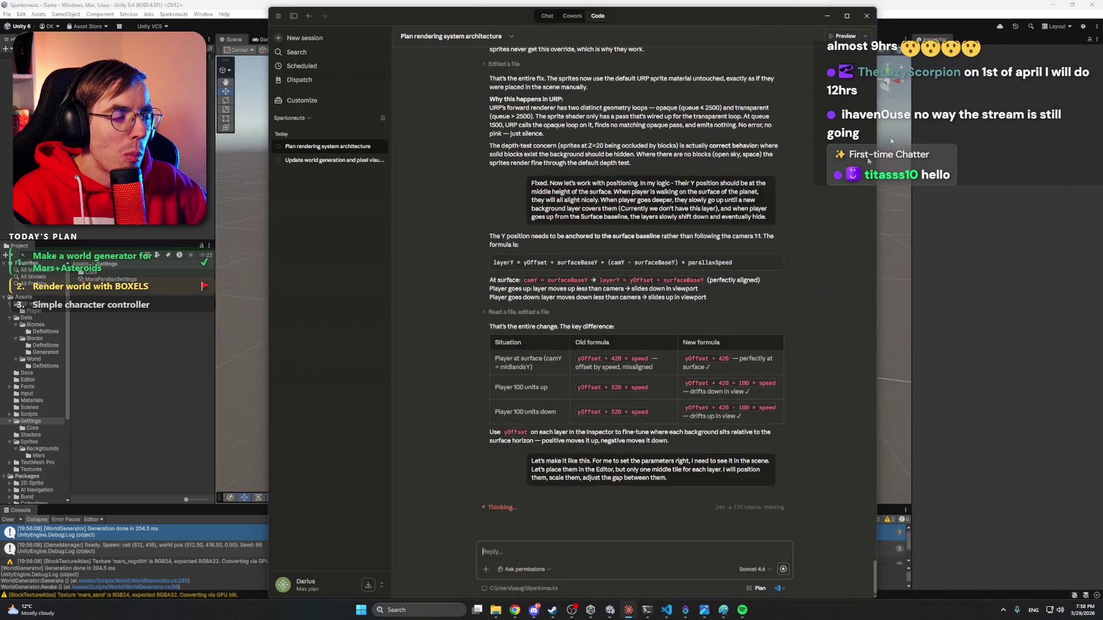
left_click(445, 3)
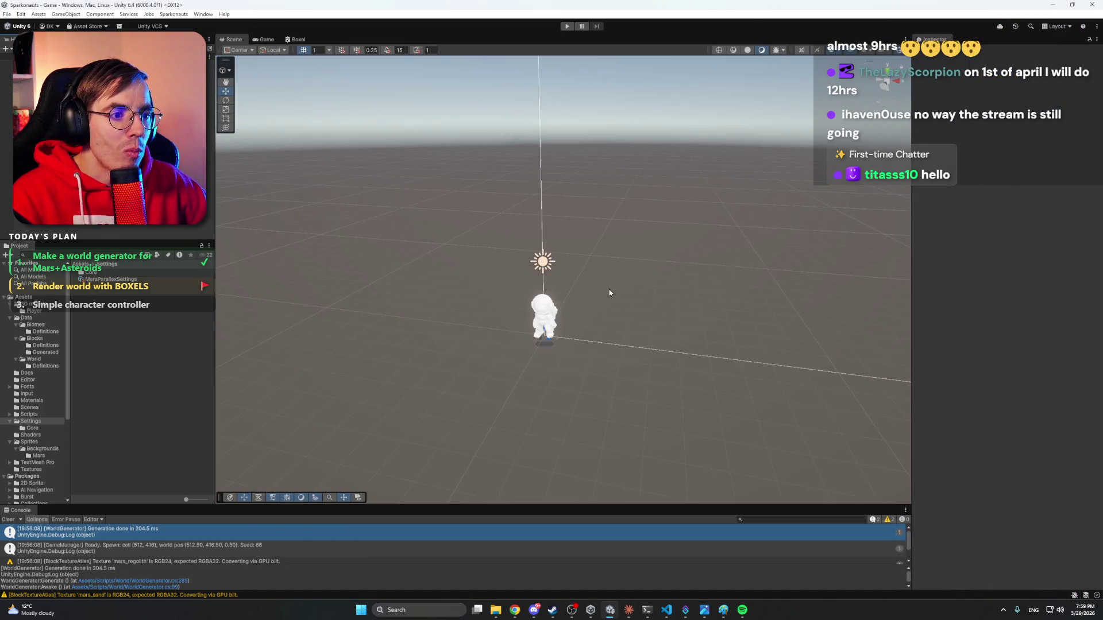
Check the ParallaxBackgroundSystem.cs script and orbit the astronaut preview in the meshy.ai workspace.
left_click(553, 610)
left_click(552, 610)
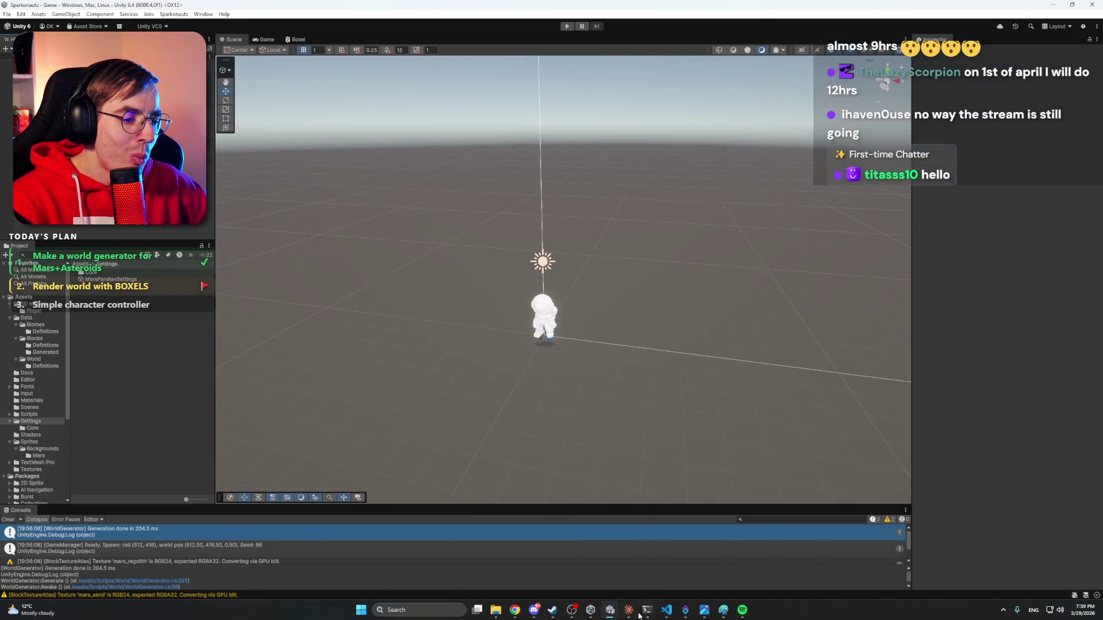
left_click(666, 611)
left_click(667, 611)
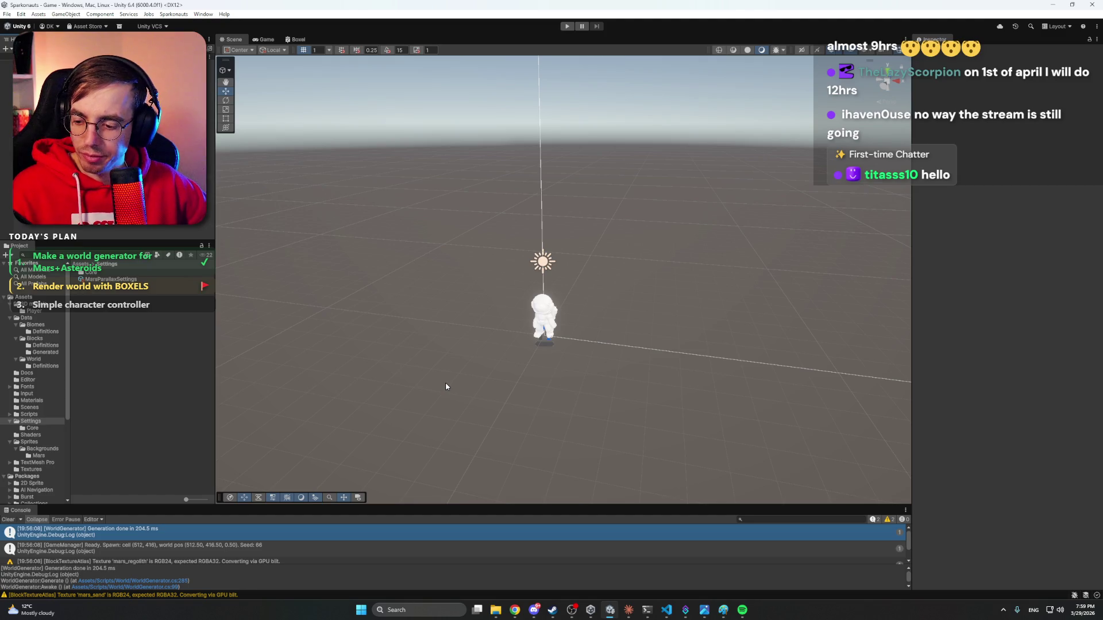
left_click(535, 612)
left_click(535, 612)
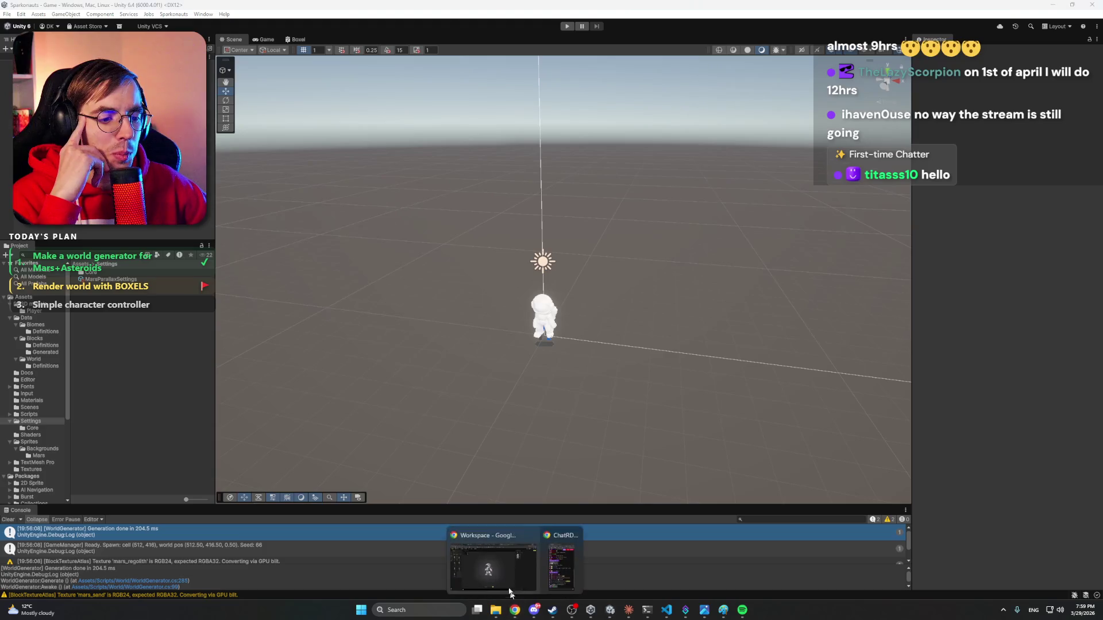
left_click(515, 610)
mouse_move(509, 319)
left_mouse_down()
mouse_move(511, 332)
mouse_move(359, 246)
left_mouse_up()
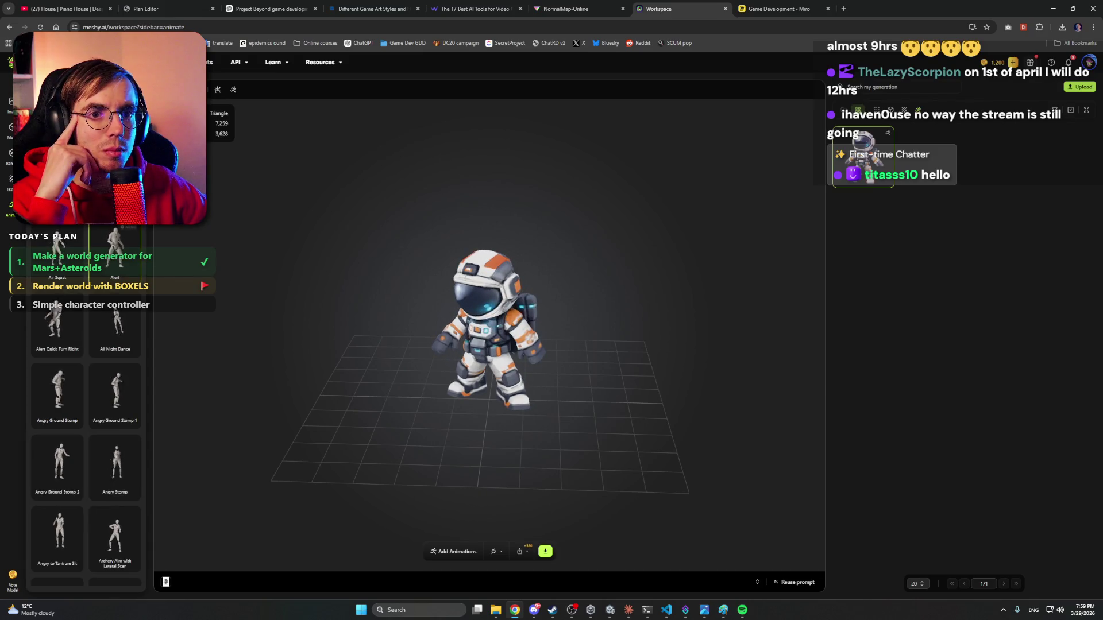
left_click(1052, 8)
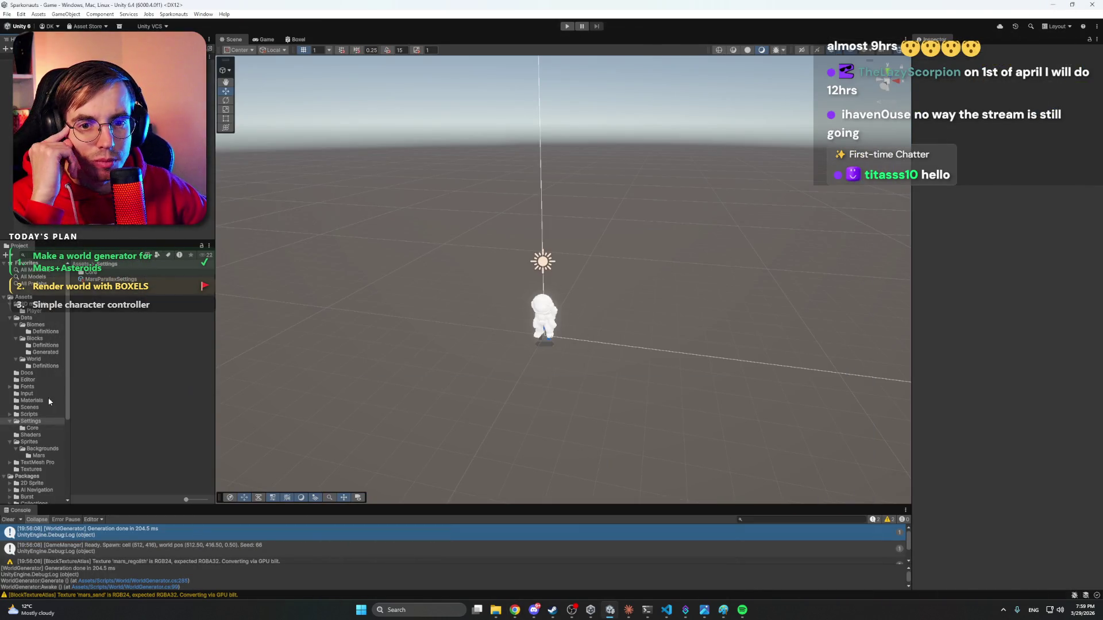
Browse Scripts and Materials, then open 3D models > Player and expand the Meshy_AI_Cosmic_Explorer model.
left_click(38, 414)
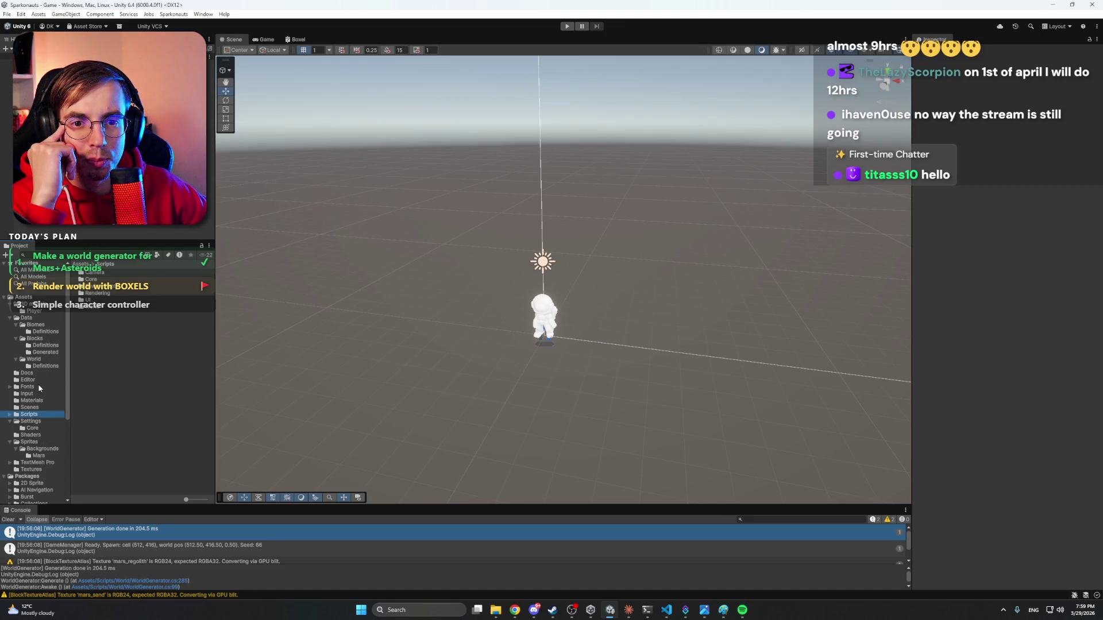
scroll(40, 409, "down", 2)
scroll(40, 411, "down", 2)
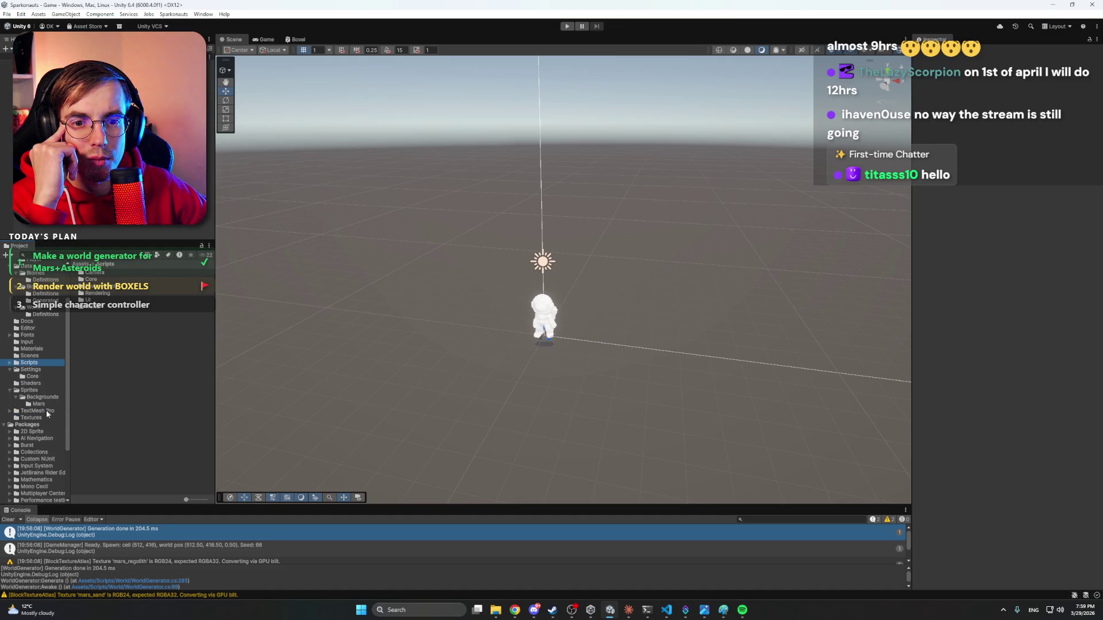
scroll(42, 421, "up", 2)
left_click(37, 374)
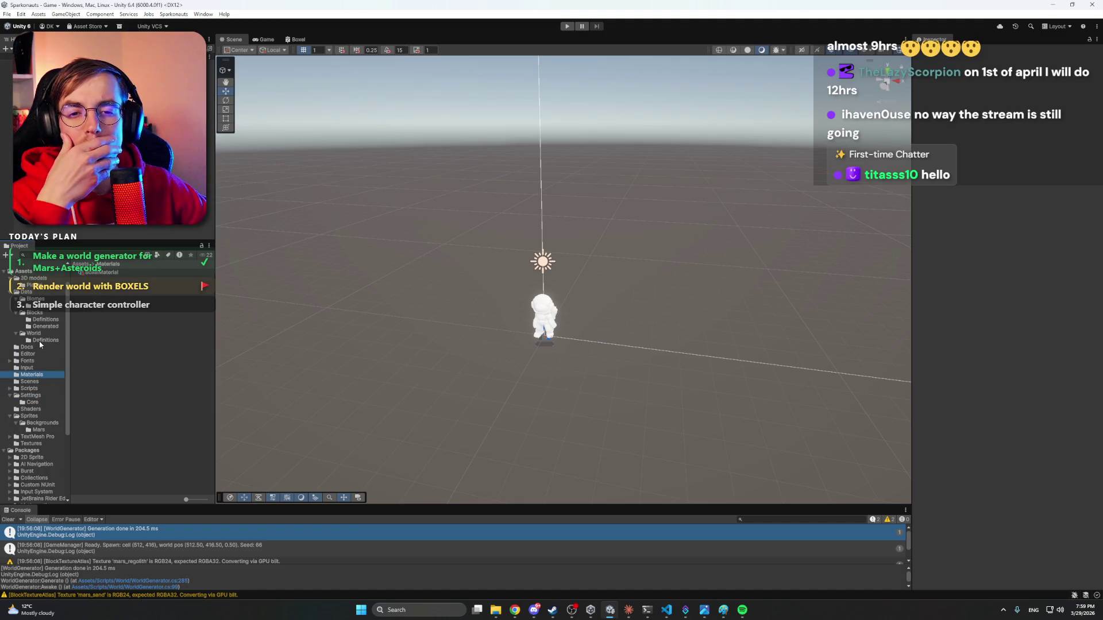
left_click(9, 292)
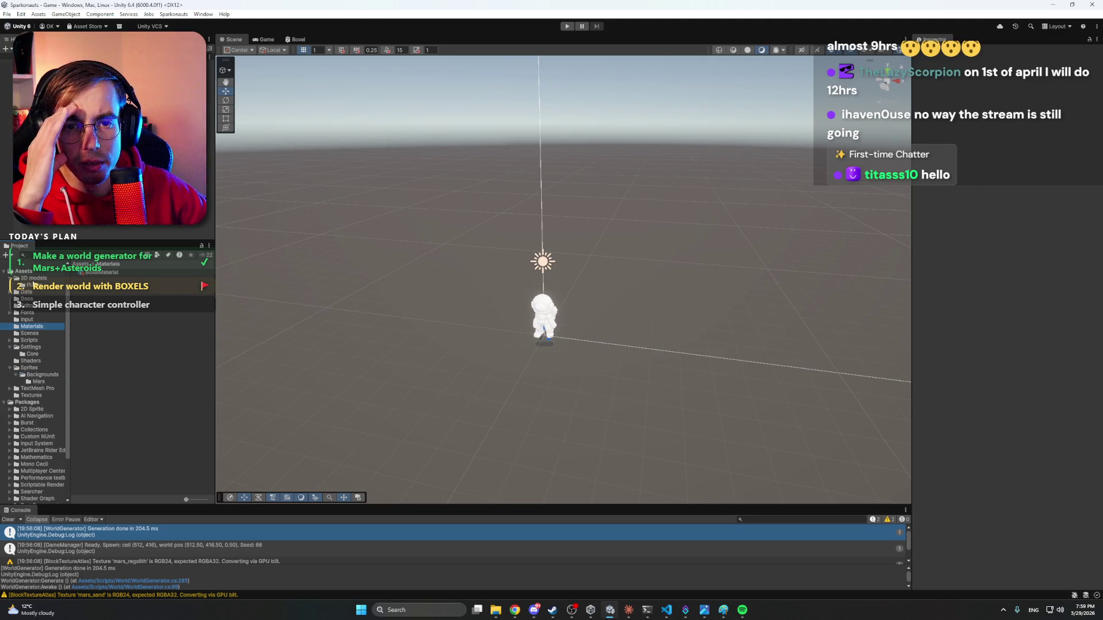
left_click(26, 285)
left_click(107, 274)
left_click(75, 273)
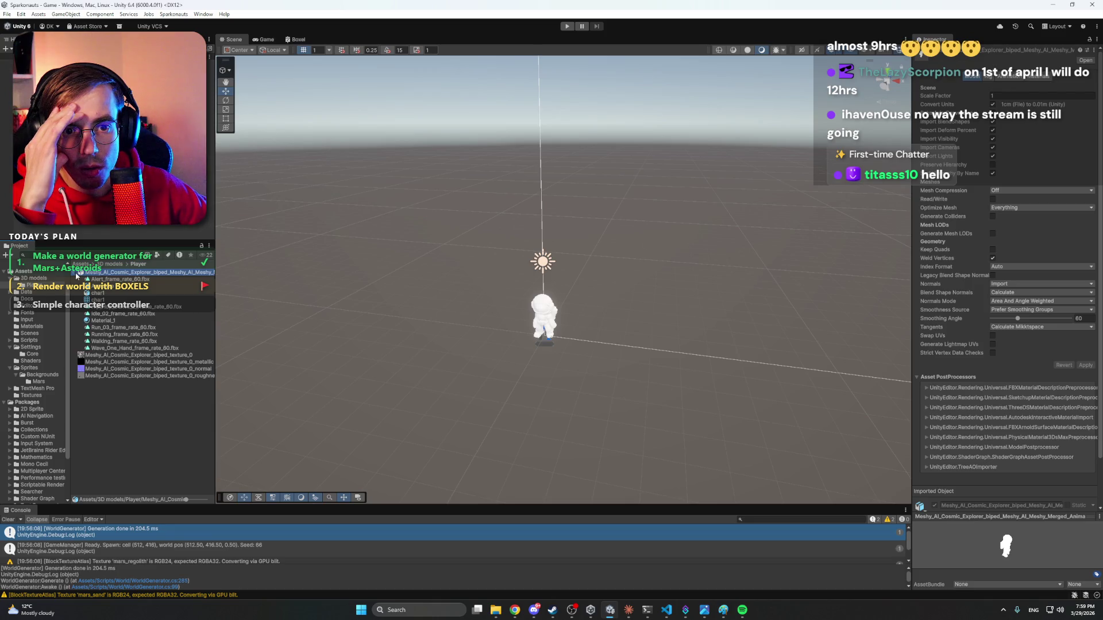
Review Material_1's textures and set texture_0_normal's Texture Type to Normal map, applied.
left_click(110, 323)
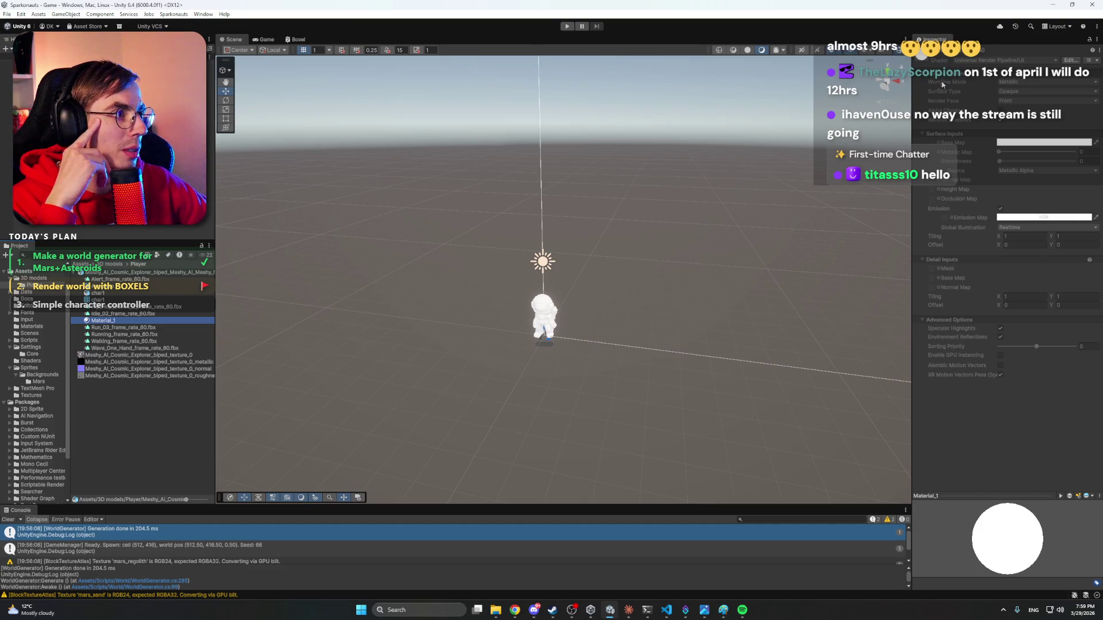
left_click(997, 129)
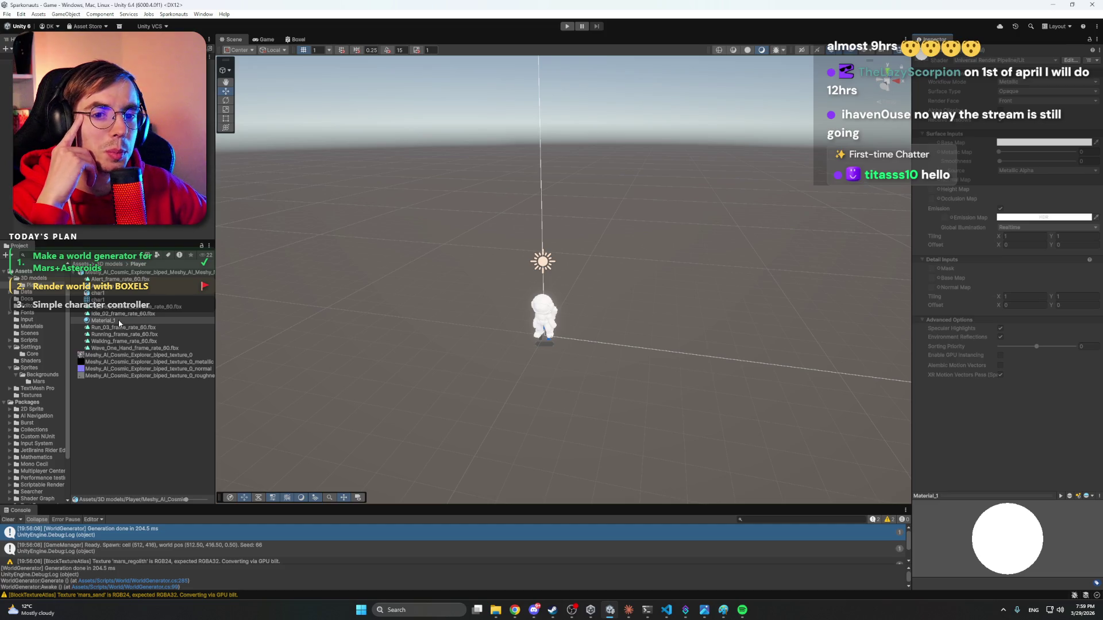
left_click(120, 320)
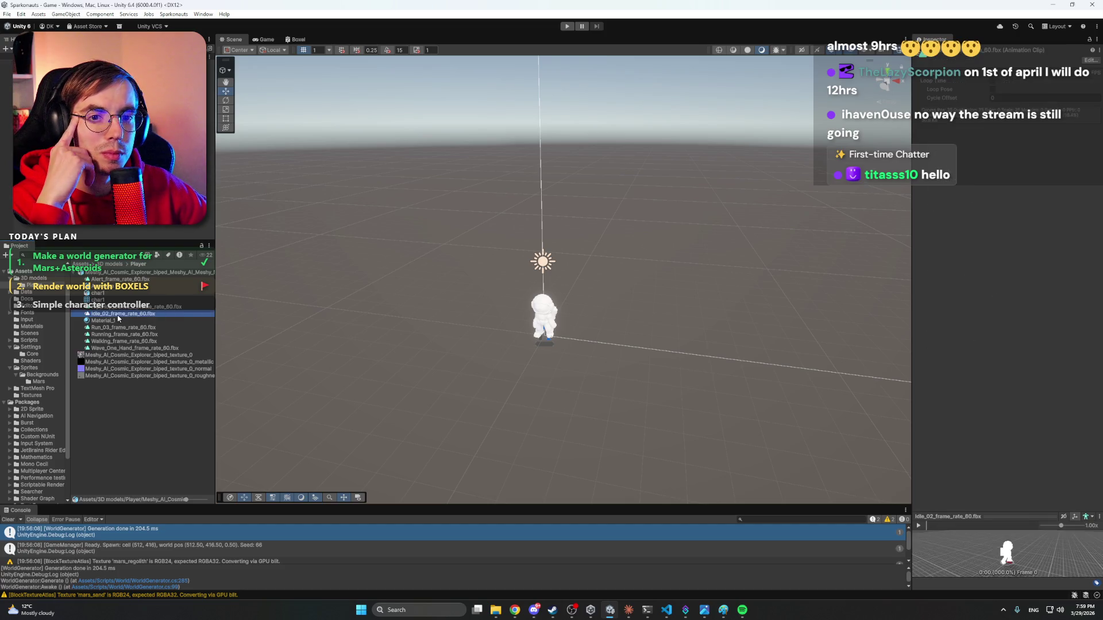
left_click(123, 356)
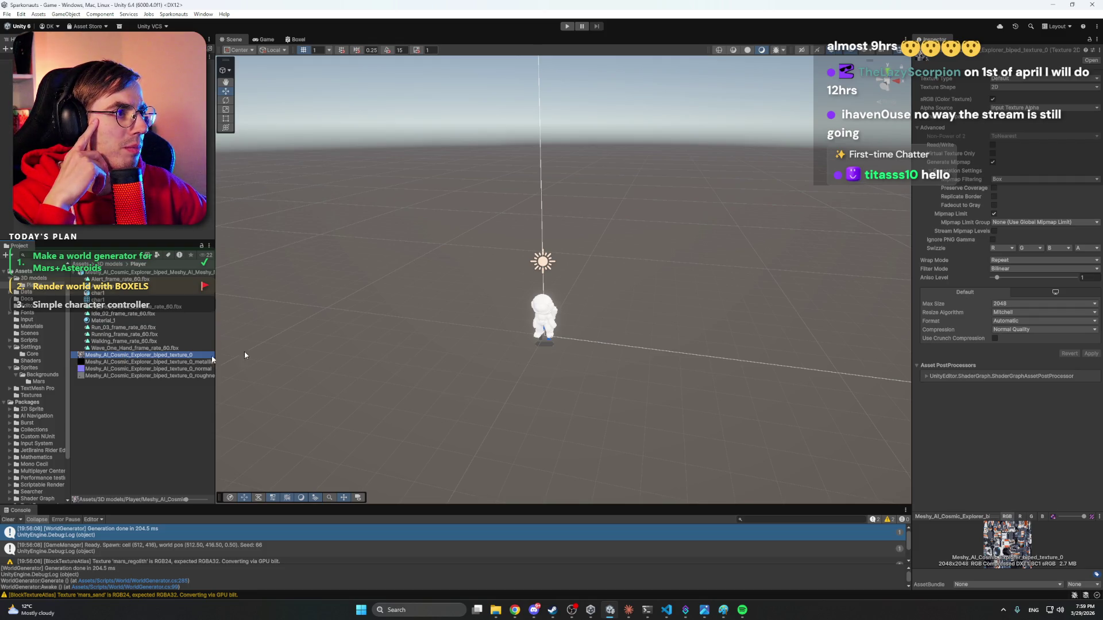
left_click(130, 362)
left_click(130, 368)
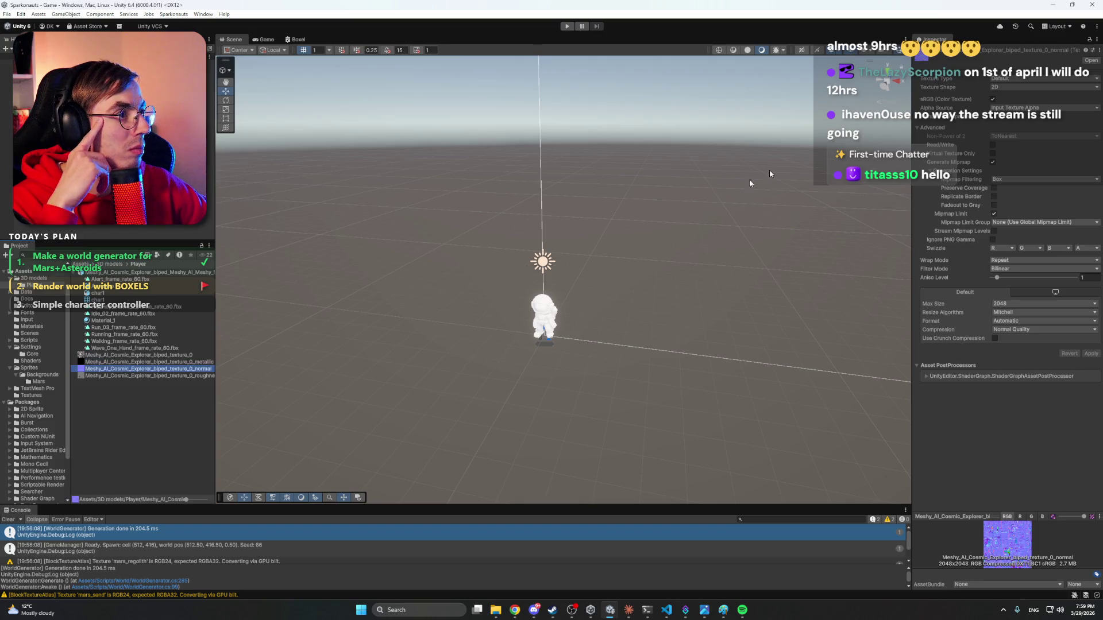
left_click(1022, 81)
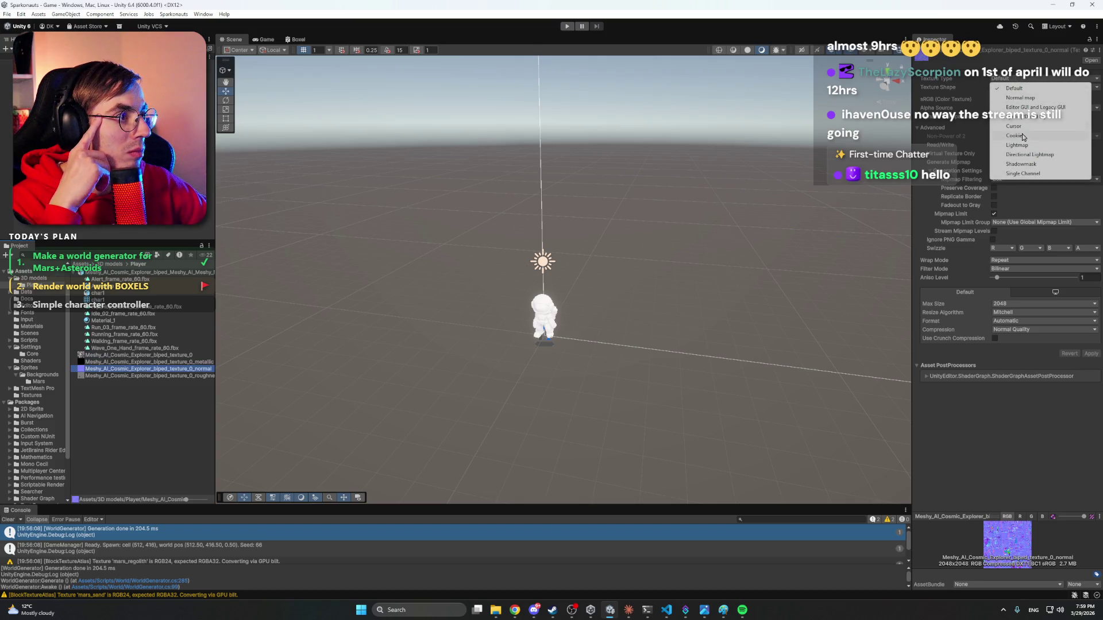
left_click(1032, 99)
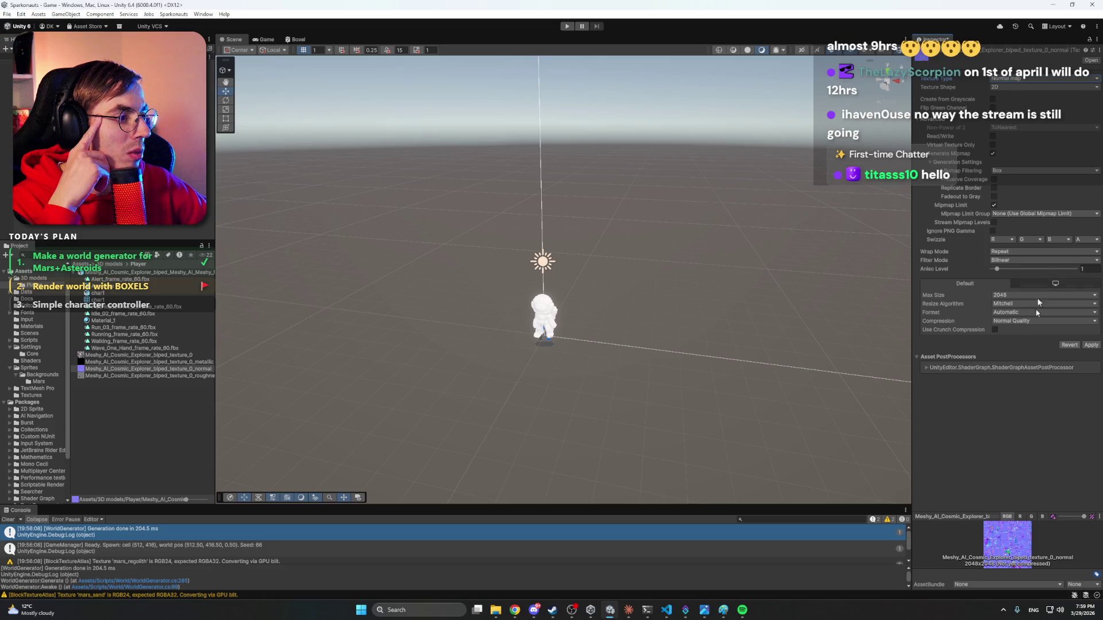
left_click(1090, 345)
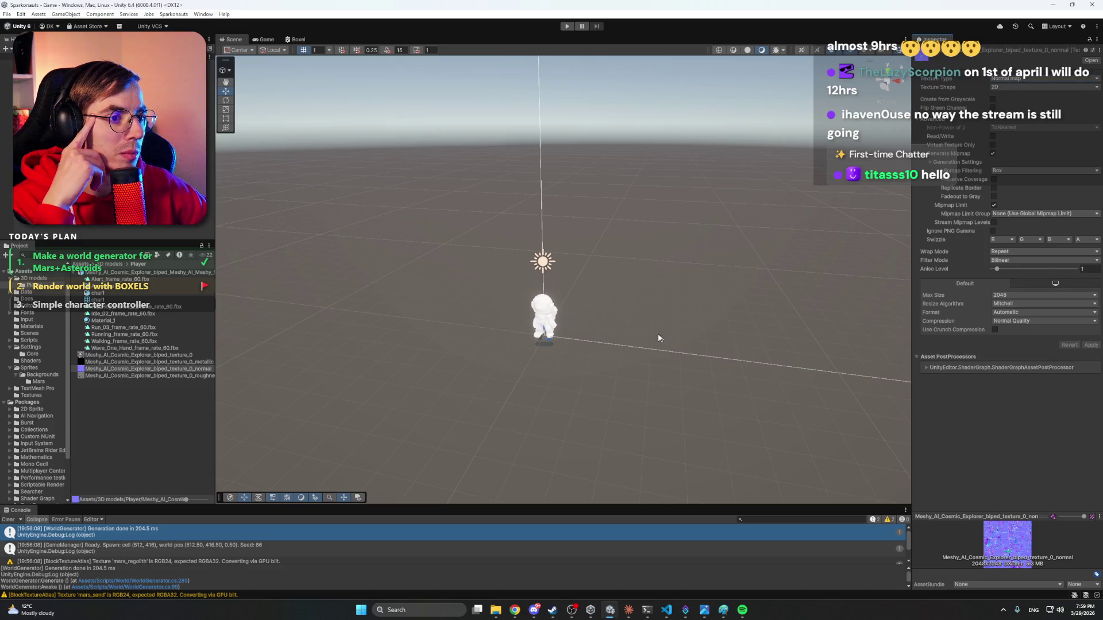
Check Material_1's base map colour, close the Lit shader file, and reselect Material_1.
left_click(106, 301)
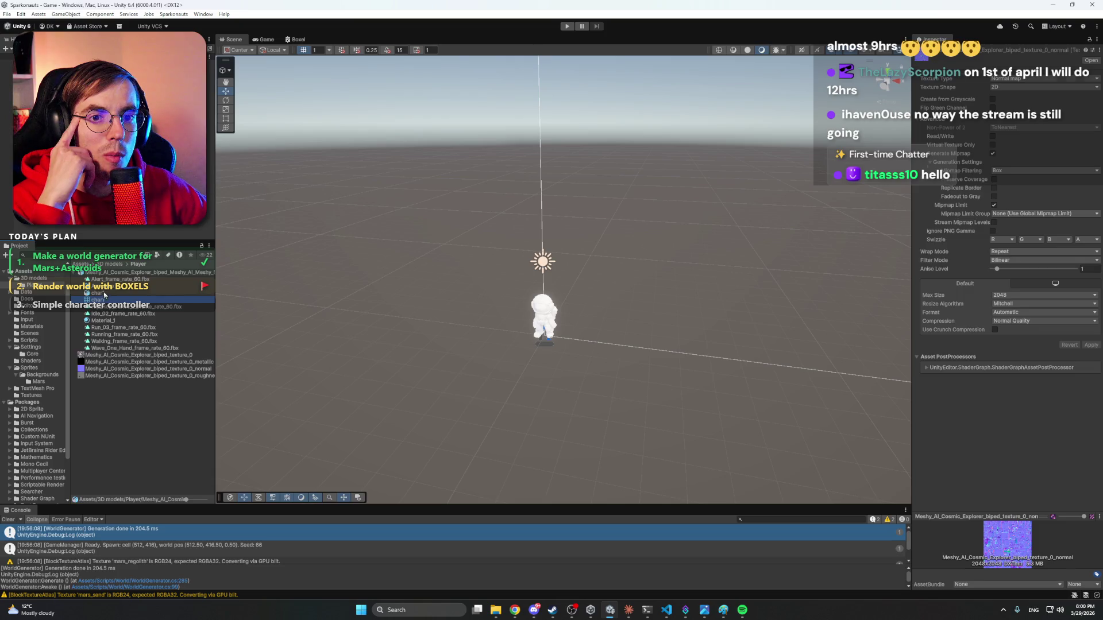
left_click(112, 321)
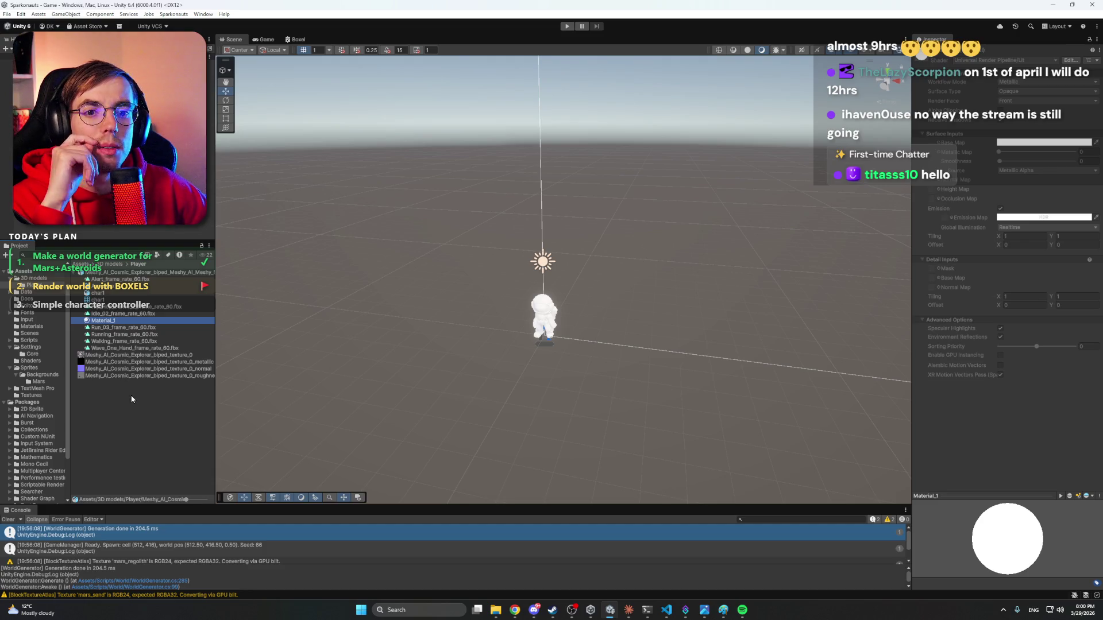
left_click(121, 313)
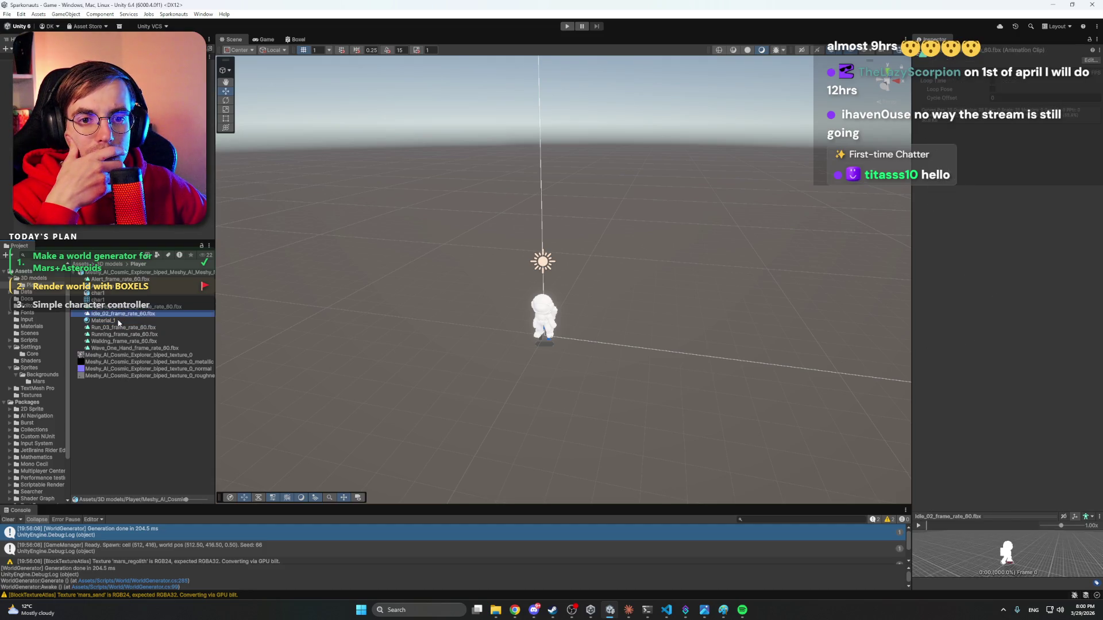
left_click(119, 321)
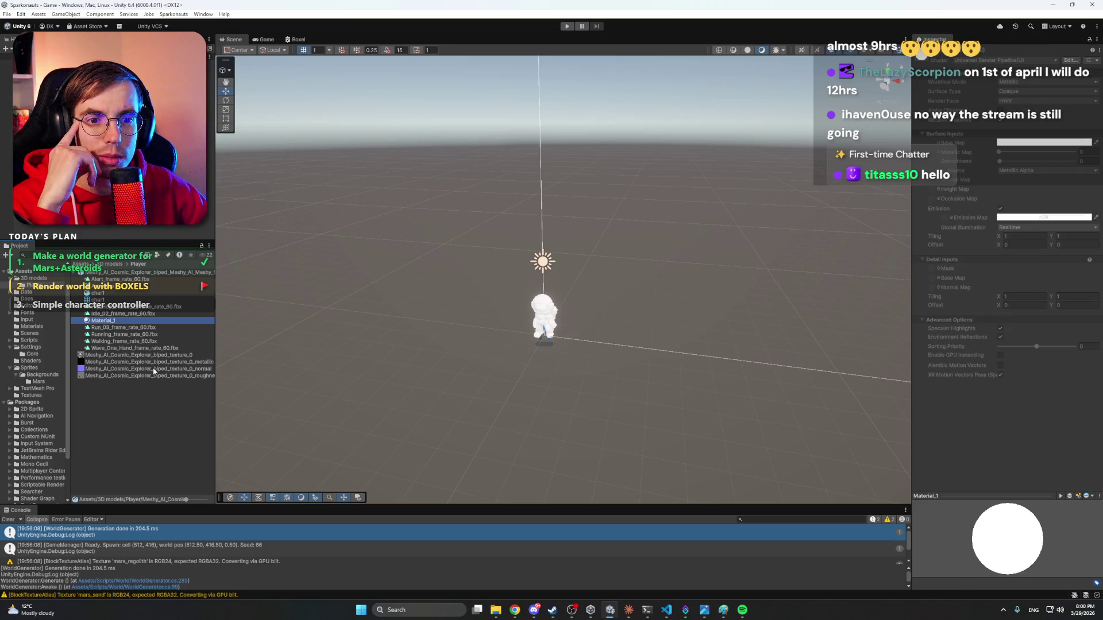
left_click(1009, 226)
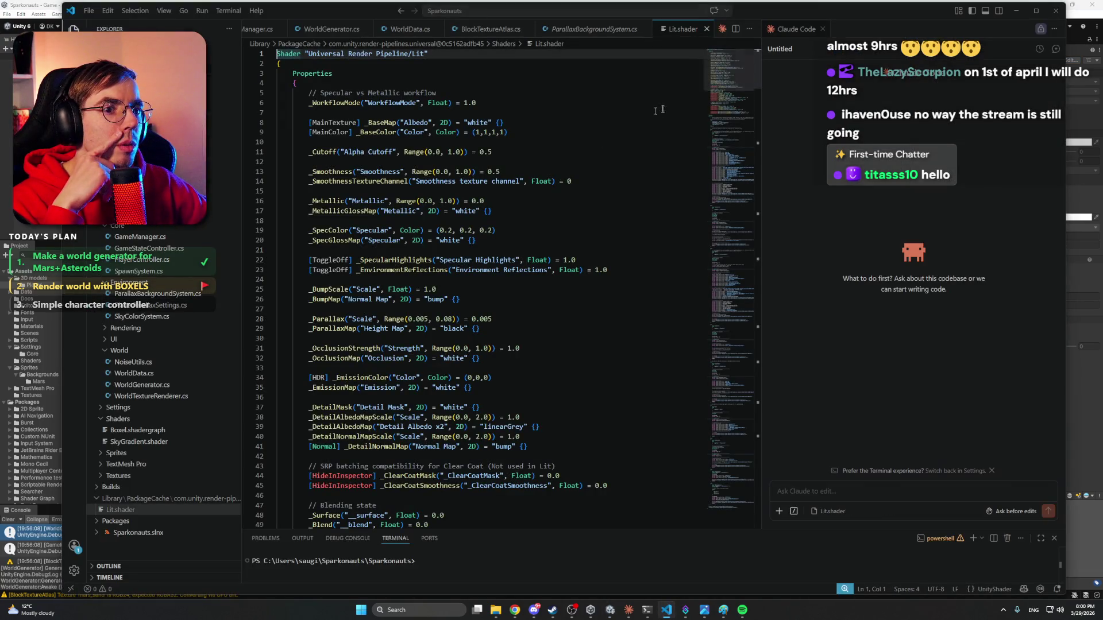
scroll(571, 181, "down", 20)
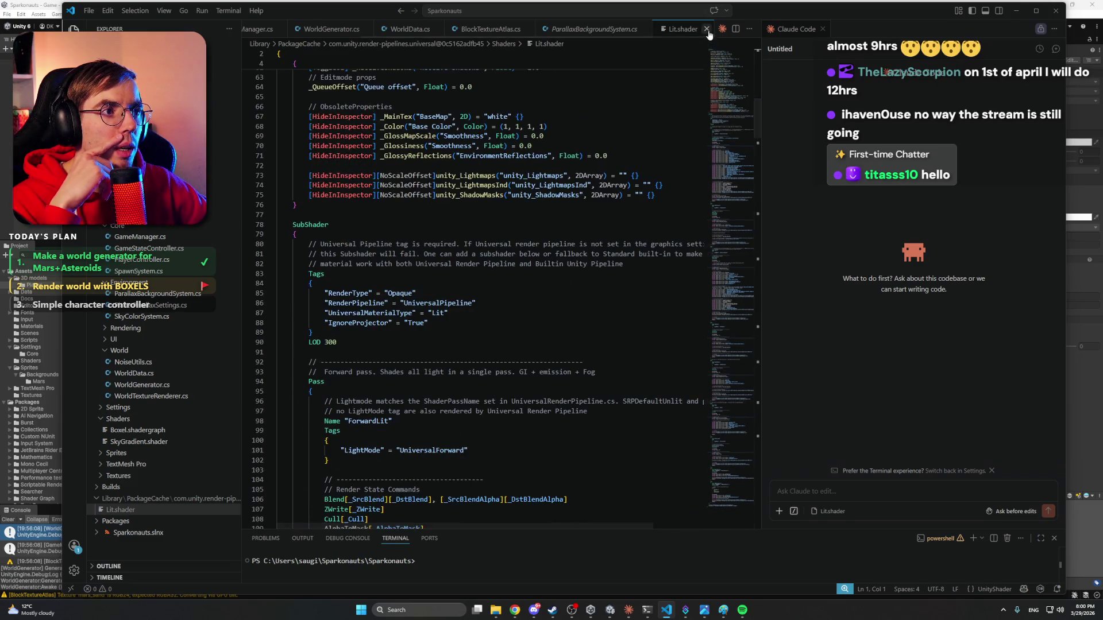
left_click(707, 29)
key("alt+Tab")
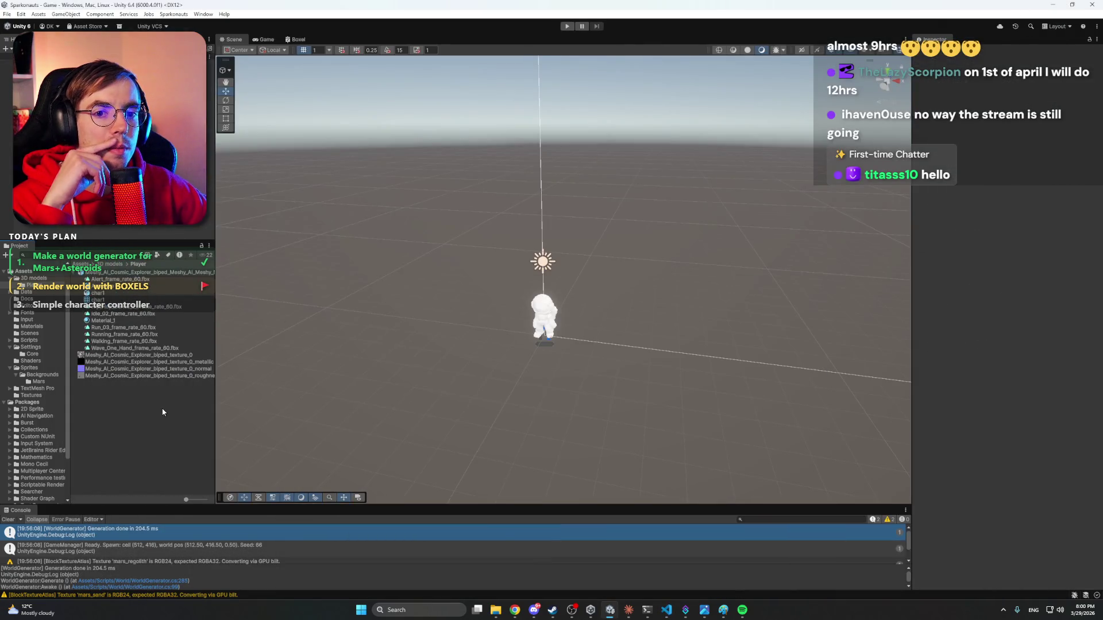
left_click(124, 321)
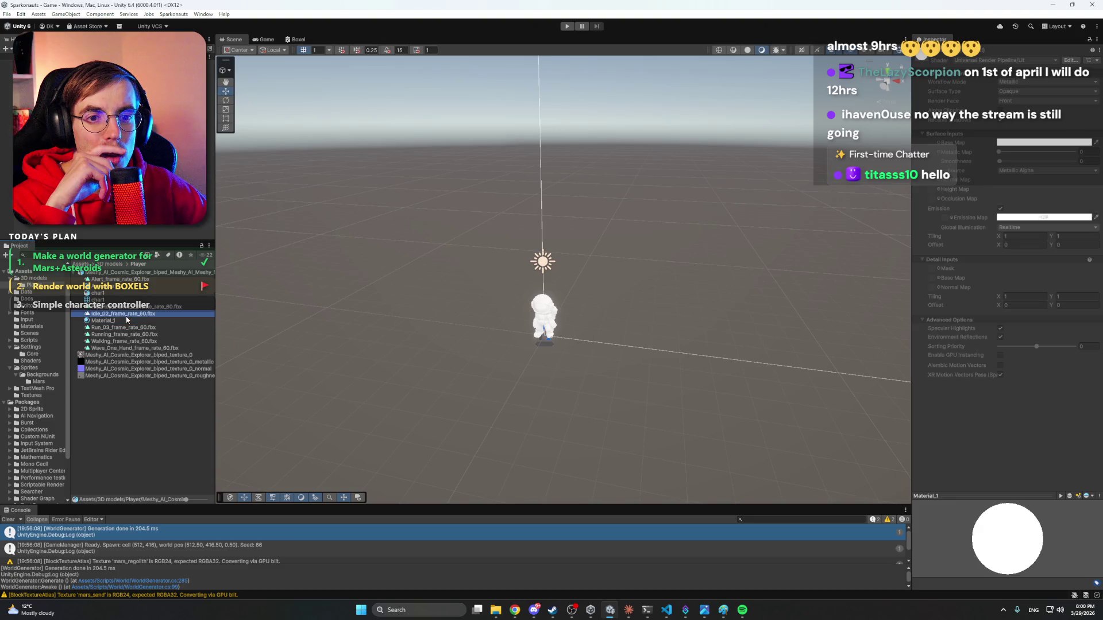
Create a Metallic-workflow material named PlayerMaterial in the Player folder.
right_click(136, 402)
mouse_move(241, 159)
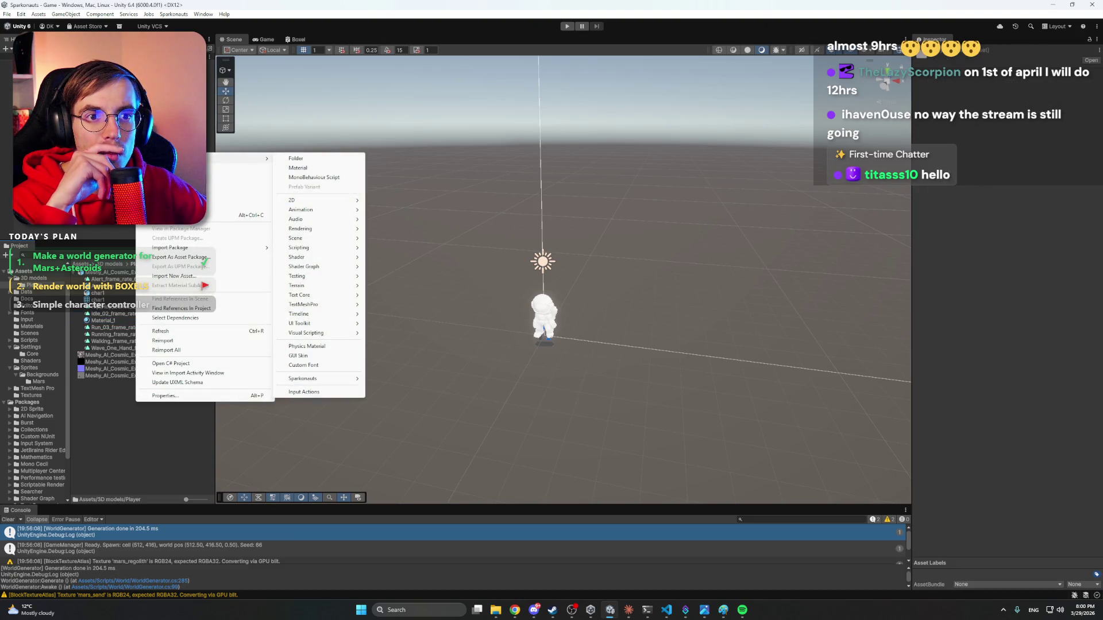
left_click(329, 169)
type("PlayerMaterial")
key("Return")
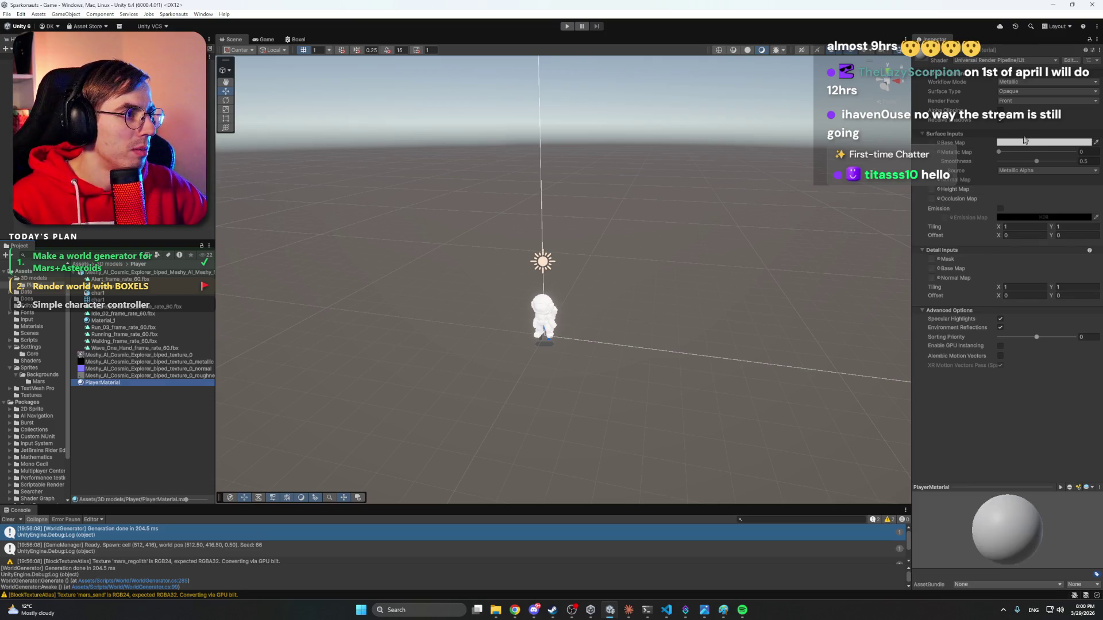
left_click(1015, 84)
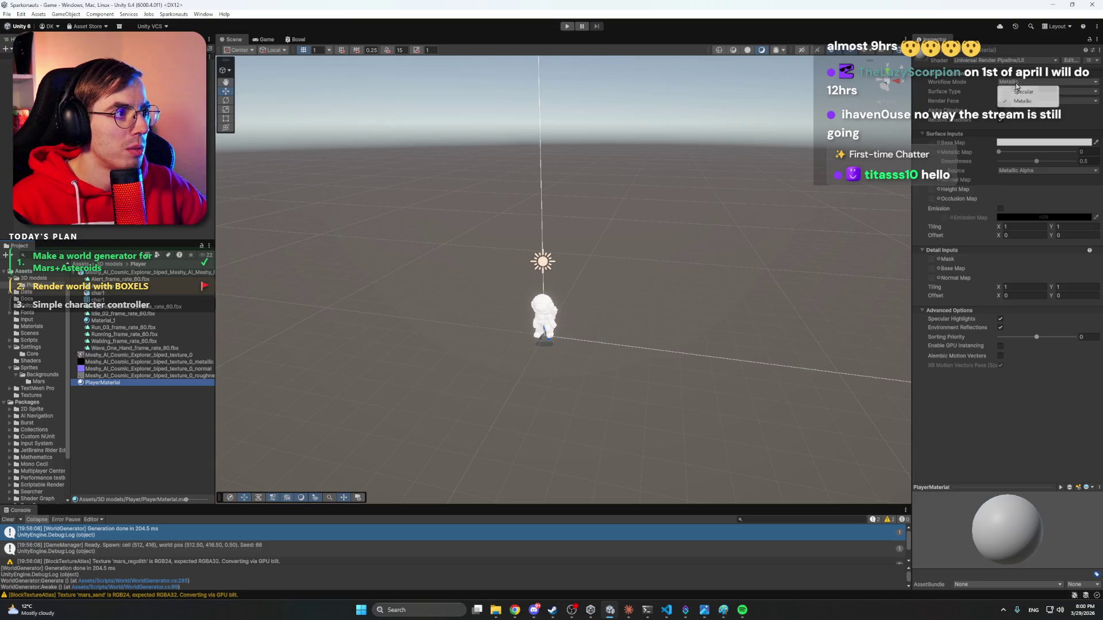
left_click(1021, 100)
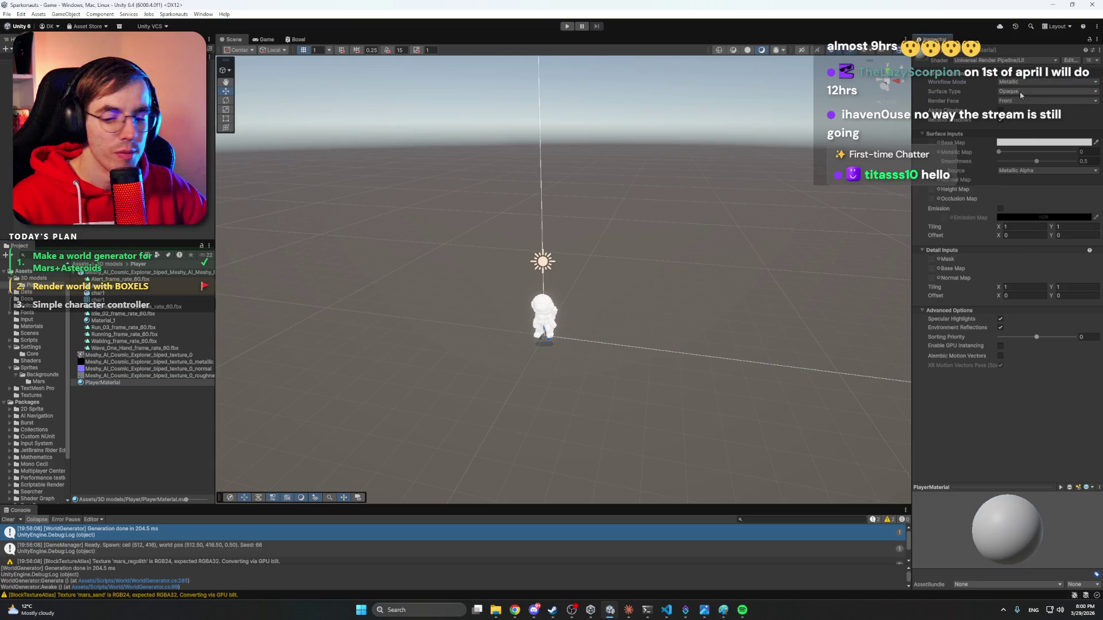
left_click(1042, 142)
key("Escape")
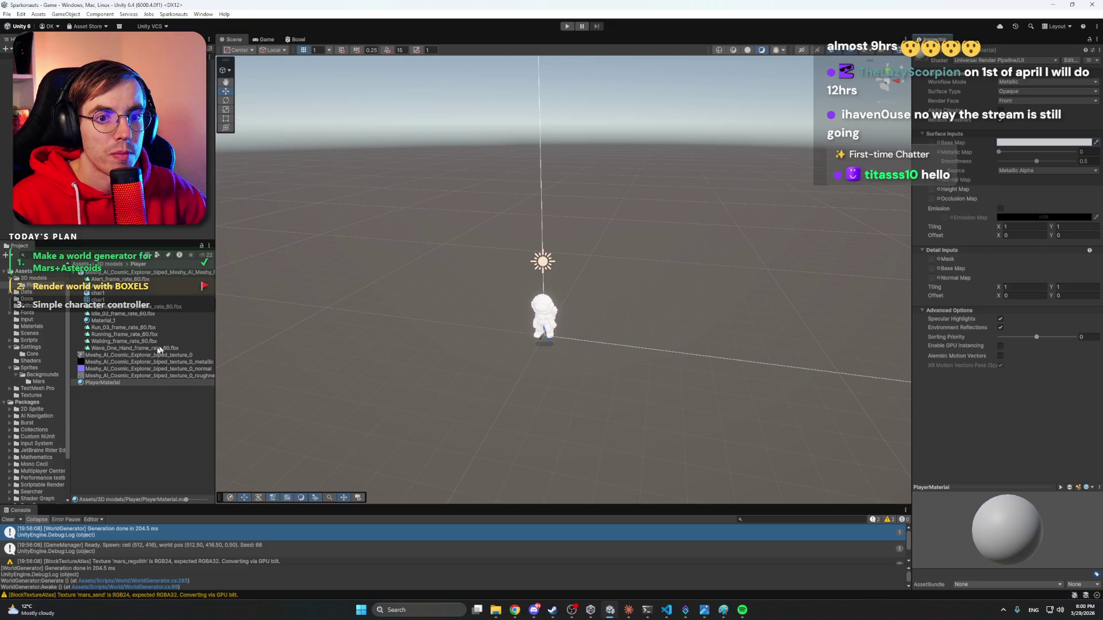
Assign base colour and metallic maps, roughness as Height Map, and apply PlayerMaterial to the astronaut.
mouse_move(121, 356)
left_mouse_down()
mouse_move(934, 162)
mouse_move(933, 146)
left_mouse_up()
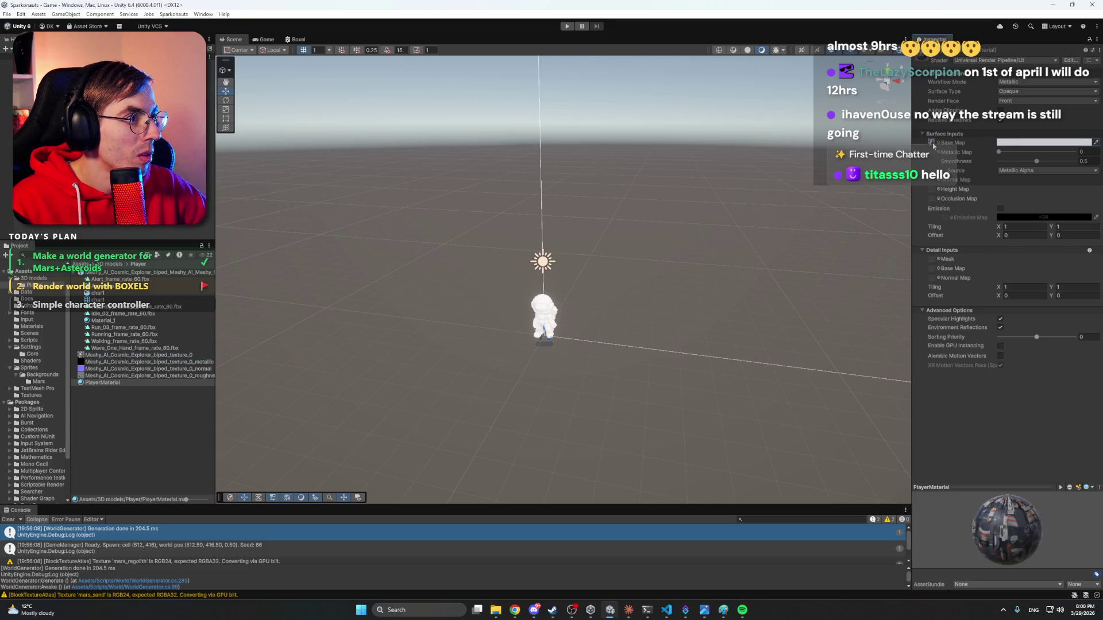
mouse_move(116, 372)
left_mouse_down()
mouse_move(460, 338)
mouse_move(931, 198)
mouse_move(932, 154)
left_mouse_up()
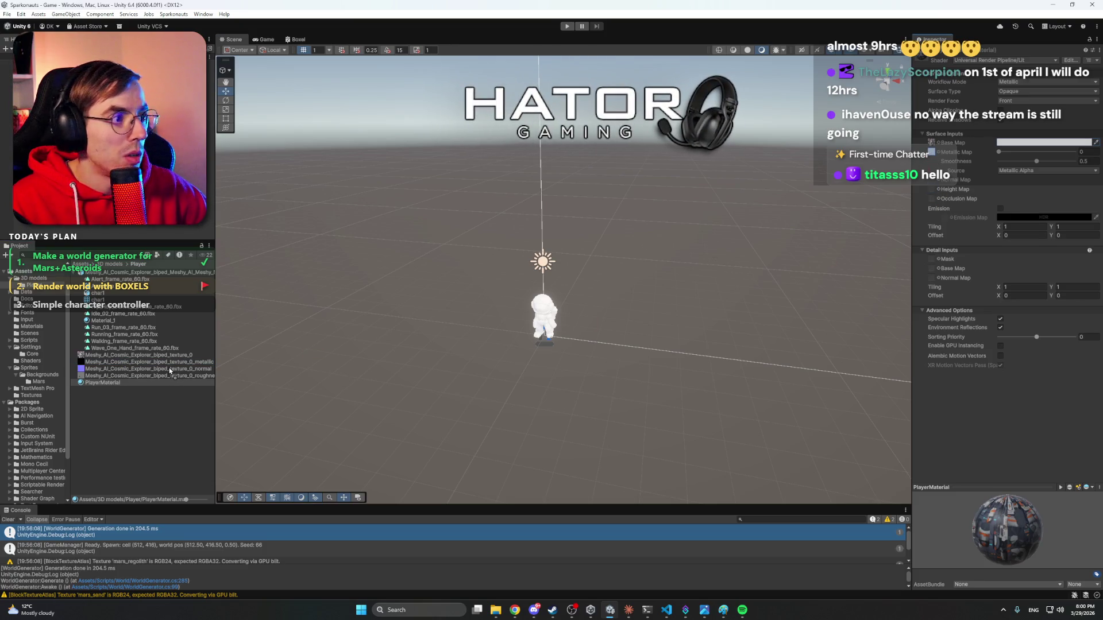
left_click_drag(938, 162, 938, 161)
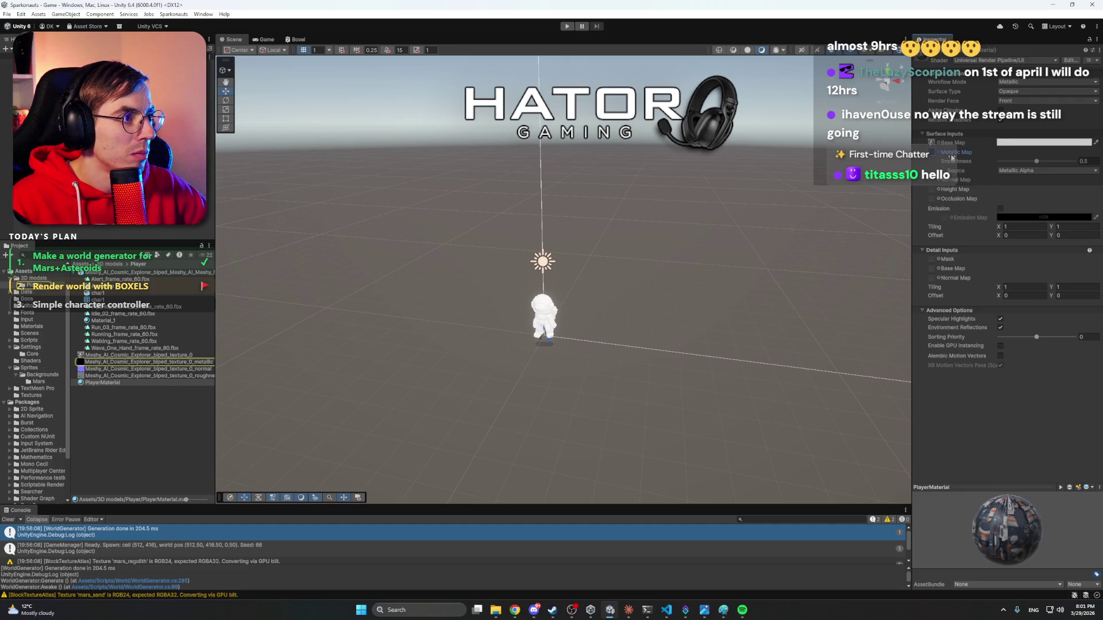
left_click(168, 370)
left_click(164, 371)
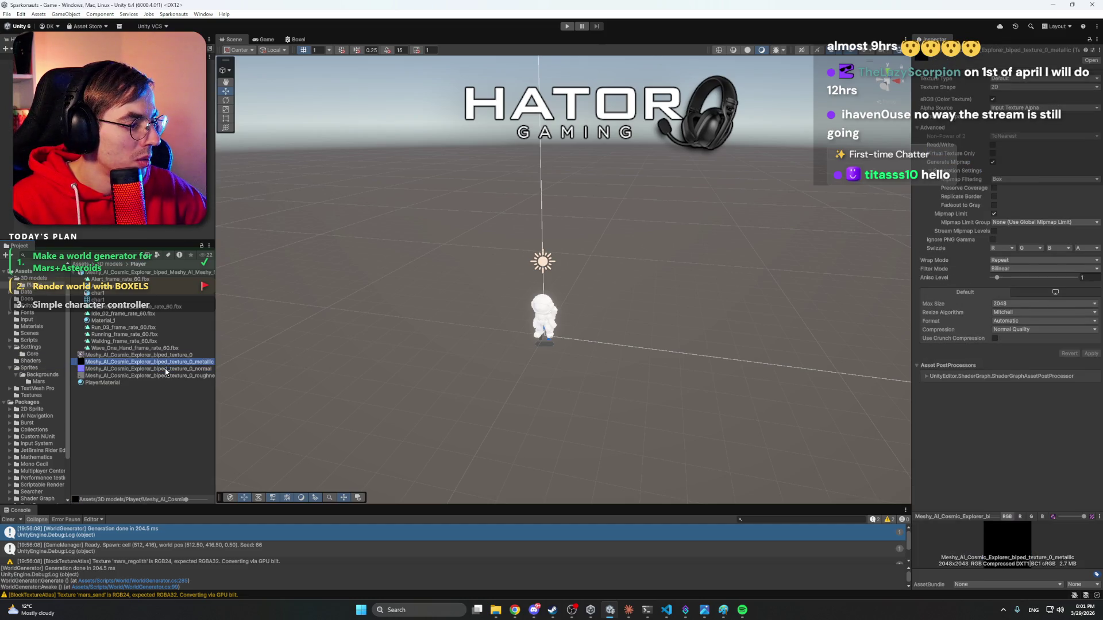
mouse_move(165, 372)
left_mouse_down()
mouse_move(578, 319)
mouse_move(870, 198)
mouse_move(112, 367)
mouse_move(253, 377)
mouse_move(970, 179)
mouse_move(934, 184)
left_mouse_up()
left_click(98, 382)
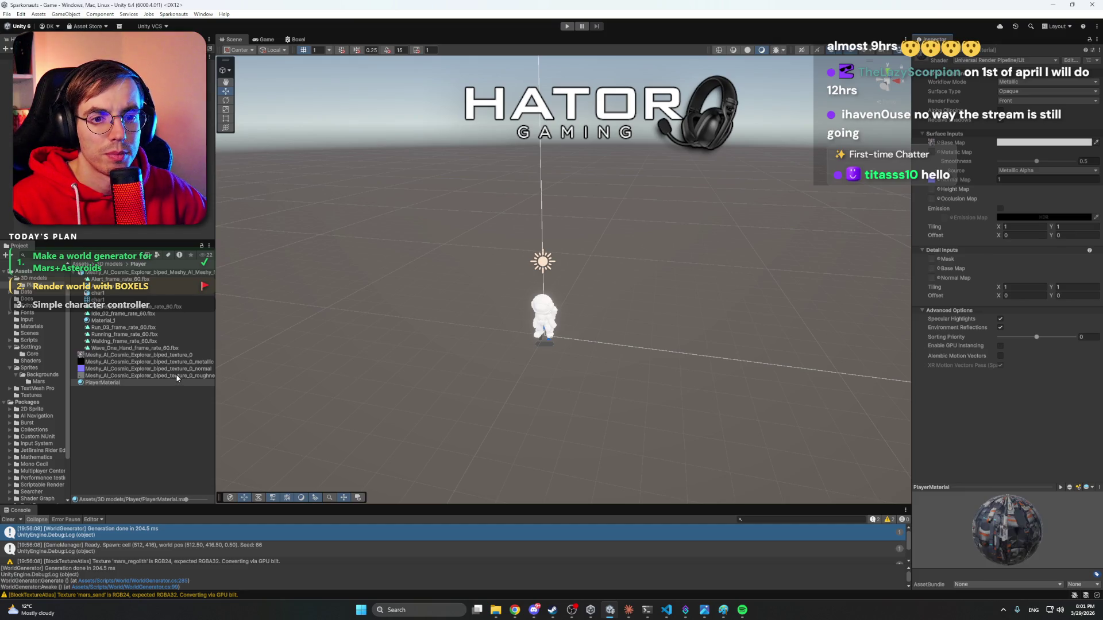
mouse_move(176, 378)
left_mouse_down()
mouse_move(935, 218)
mouse_move(934, 191)
left_mouse_up()
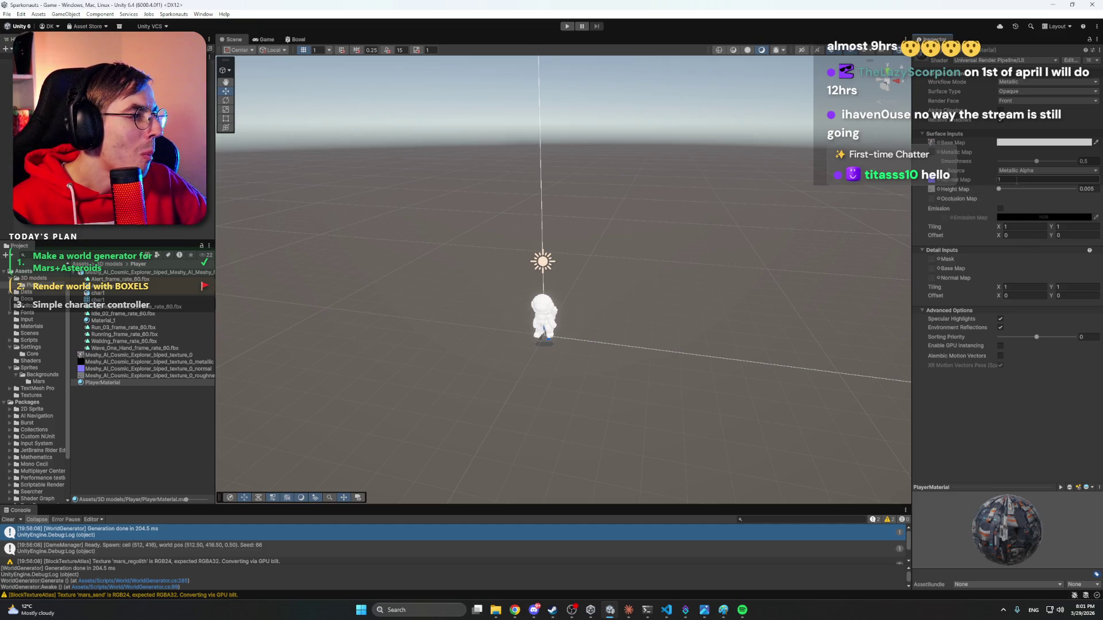
mouse_move(115, 385)
left_mouse_down()
mouse_move(497, 313)
mouse_move(545, 316)
left_mouse_up()
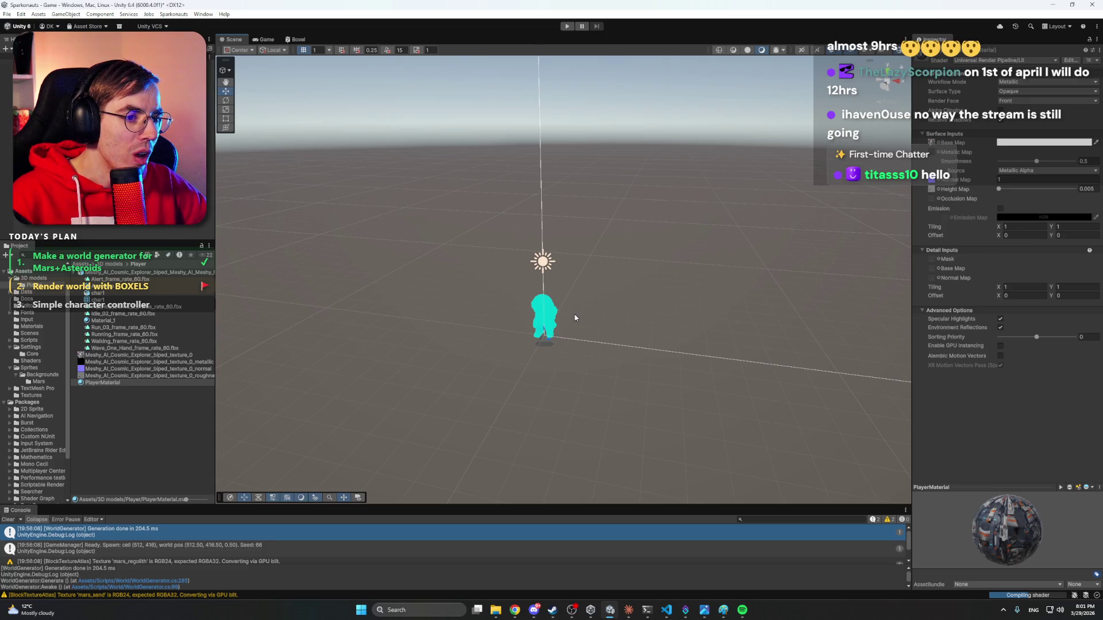
Frame and inspect the textured astronaut model, collapse its asset, and start Play mode.
left_click(543, 316)
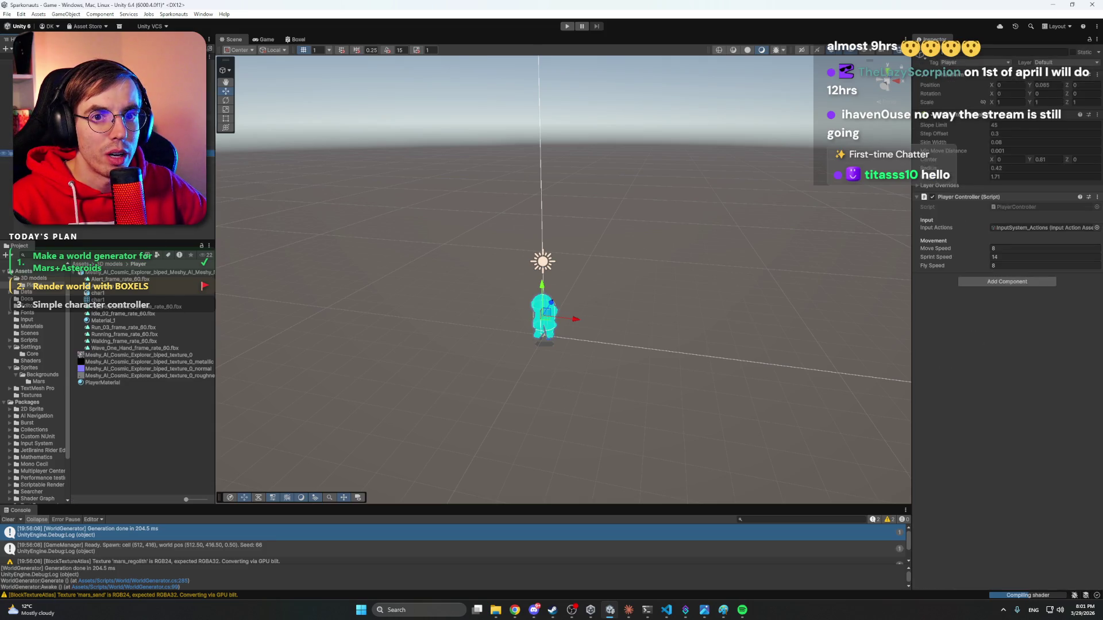
left_click(543, 316)
key("f")
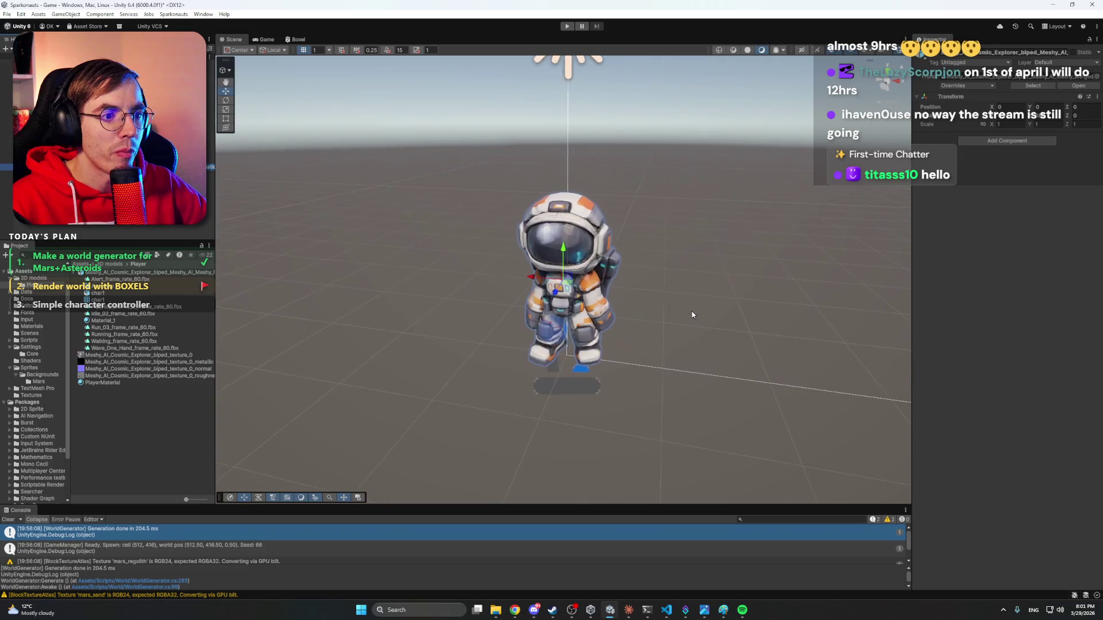
mouse_move(689, 316)
left_mouse_down()
mouse_move(531, 295)
mouse_move(781, 299)
left_mouse_up()
left_click(127, 324)
left_click(76, 273)
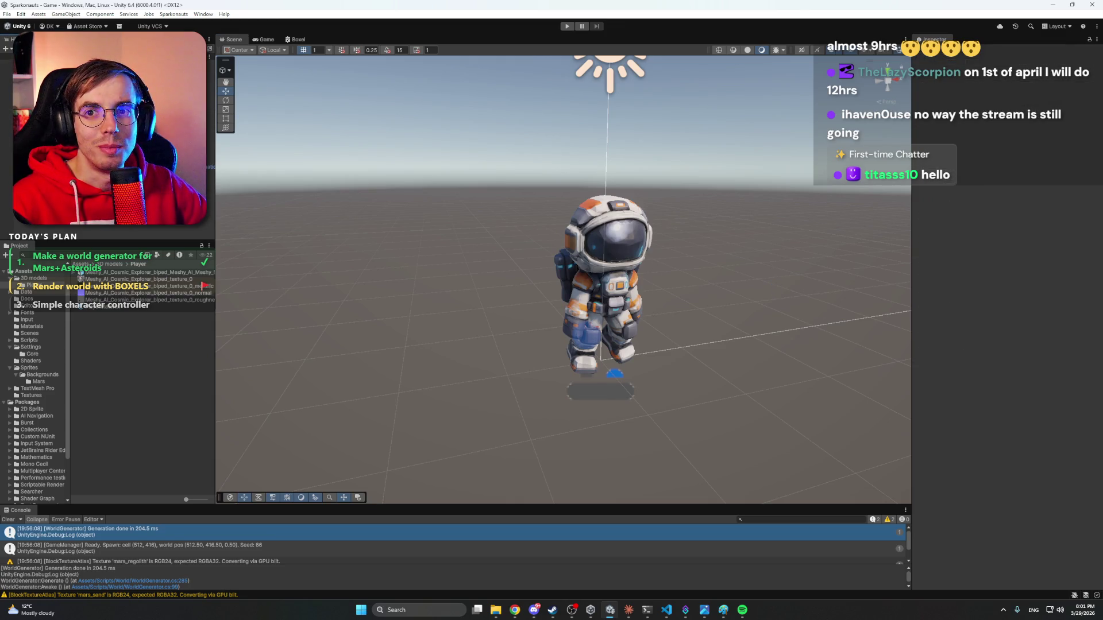
left_click(566, 26)
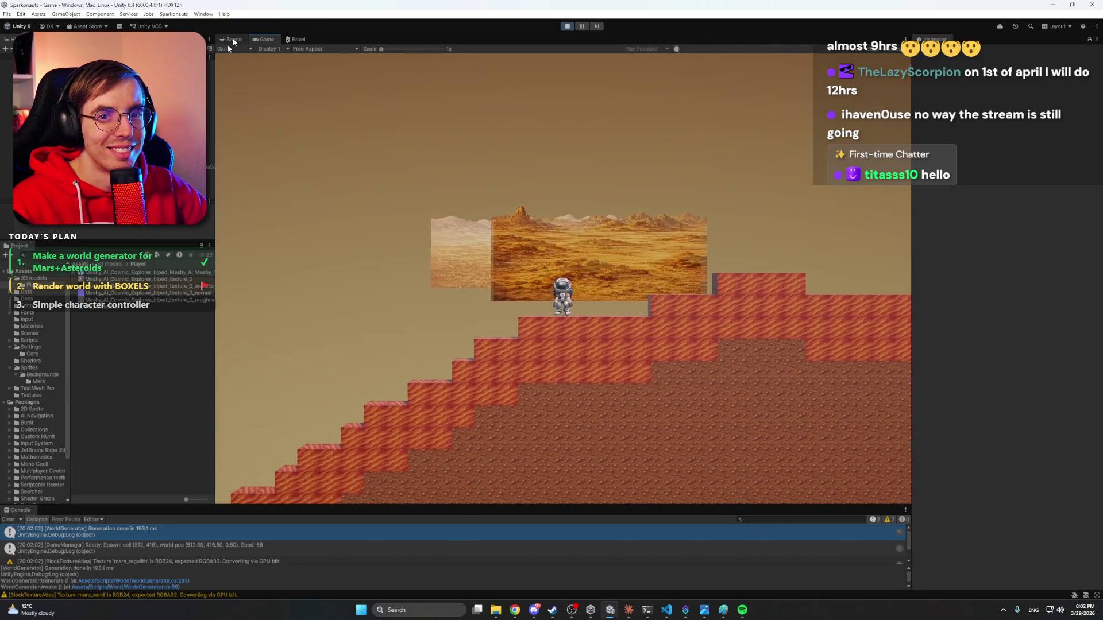
Frame the astronaut in the Scene view and select the Directional Light.
key("ctrl+1")
key("f")
mouse_move(687, 247)
left_mouse_down()
mouse_move(550, 250)
mouse_move(818, 262)
mouse_move(613, 239)
mouse_move(610, 252)
mouse_move(635, 251)
mouse_move(641, 282)
mouse_move(647, 234)
mouse_move(640, 305)
mouse_move(645, 247)
mouse_move(630, 275)
mouse_move(643, 270)
left_mouse_up()
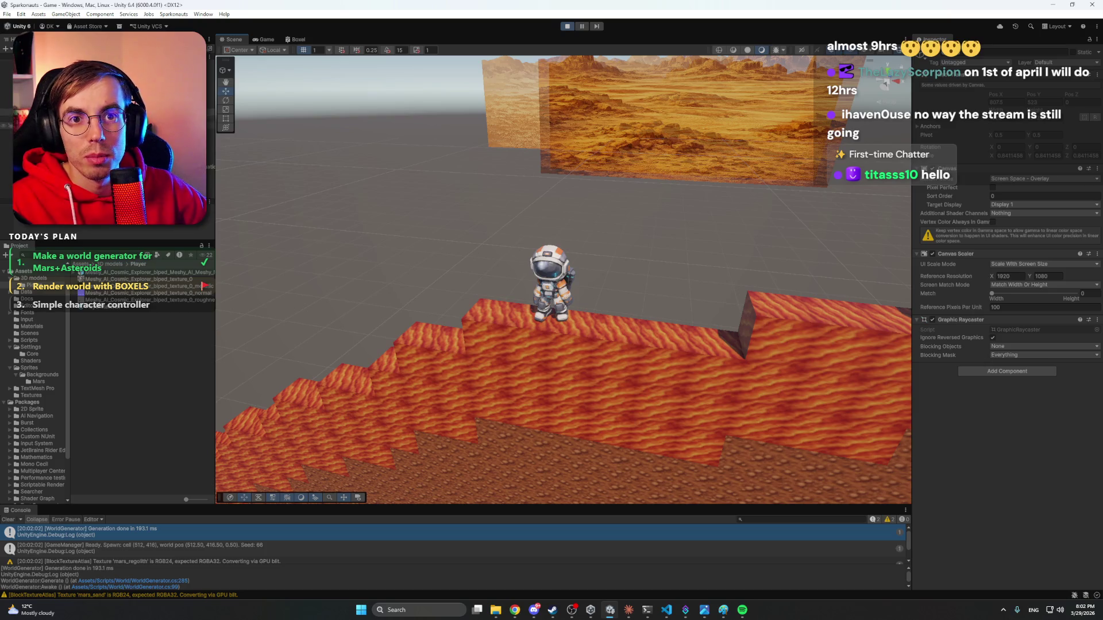
left_click(631, 344)
key("shift+d")
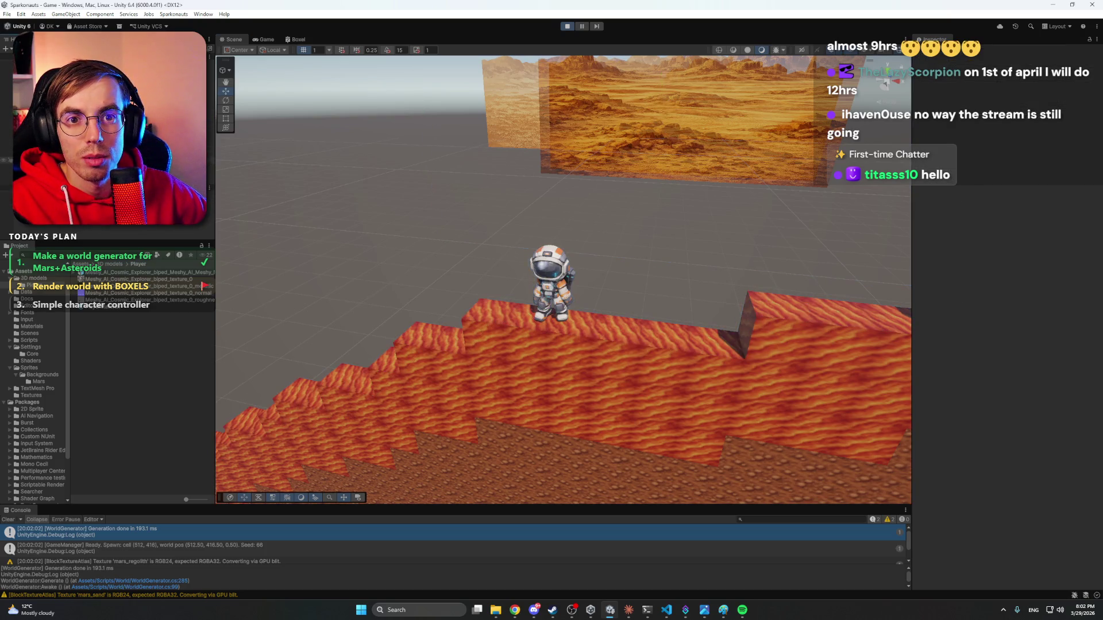
left_click(57, 146)
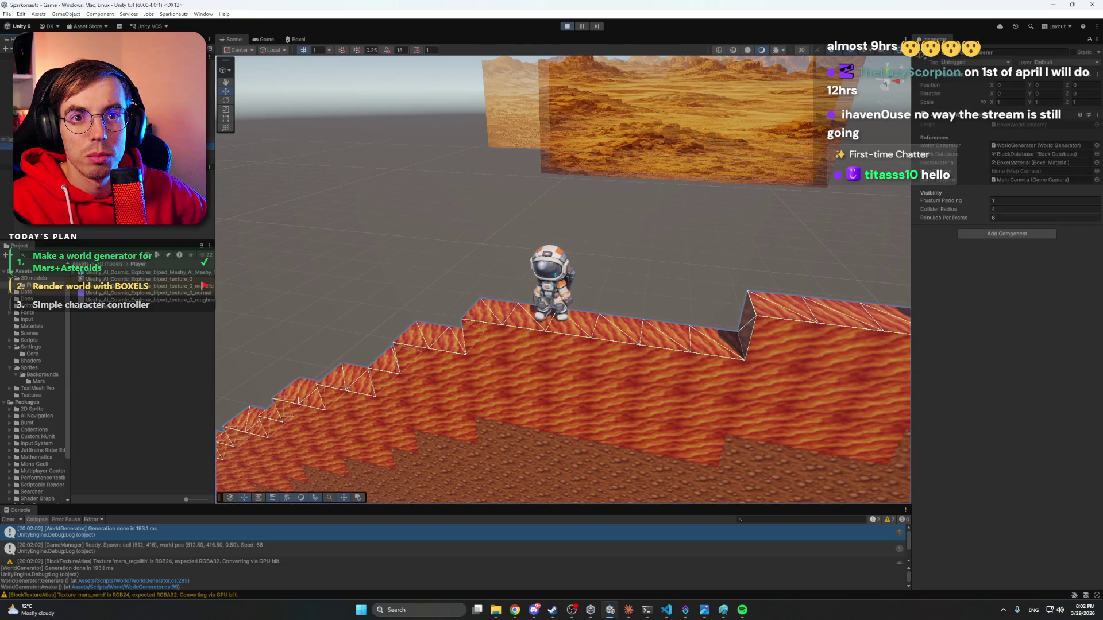
key("Up")
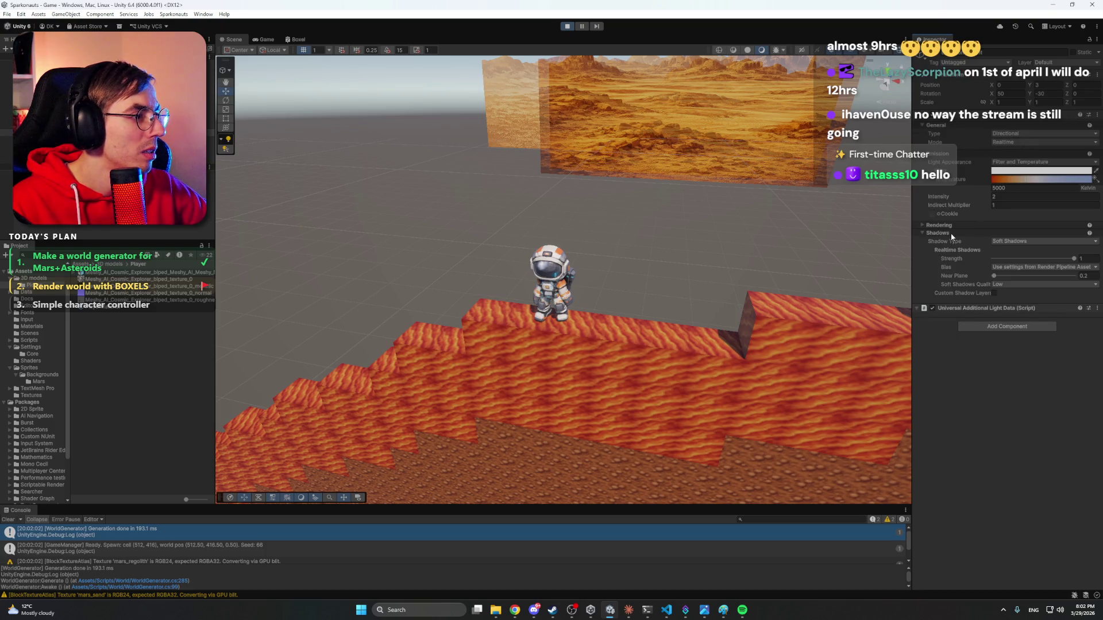
Expand the Directional Light's shadow settings and set its Intensity to 0.
left_click(921, 233)
left_click(924, 224)
left_click(922, 225)
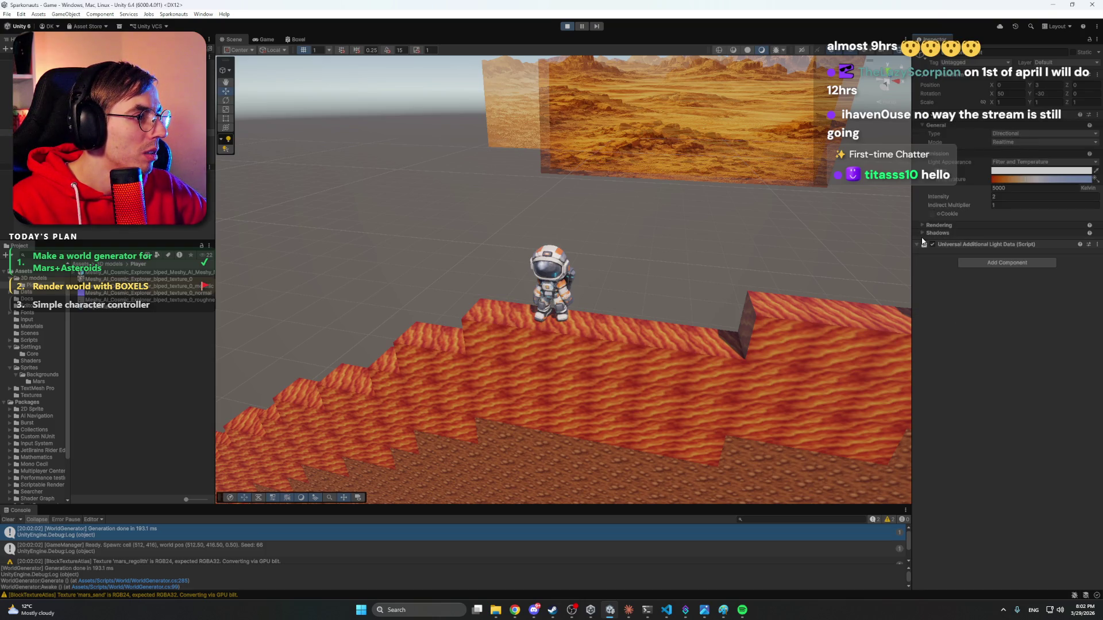
left_click(922, 235)
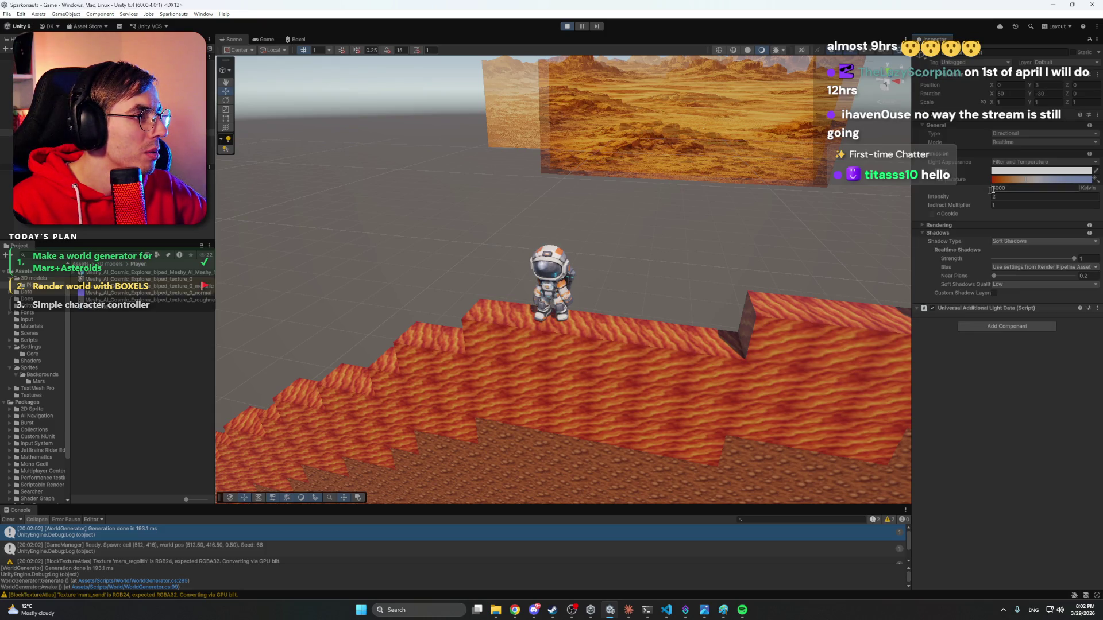
type("0")
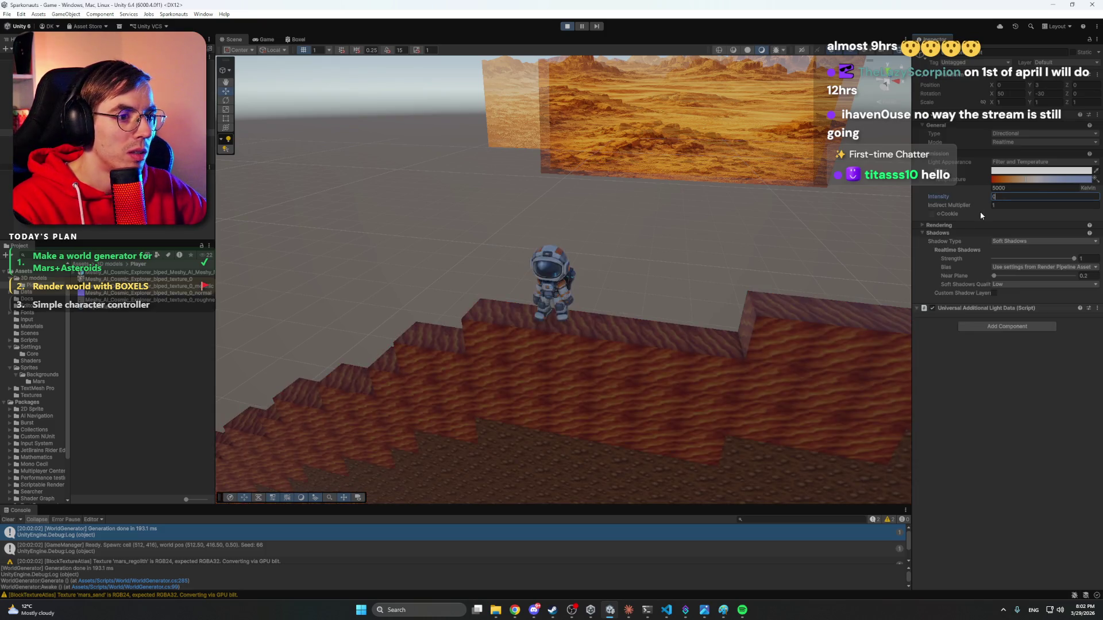
left_click(1040, 364)
mouse_move(601, 237)
left_mouse_down()
mouse_move(283, 442)
mouse_move(699, 178)
mouse_move(680, 234)
mouse_move(660, 217)
mouse_move(623, 246)
left_mouse_up()
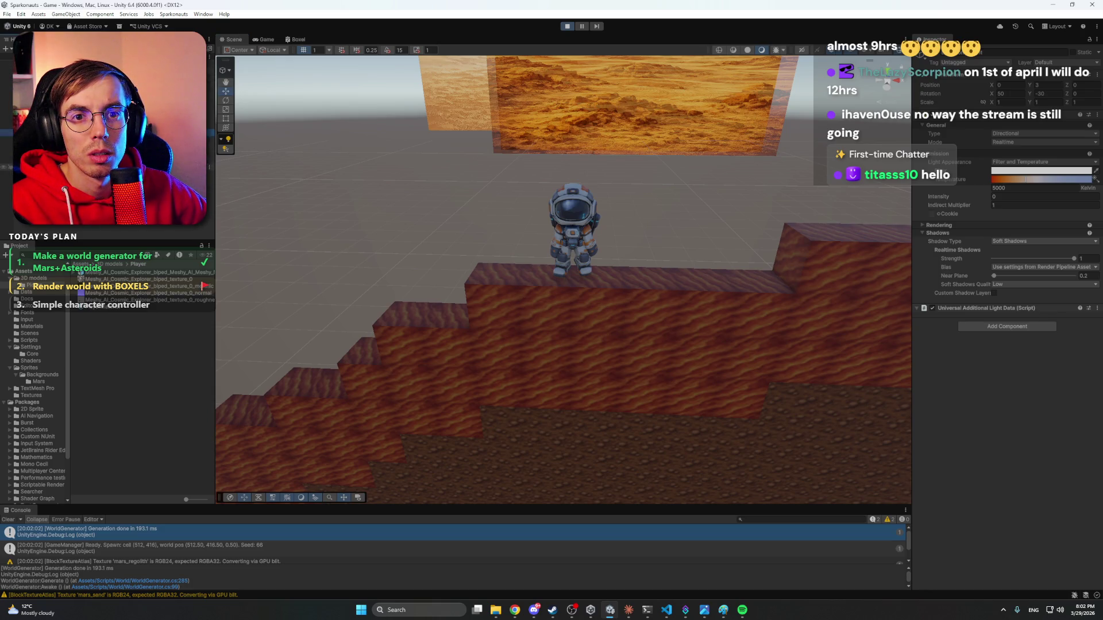
Check the Global Volume and Main Camera, then retry brighter intensities before leaving it at 0.
key("Up")
key("Up")
key("Up")
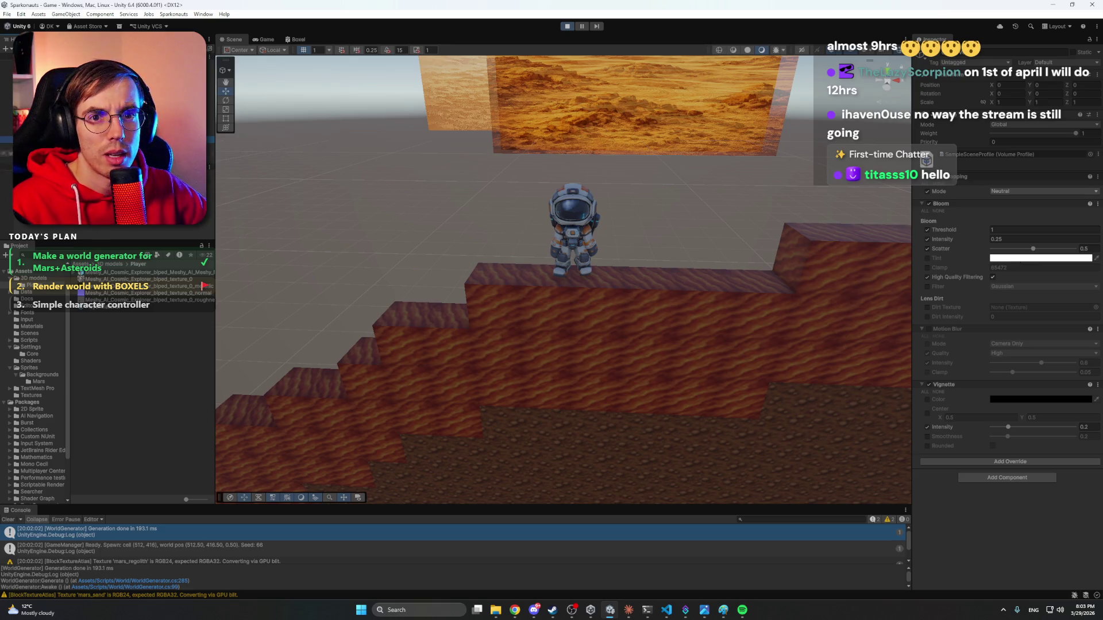
left_click(7, 125)
left_click(7, 126)
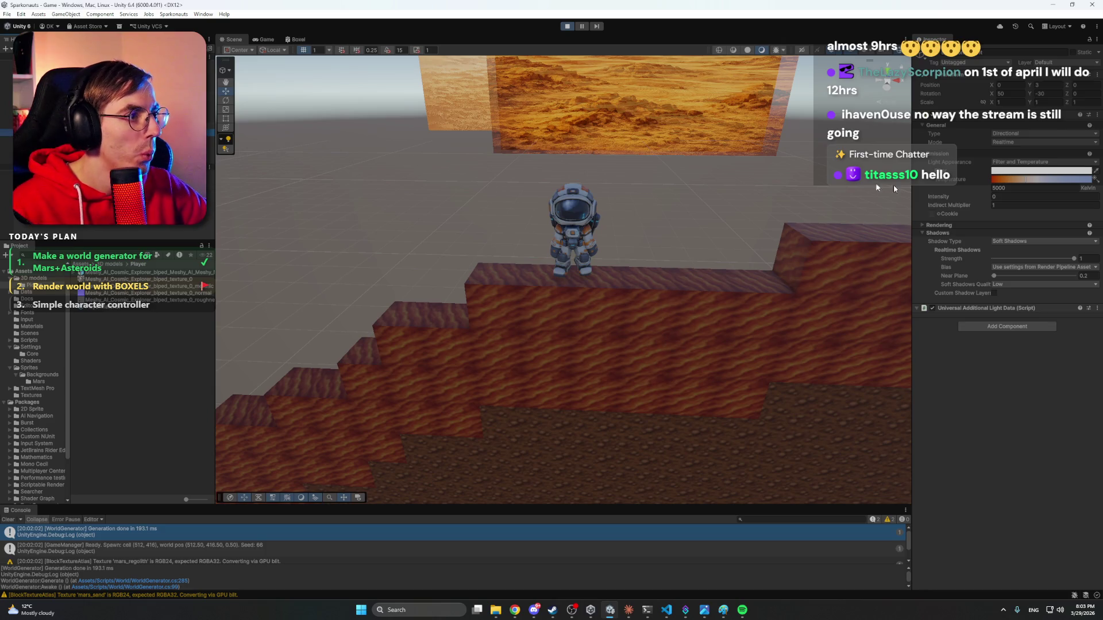
mouse_move(974, 198)
left_mouse_down()
mouse_move(1013, 193)
mouse_move(915, 189)
left_mouse_up()
left_click_drag(582, 193, 586, 177)
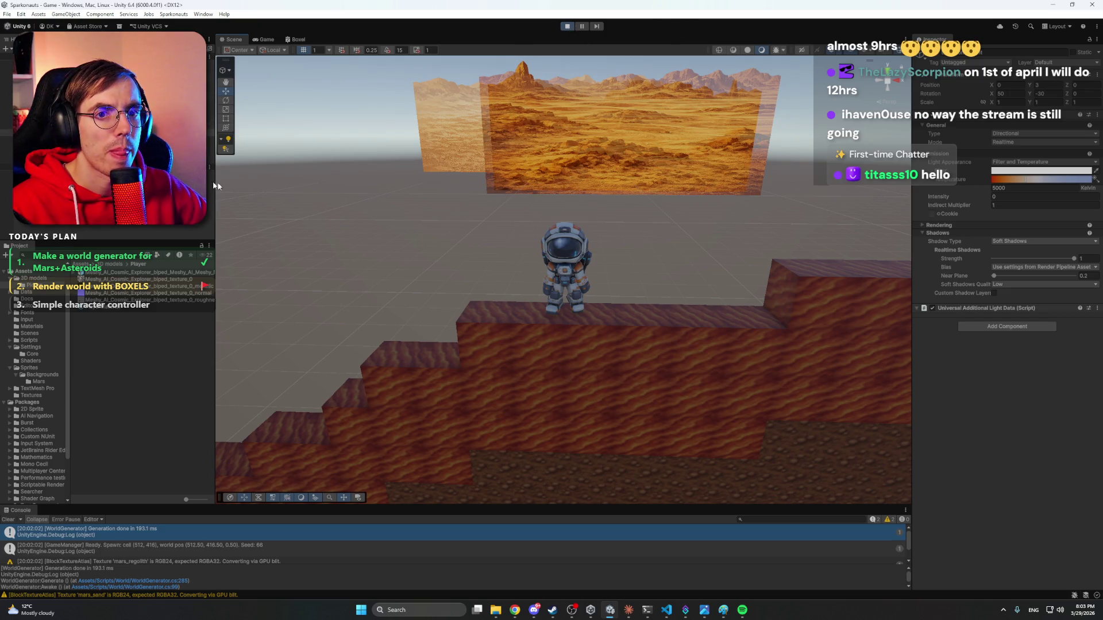
Create a Point Light and position it beside the astronaut above the Mars terrain.
left_click(247, 190)
right_click(70, 118)
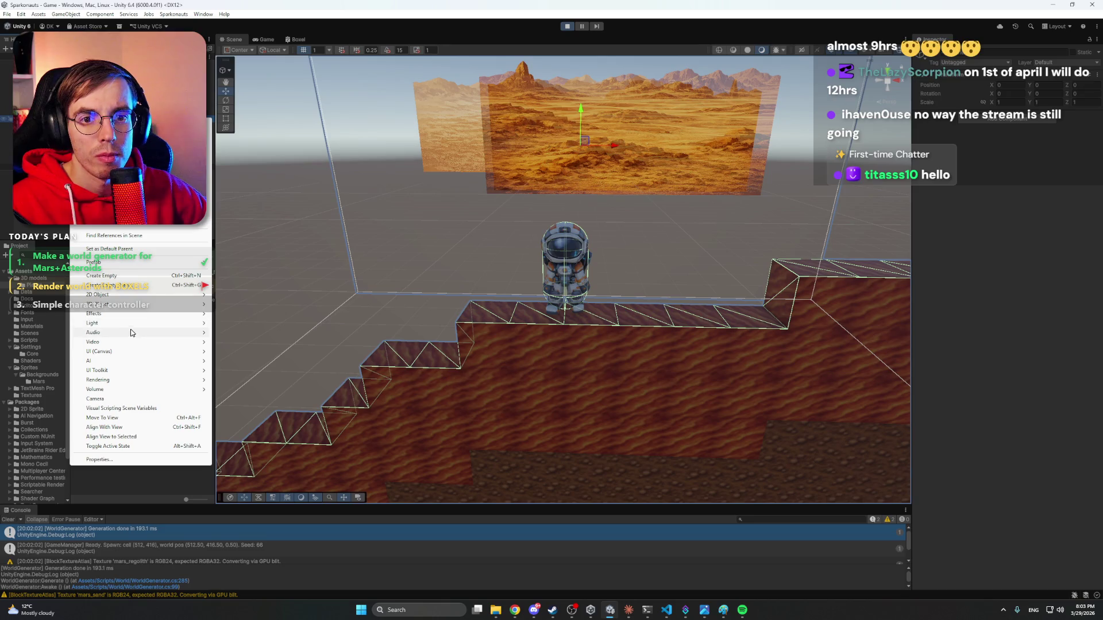
mouse_move(118, 304)
mouse_move(172, 326)
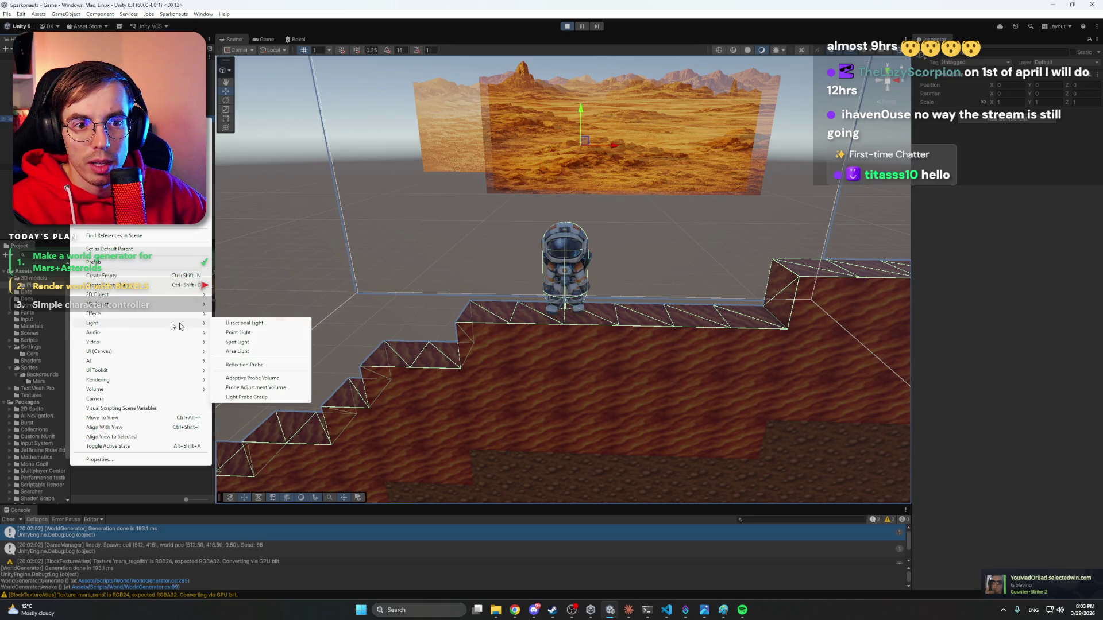
left_click(268, 332)
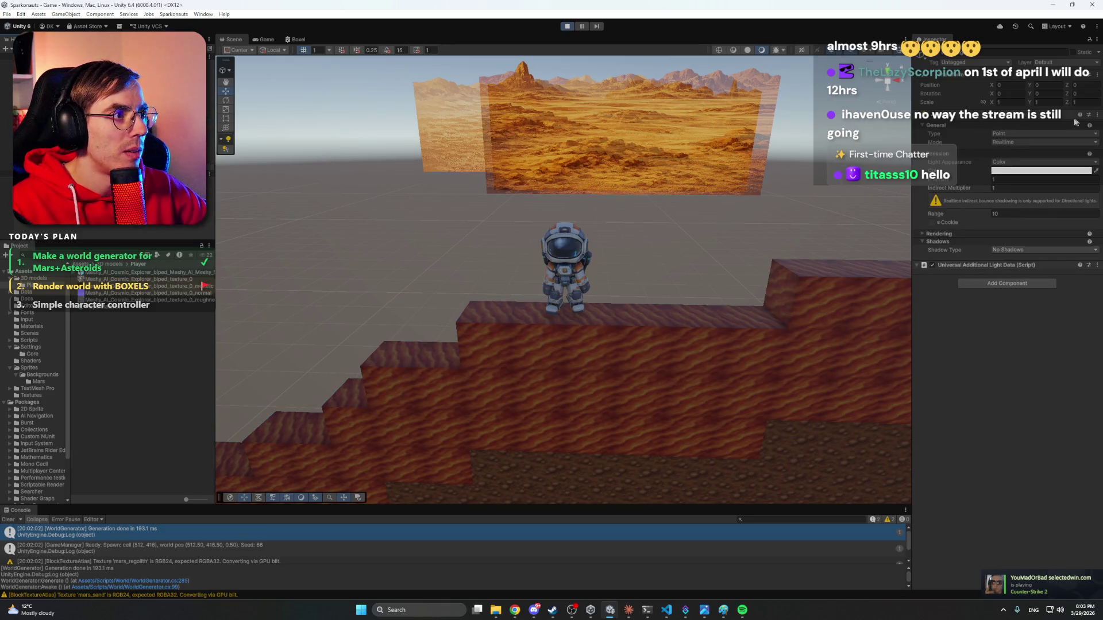
left_click_drag(649, 264, 343, 345)
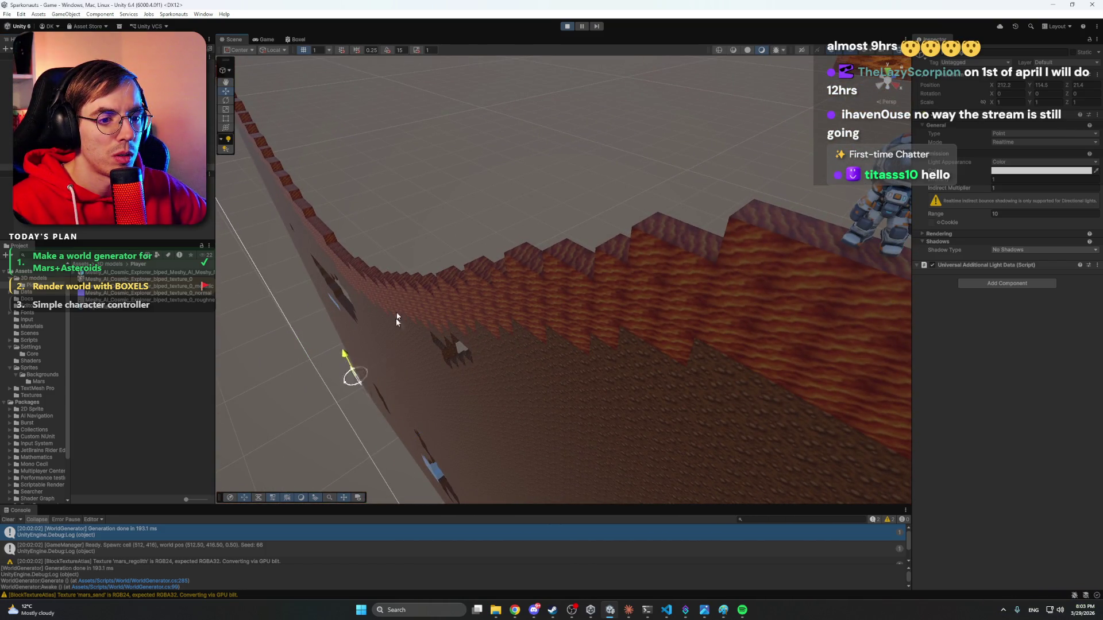
left_click_drag(396, 314, 367, 167)
mouse_move(283, 236)
left_mouse_down()
mouse_move(471, 398)
mouse_move(481, 426)
mouse_move(387, 201)
mouse_move(625, 393)
mouse_move(630, 139)
left_mouse_up()
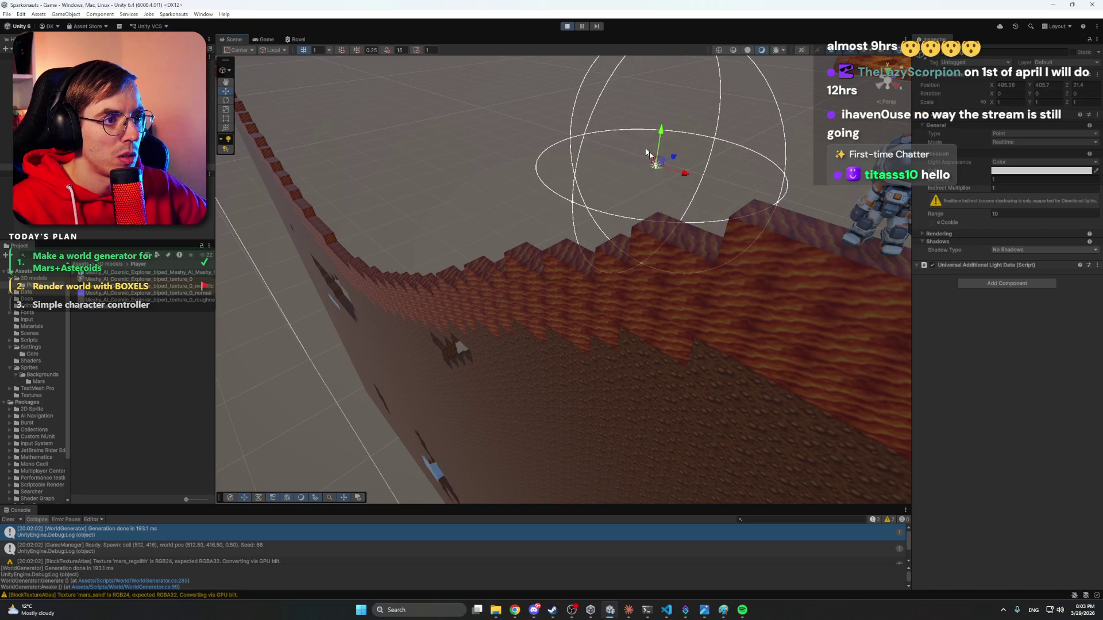
mouse_move(686, 179)
left_mouse_down()
mouse_move(747, 183)
mouse_move(749, 192)
mouse_move(549, 339)
mouse_move(518, 354)
mouse_move(488, 328)
mouse_move(485, 256)
mouse_move(591, 324)
mouse_move(764, 400)
mouse_move(728, 223)
mouse_move(741, 212)
left_mouse_up()
key("f")
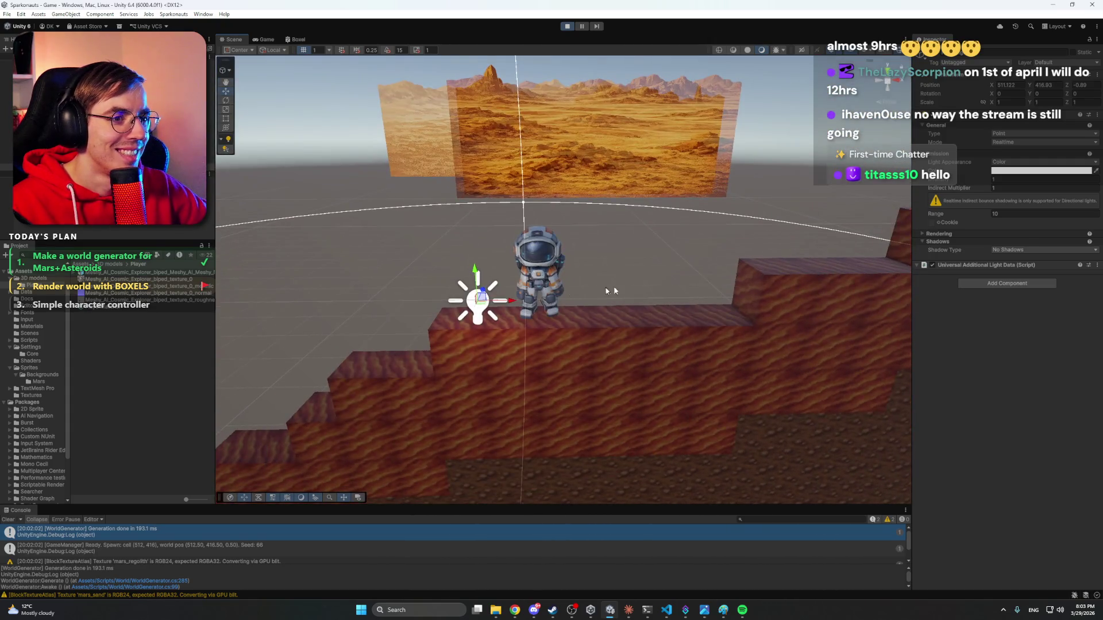
left_click_drag(512, 303, 618, 307)
mouse_move(680, 328)
left_mouse_down()
mouse_move(542, 280)
mouse_move(527, 256)
mouse_move(555, 232)
mouse_move(535, 250)
mouse_move(536, 139)
mouse_move(535, 167)
mouse_move(463, 308)
mouse_move(642, 250)
mouse_move(626, 319)
mouse_move(701, 323)
mouse_move(610, 323)
mouse_move(843, 329)
mouse_move(685, 332)
mouse_move(447, 373)
mouse_move(635, 291)
left_mouse_up()
mouse_move(641, 251)
left_mouse_down()
mouse_move(557, 257)
mouse_move(672, 278)
mouse_move(779, 271)
left_mouse_up()
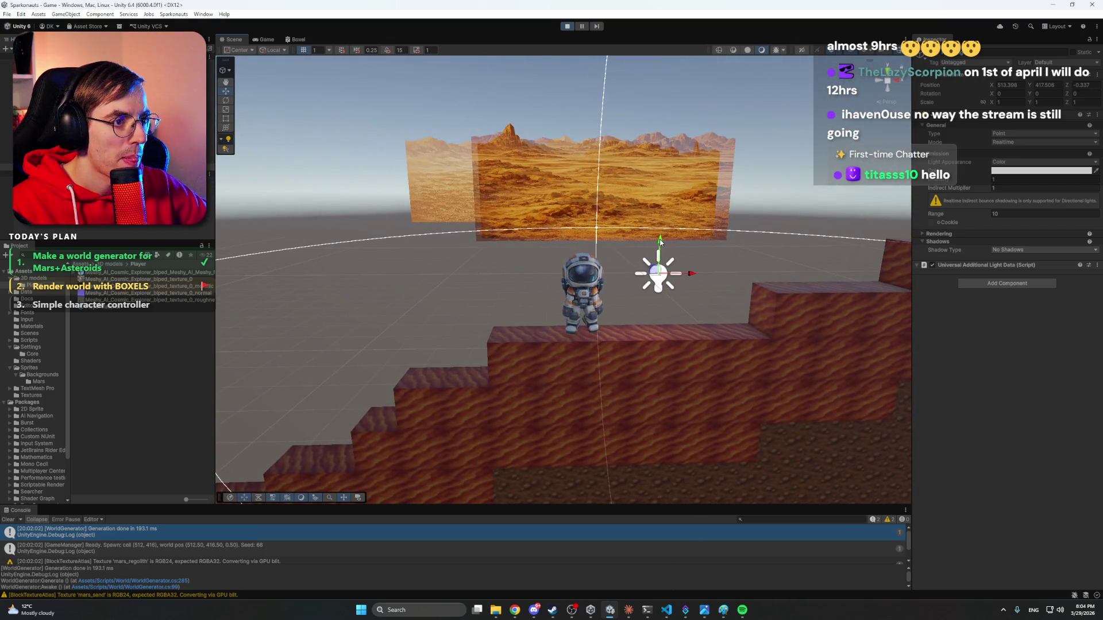
left_click_drag(659, 242, 660, 249)
Raise the point light's intensity, extend its range to 28.79, and tint it green.
mouse_move(935, 182)
left_mouse_down()
mouse_move(1034, 182)
mouse_move(1050, 202)
left_mouse_up()
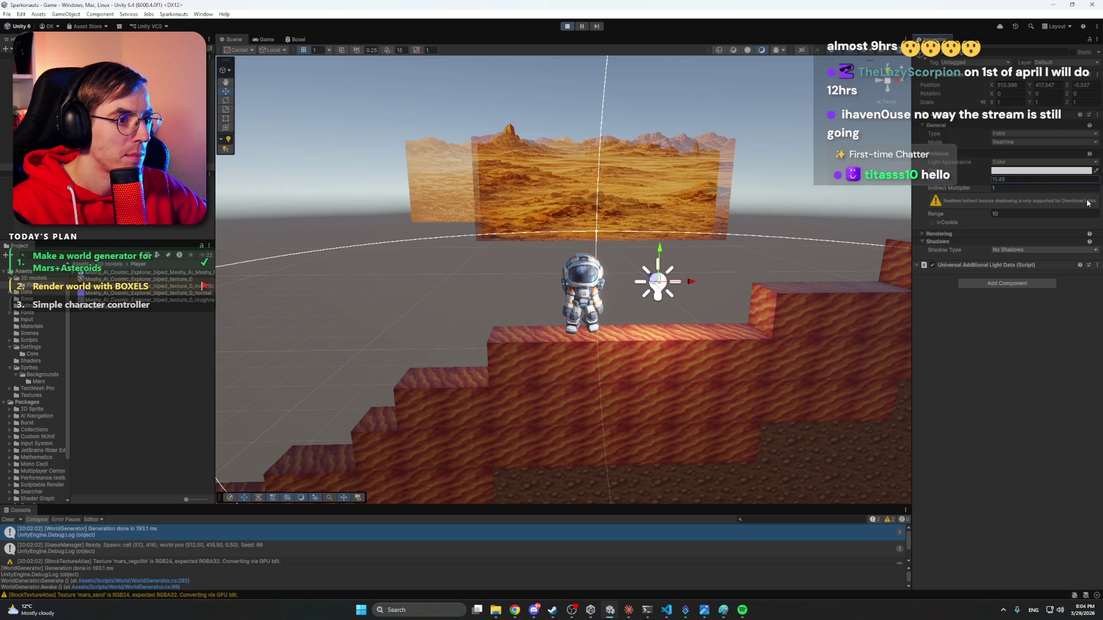
mouse_move(936, 213)
left_mouse_down()
mouse_move(1074, 224)
mouse_move(89, 231)
left_mouse_up()
mouse_move(635, 227)
left_mouse_down()
mouse_move(635, 268)
mouse_move(638, 190)
left_mouse_up()
left_click(1040, 170)
mouse_move(1010, 238)
left_mouse_down()
mouse_move(1051, 284)
mouse_move(1097, 275)
mouse_move(1094, 229)
mouse_move(1049, 198)
left_mouse_up()
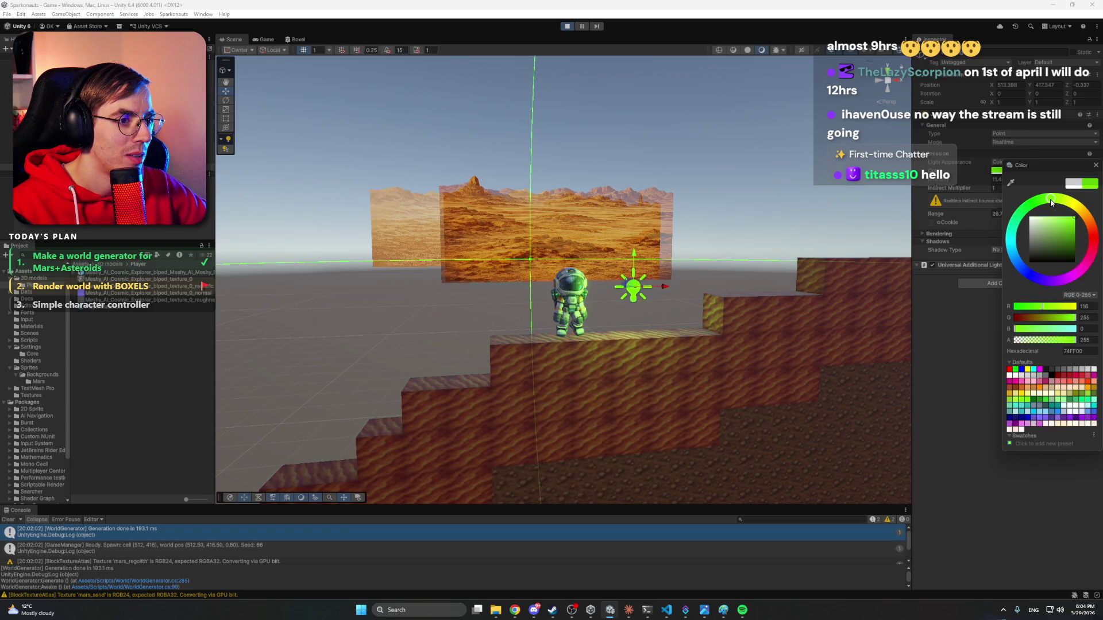
mouse_move(639, 252)
left_mouse_down()
mouse_move(642, 323)
mouse_move(644, 237)
mouse_move(637, 245)
left_mouse_up()
mouse_move(662, 282)
left_mouse_down()
mouse_move(735, 281)
mouse_move(546, 282)
mouse_move(518, 235)
left_mouse_up()
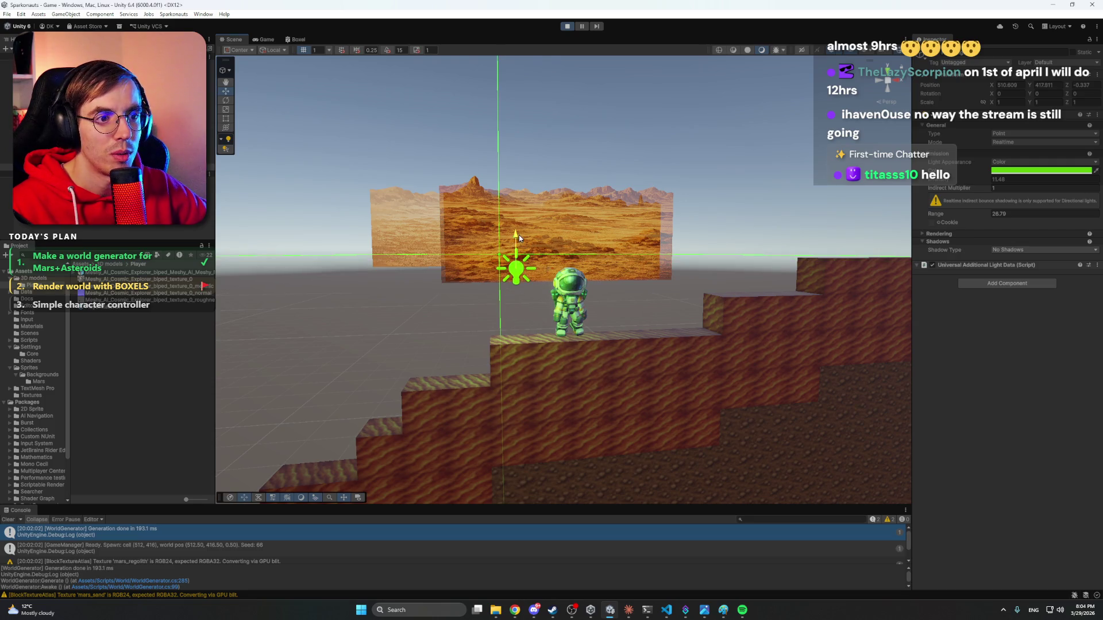
left_click(1039, 170)
Reset the light colour to white, delete the point light, stop Play mode, and switch to Claude.
left_click(1000, 374)
left_click(669, 212)
scroll(668, 212, "up", 5)
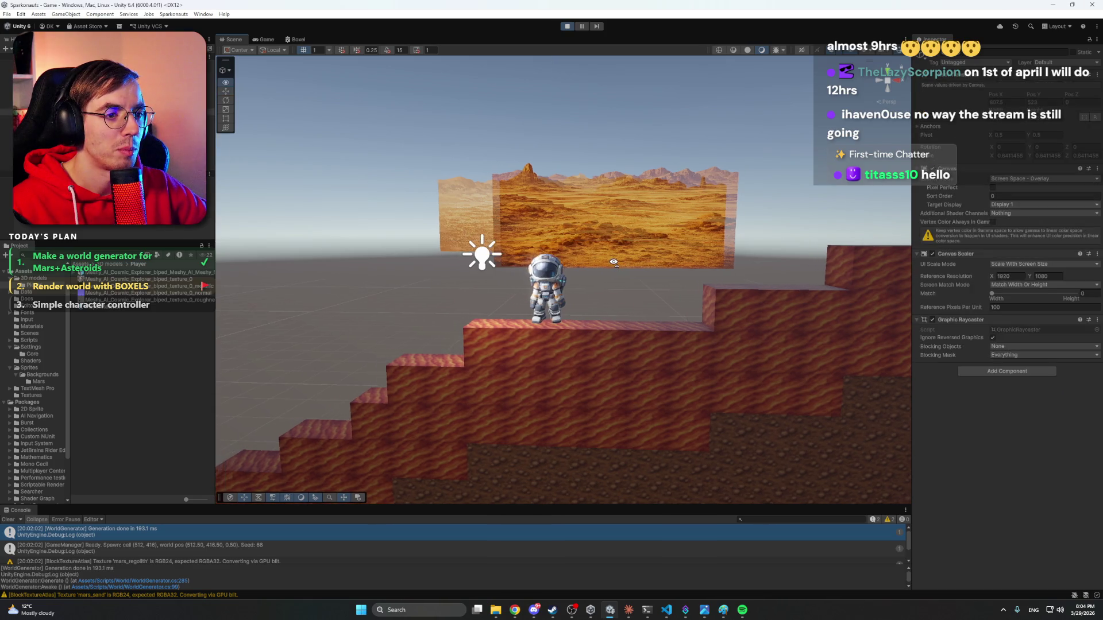
left_click(532, 245)
key("Delete")
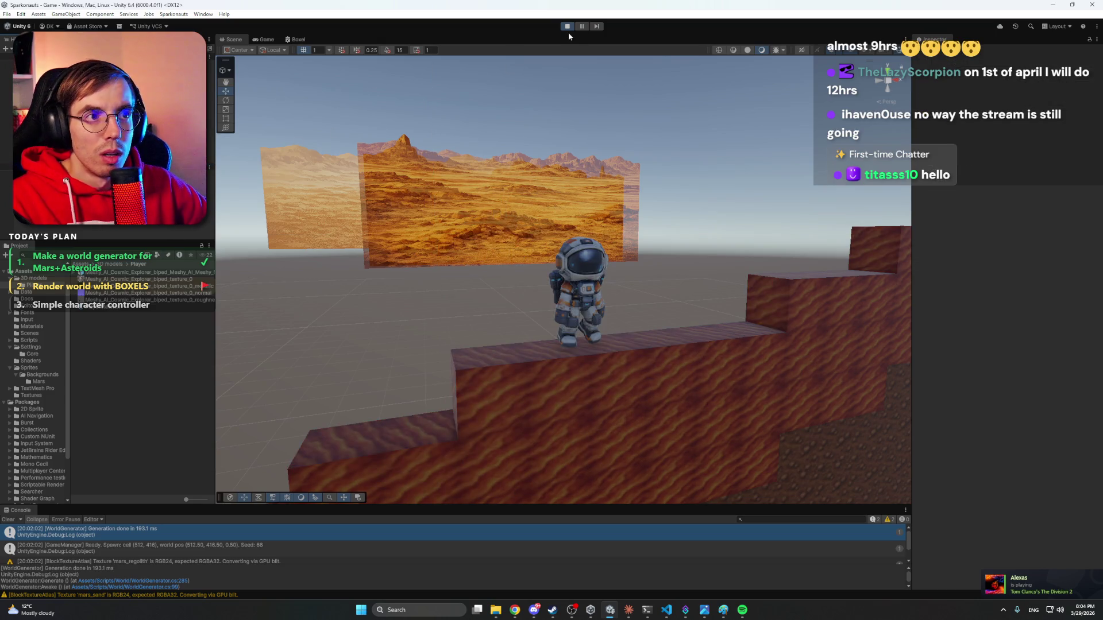
left_click(567, 27)
left_click(628, 610)
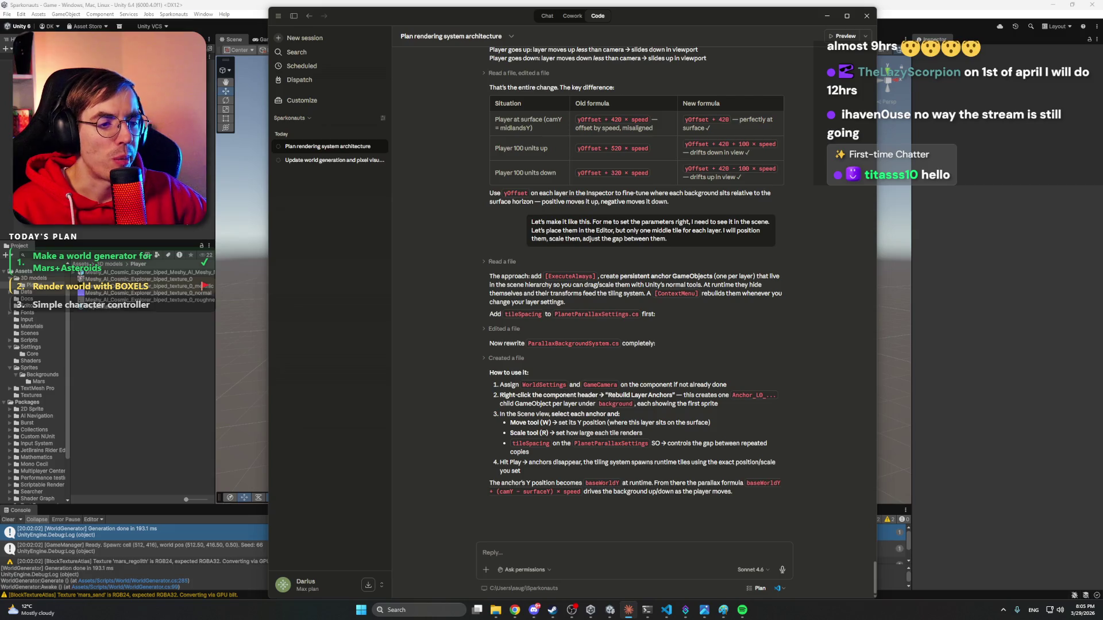
Leave Claude, glance at Discord, and let Unity finish recompiling the parallax scripts.
key("alt+Tab")
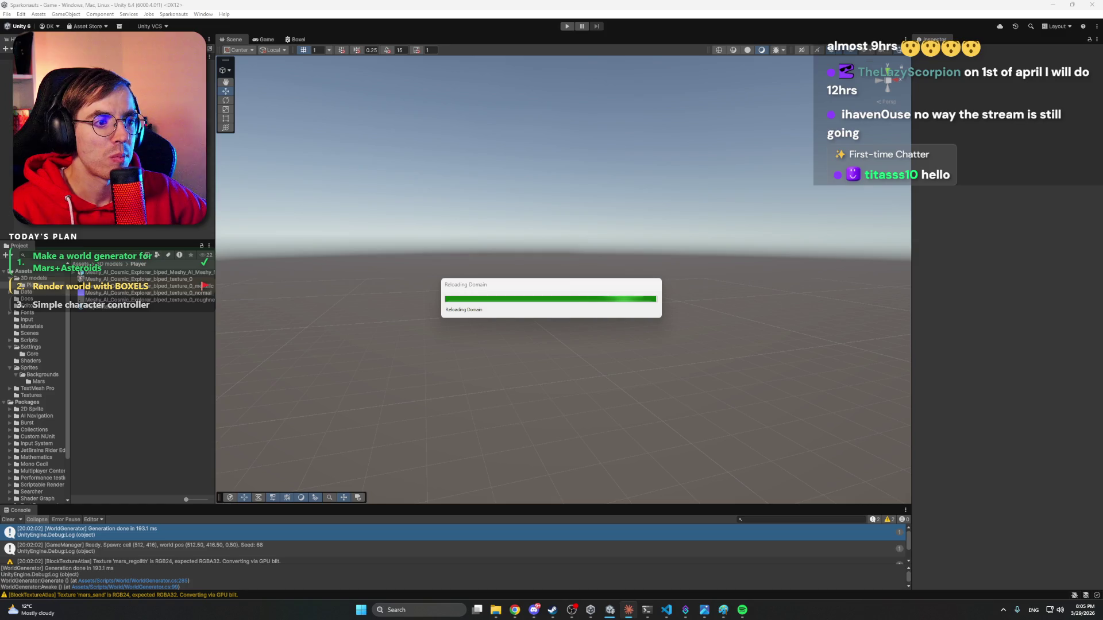
left_click(533, 609)
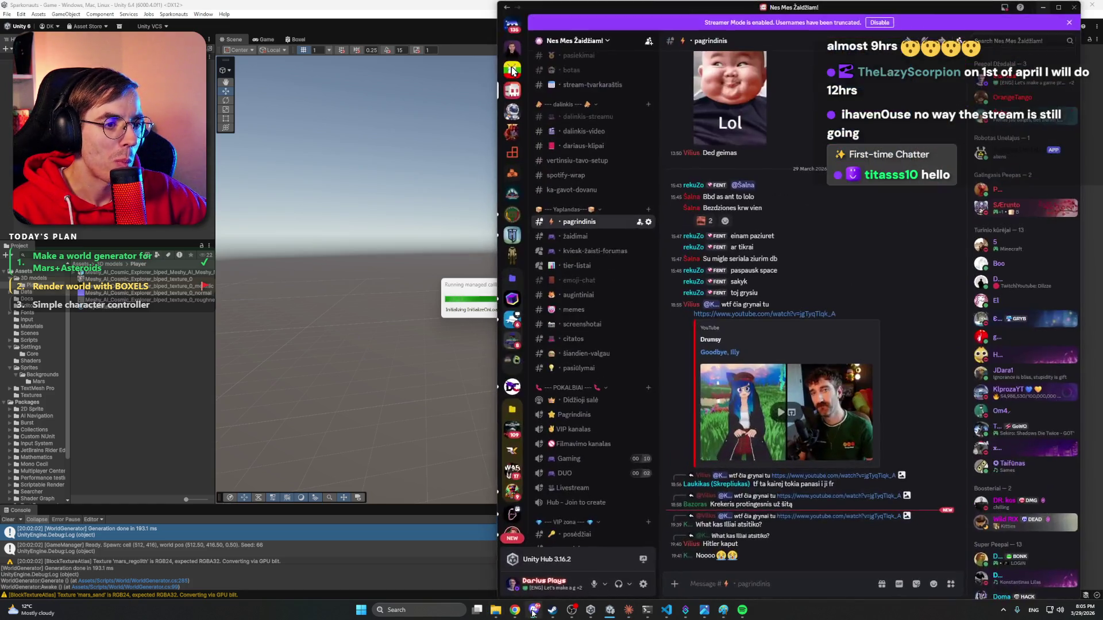
left_click(534, 610)
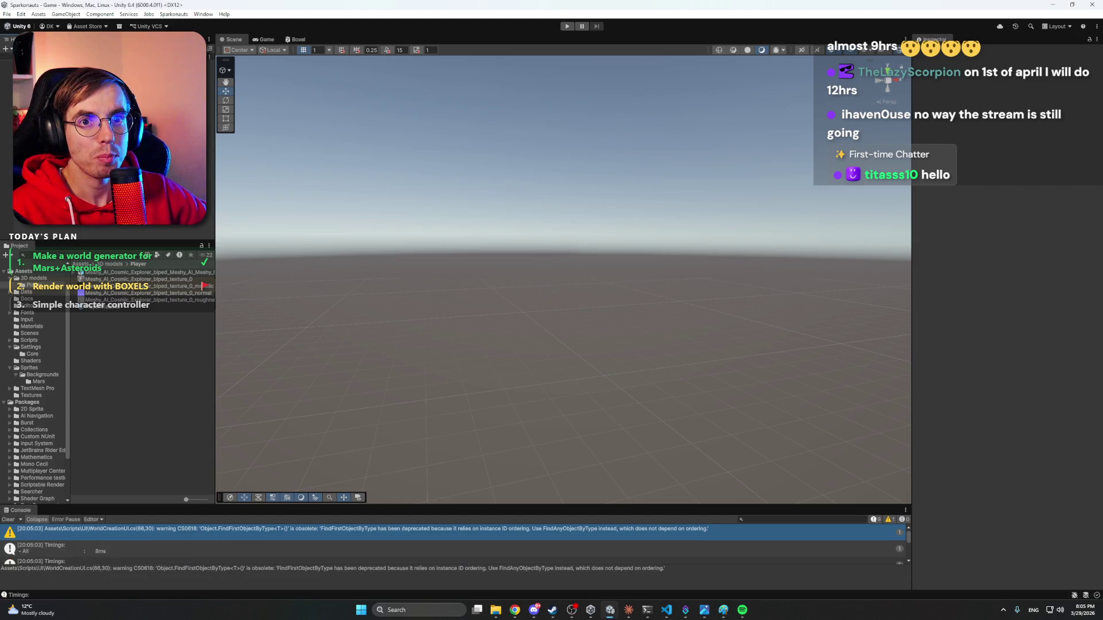
left_click(35, 70)
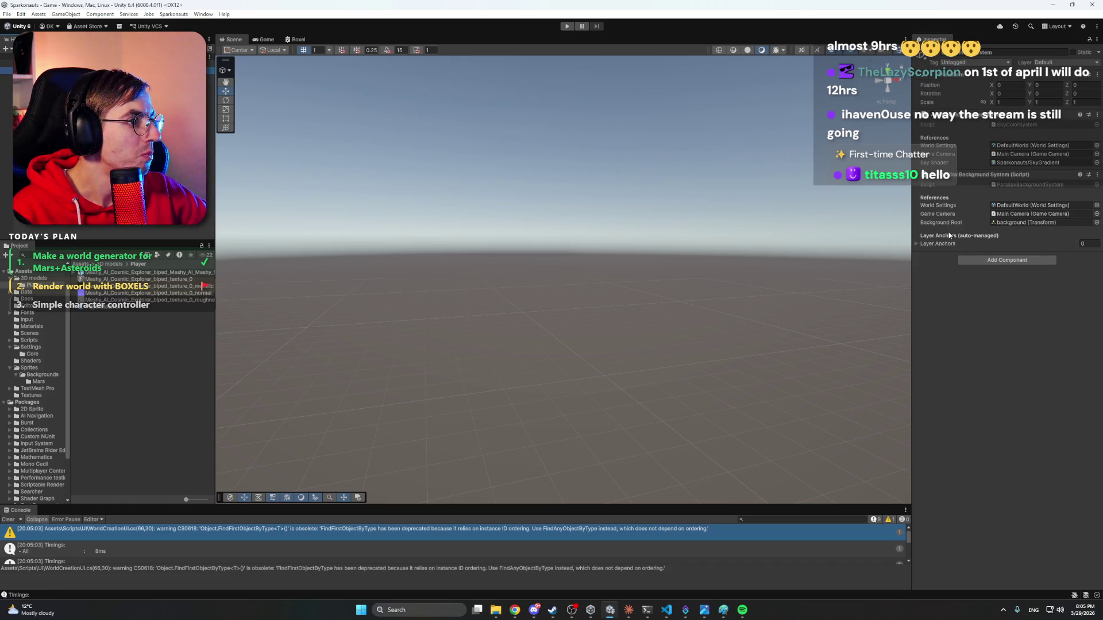
left_click(915, 243)
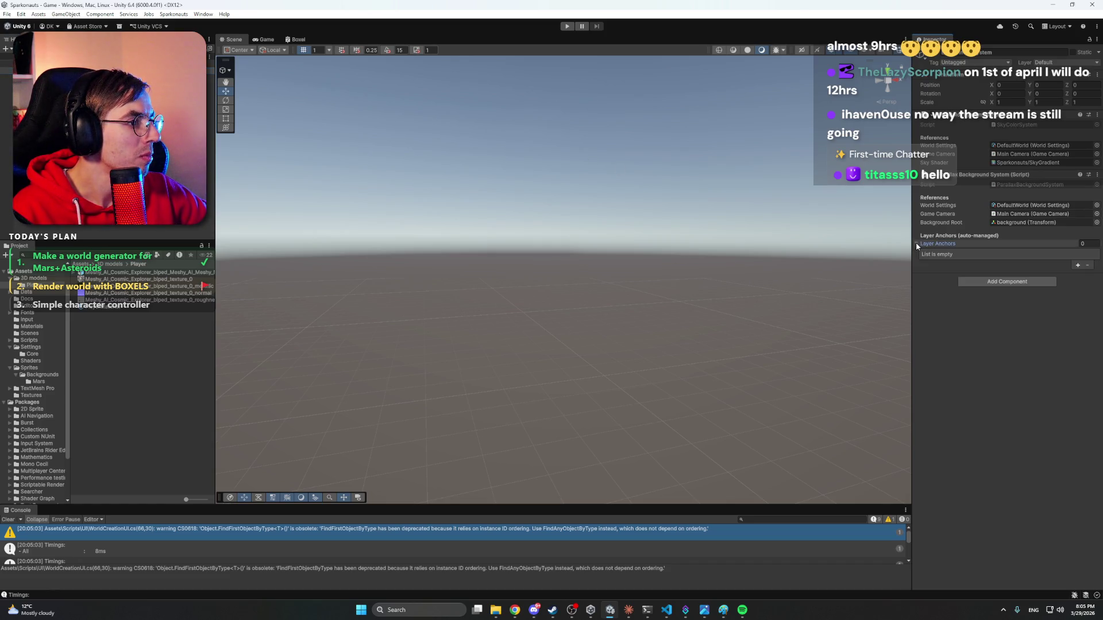
left_click(915, 242)
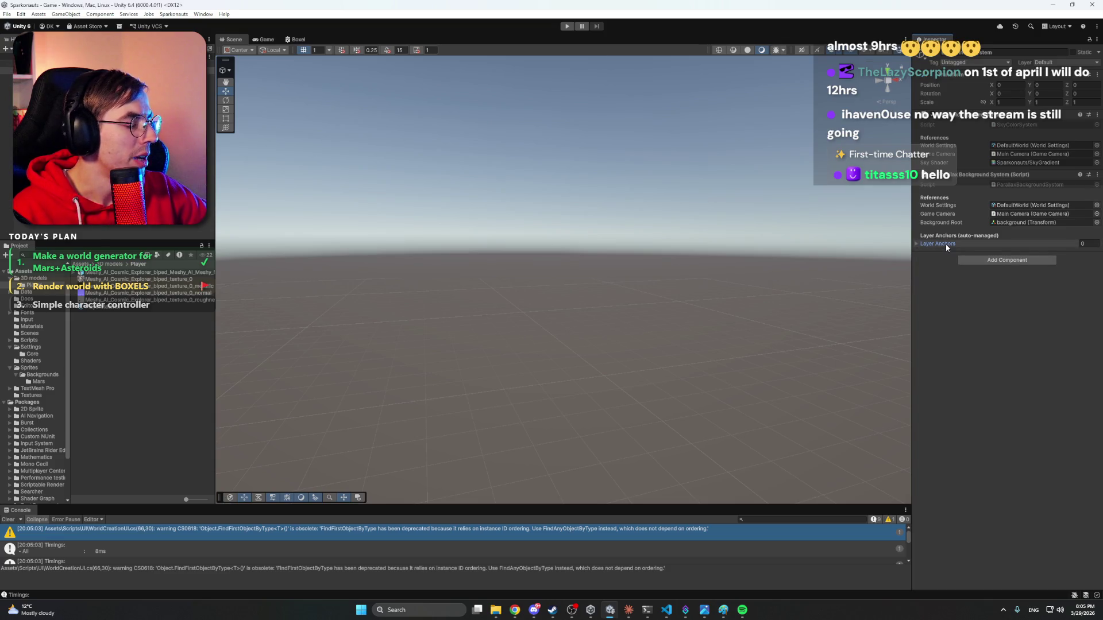
mouse_move(945, 244)
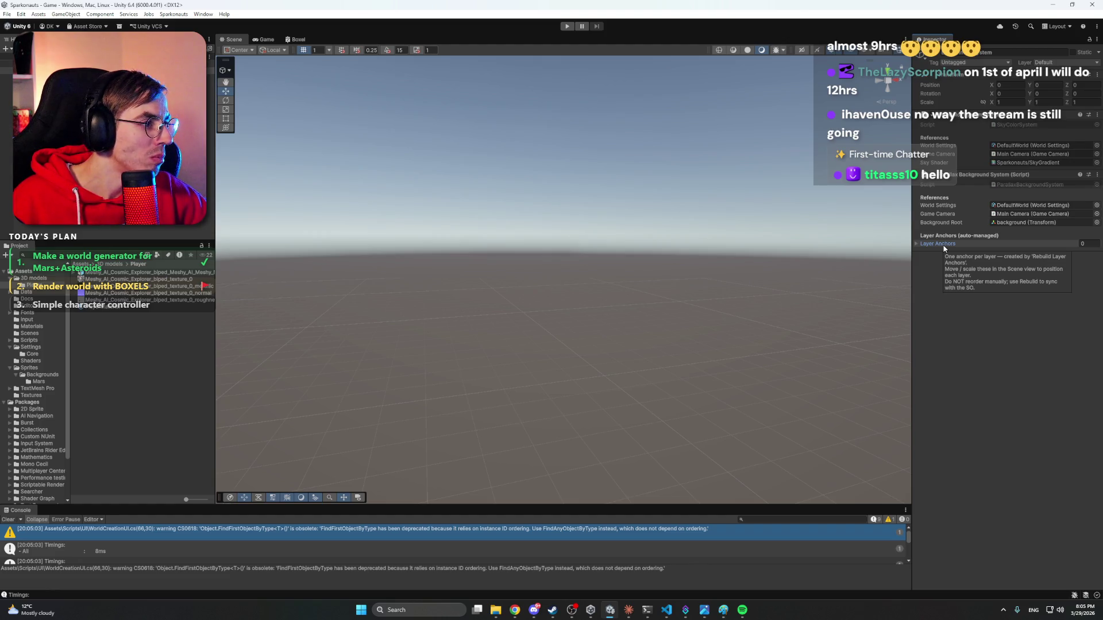
left_click(628, 610)
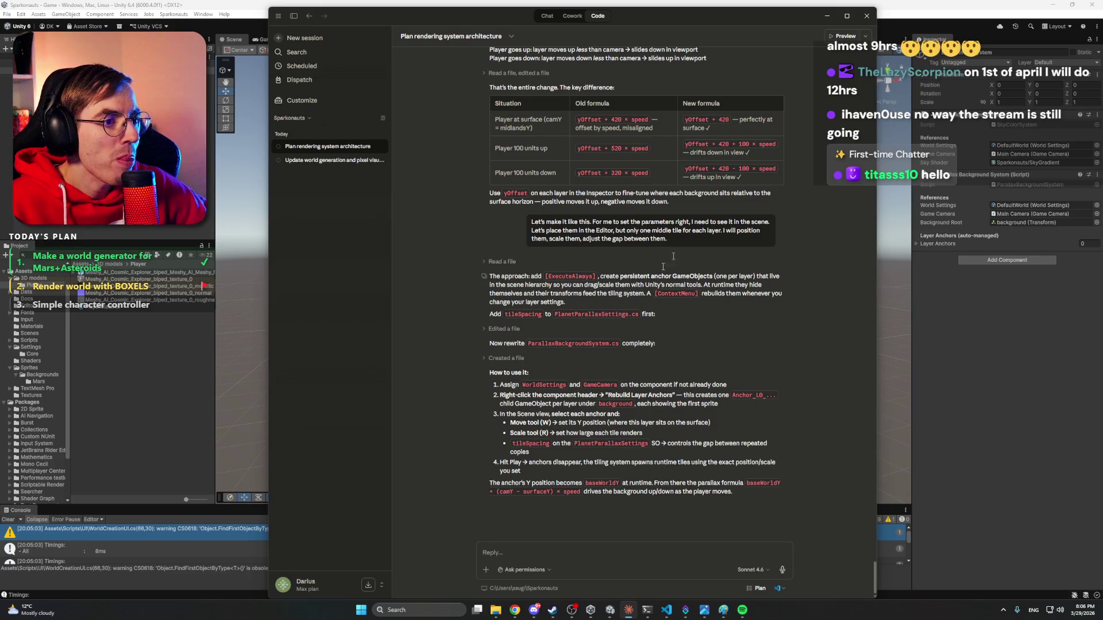
left_click(961, 5)
left_click(174, 14)
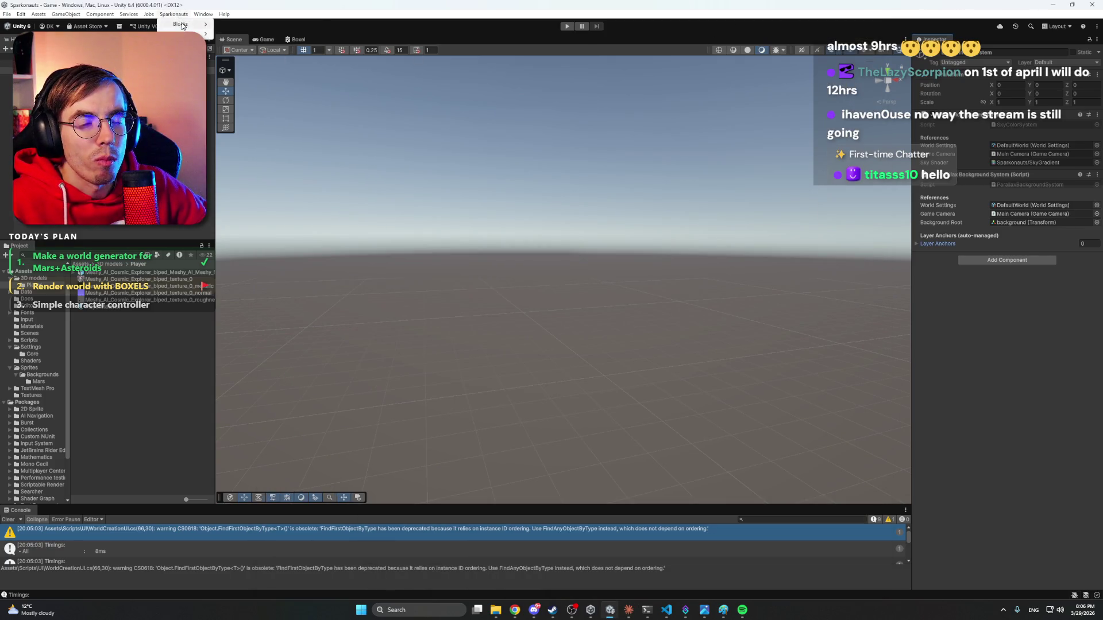
mouse_move(190, 34)
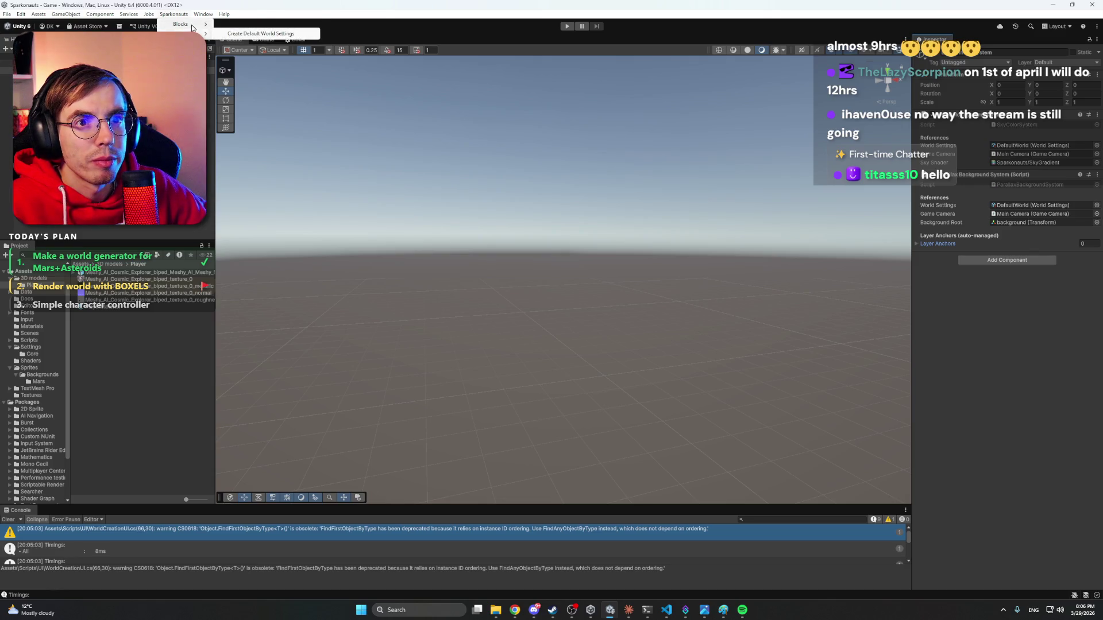
key("Escape")
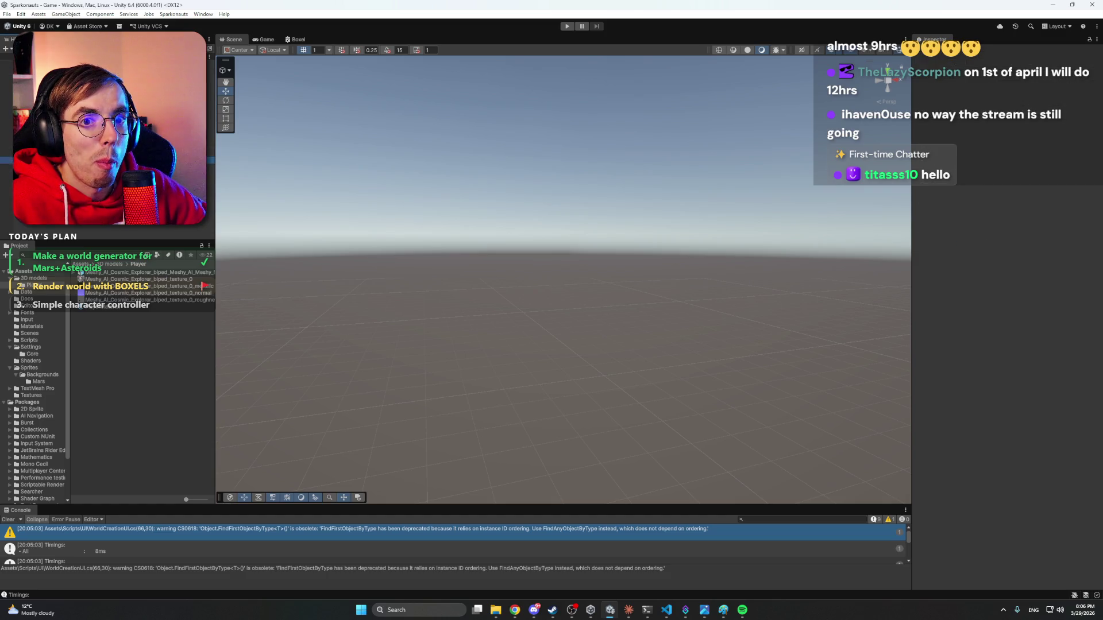
left_click(34, 160)
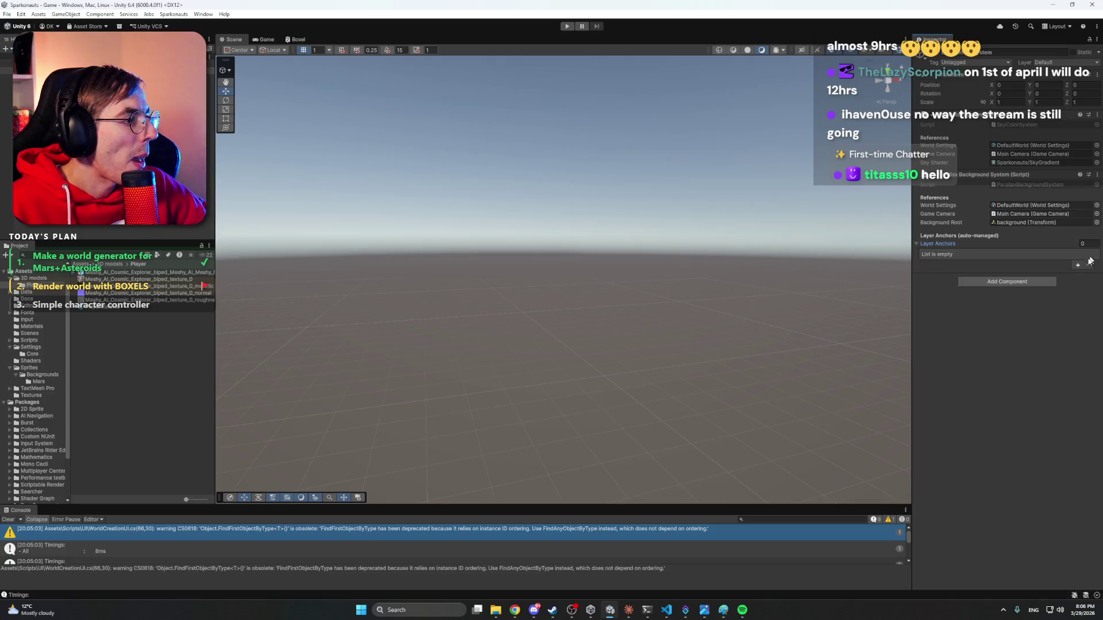
left_click(1078, 274)
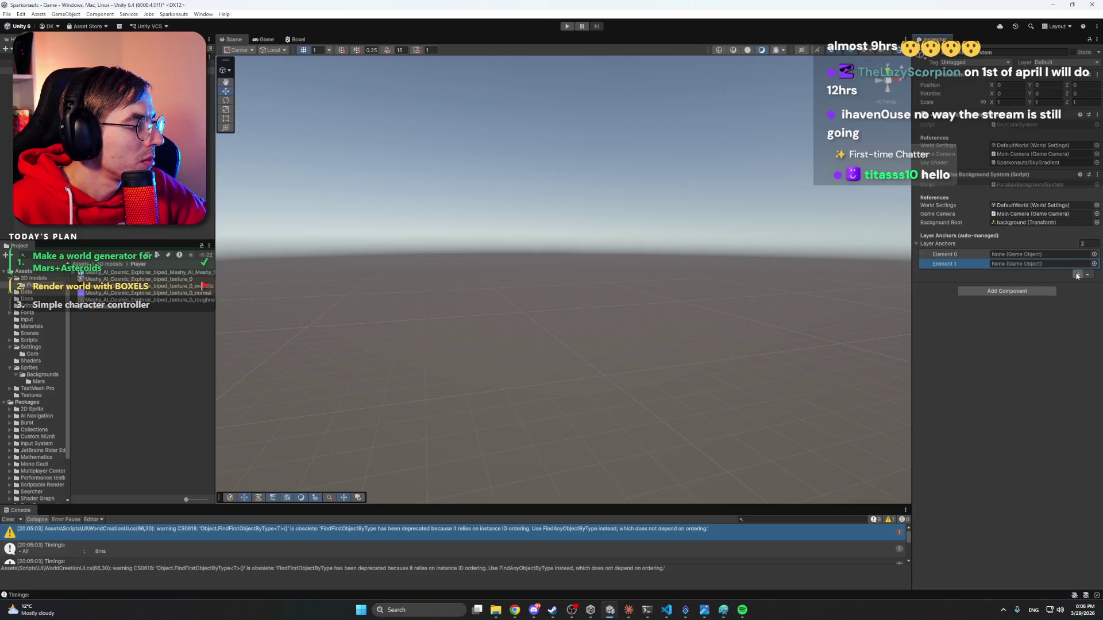
left_click(1077, 274)
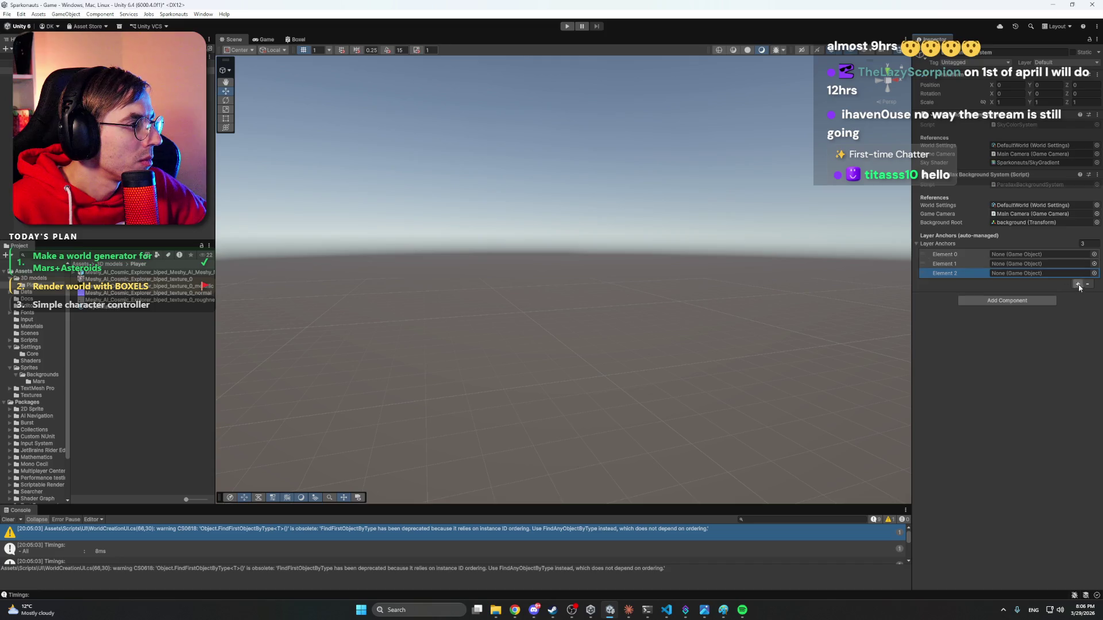
left_click(1086, 284)
left_click(1086, 275)
left_click(1087, 265)
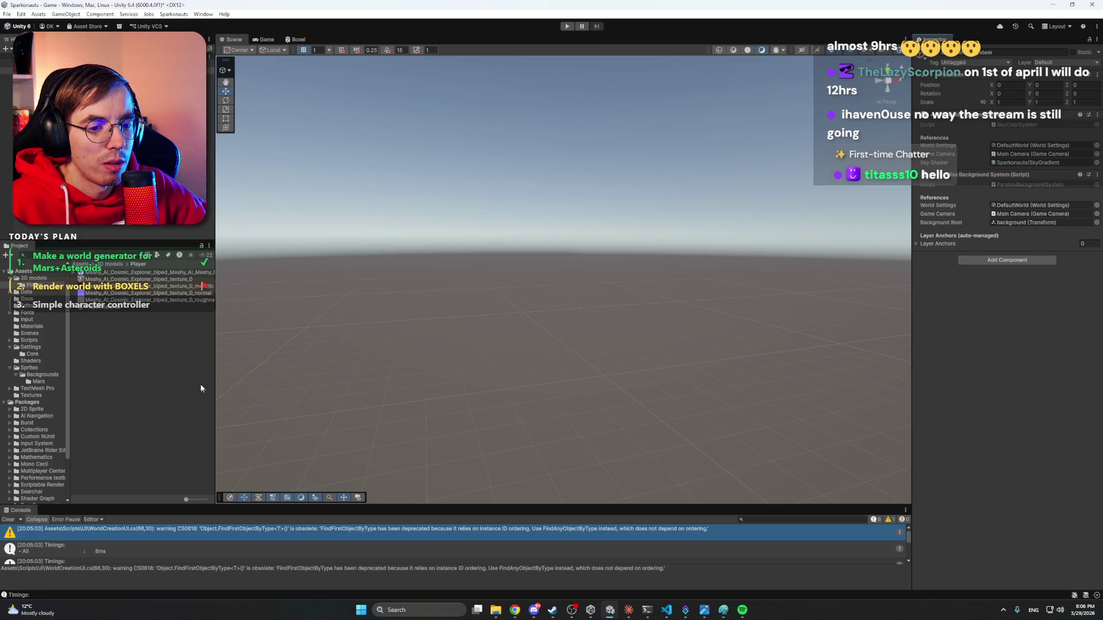
left_click(196, 204)
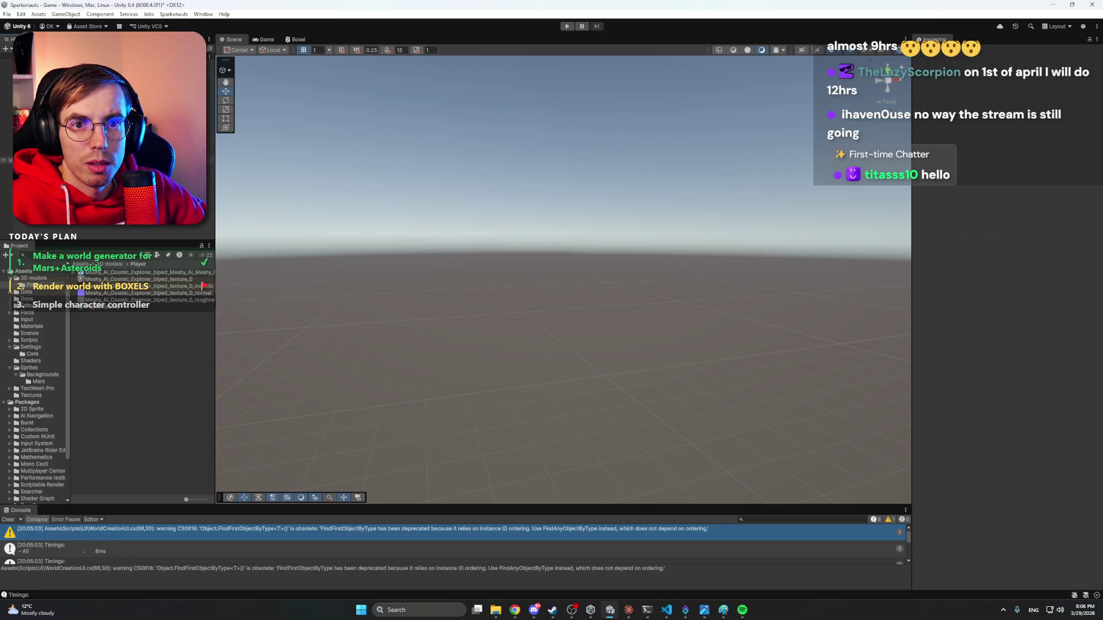
left_click(628, 610)
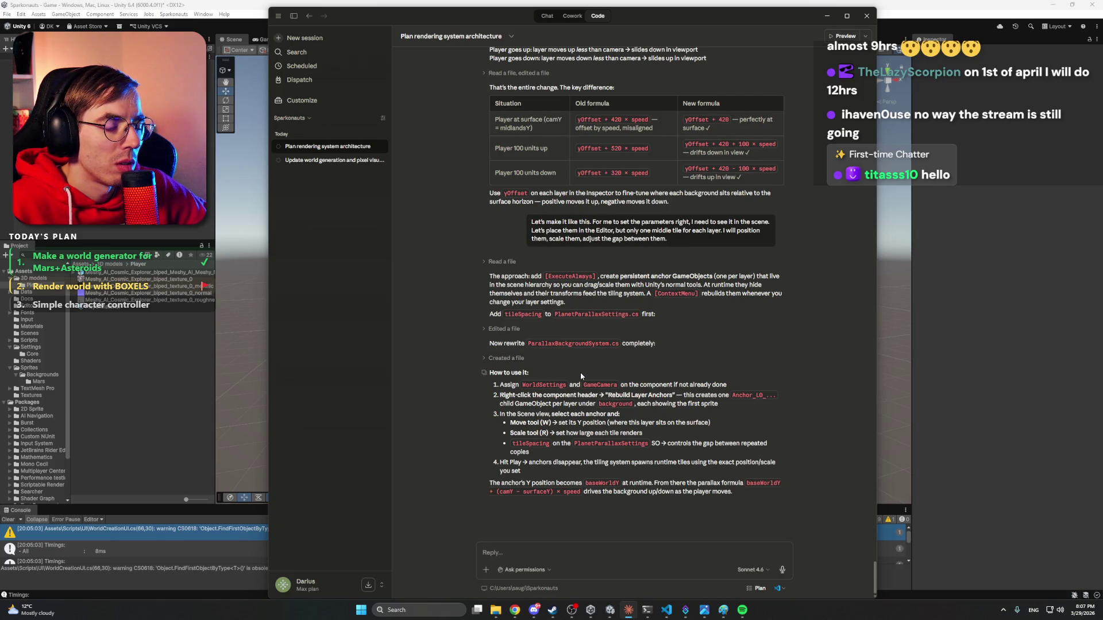
Return to Unity with the Project panel showing the Settings folder and its MarsParallaxSettings asset.
left_click(31, 347)
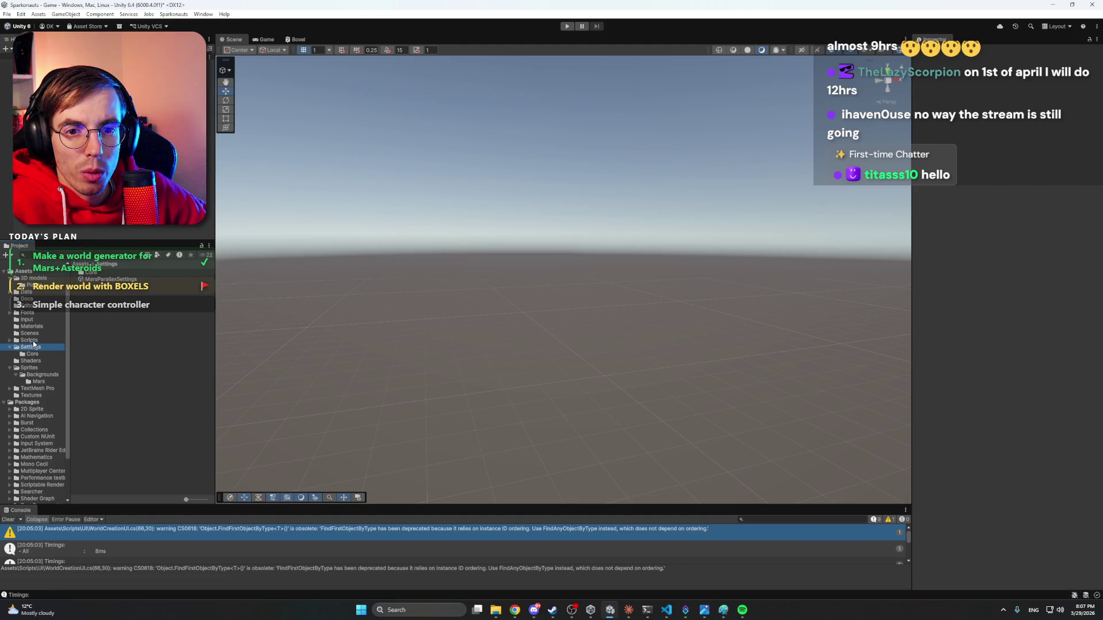
Open the Scripts > Environment folder in the Project window.
double_click(30, 341)
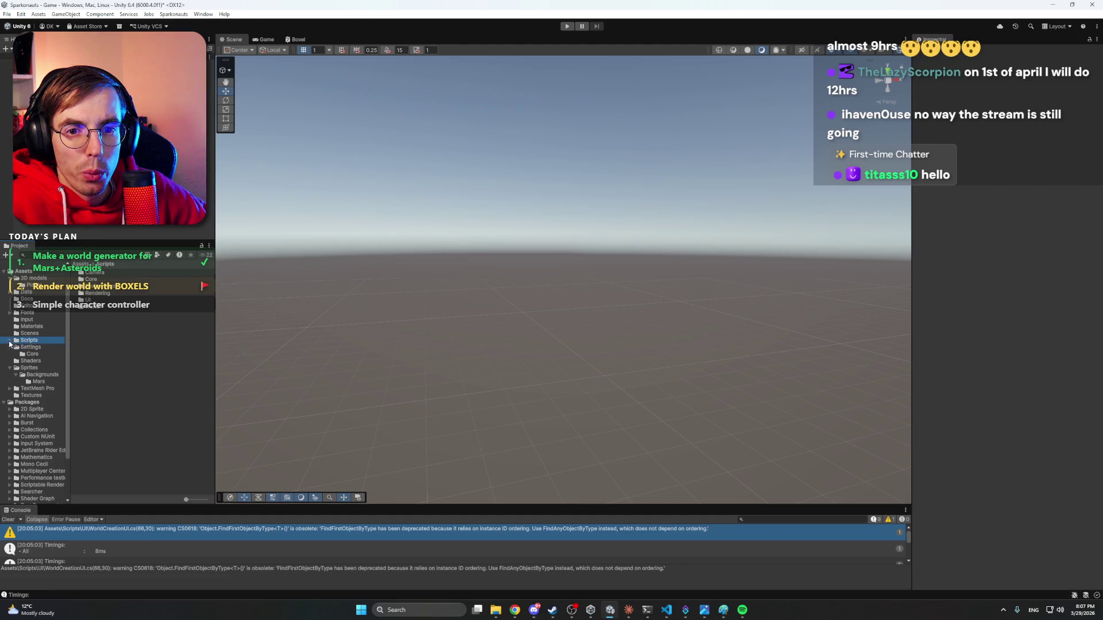
left_click(107, 287)
double_click(107, 288)
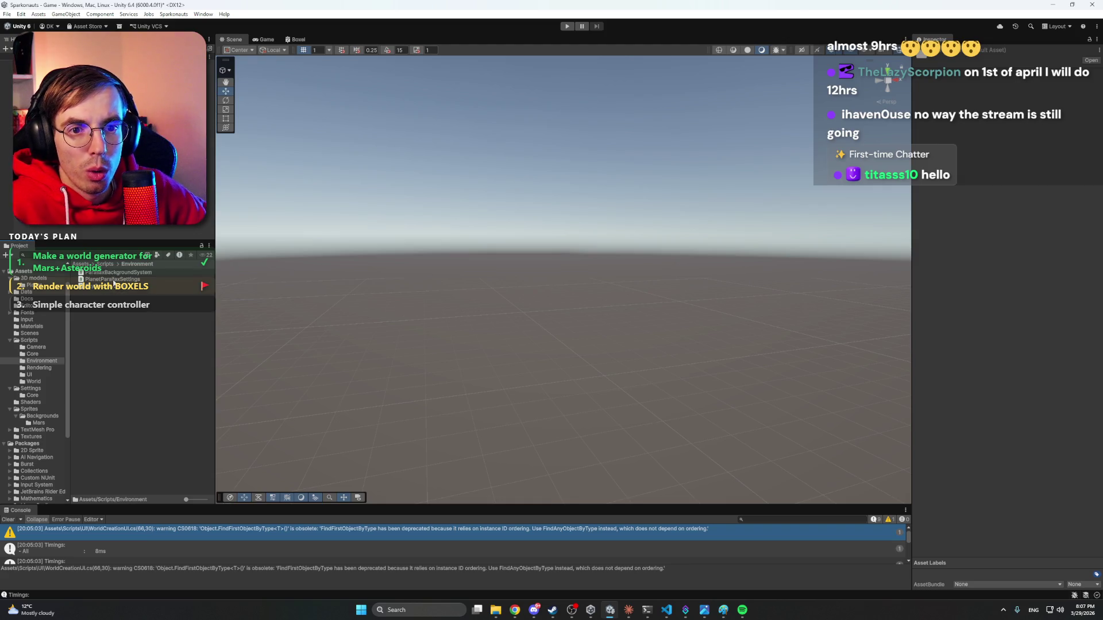
Review the ParallaxBackgroundSystem and PlanetParallaxSettings sources, then select the parallax background system object.
left_click(127, 274)
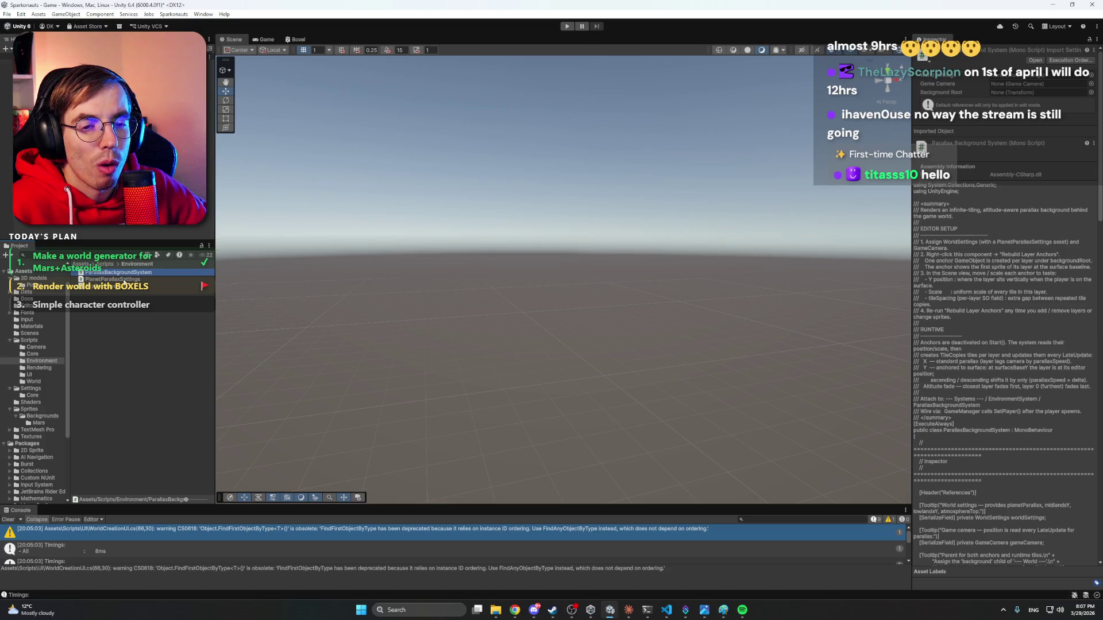
left_click(128, 279)
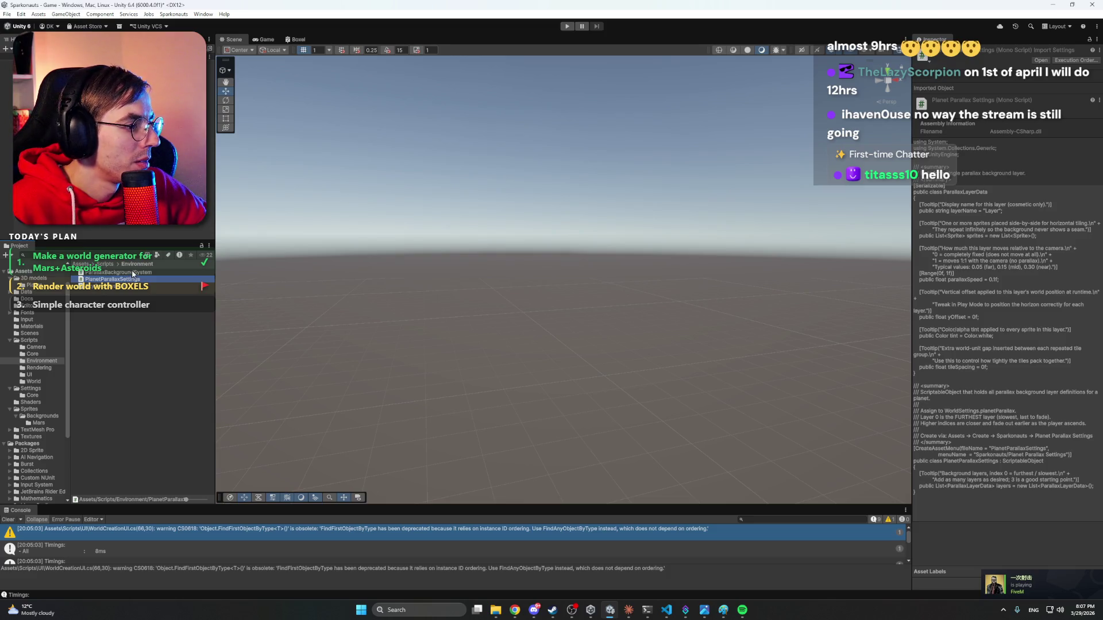
left_click(132, 273)
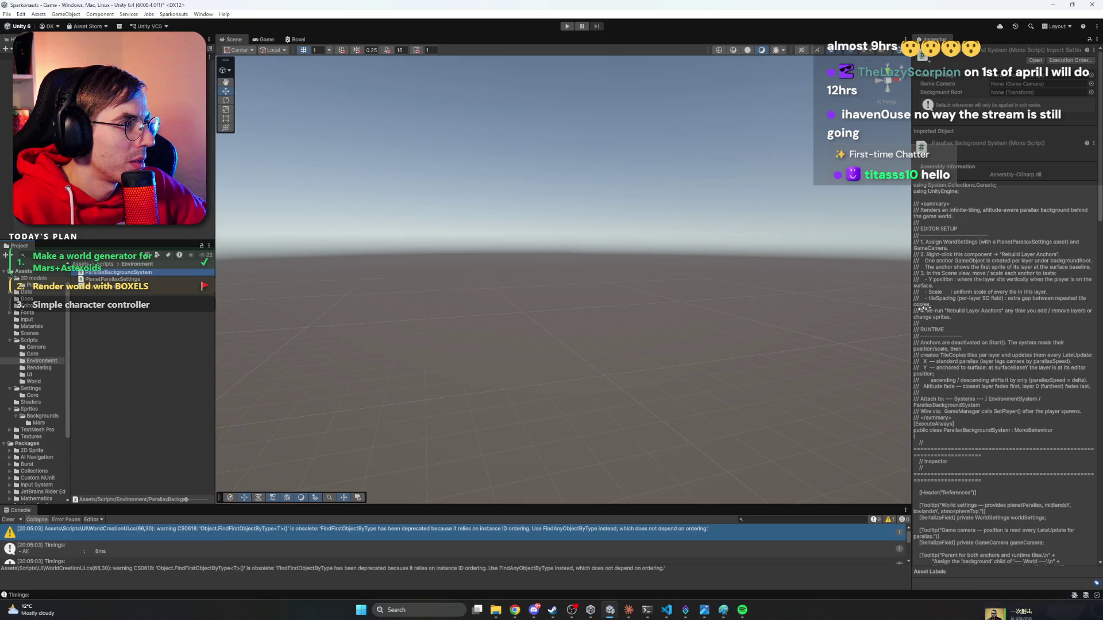
scroll(996, 317, "down", 10)
scroll(996, 317, "up", 15)
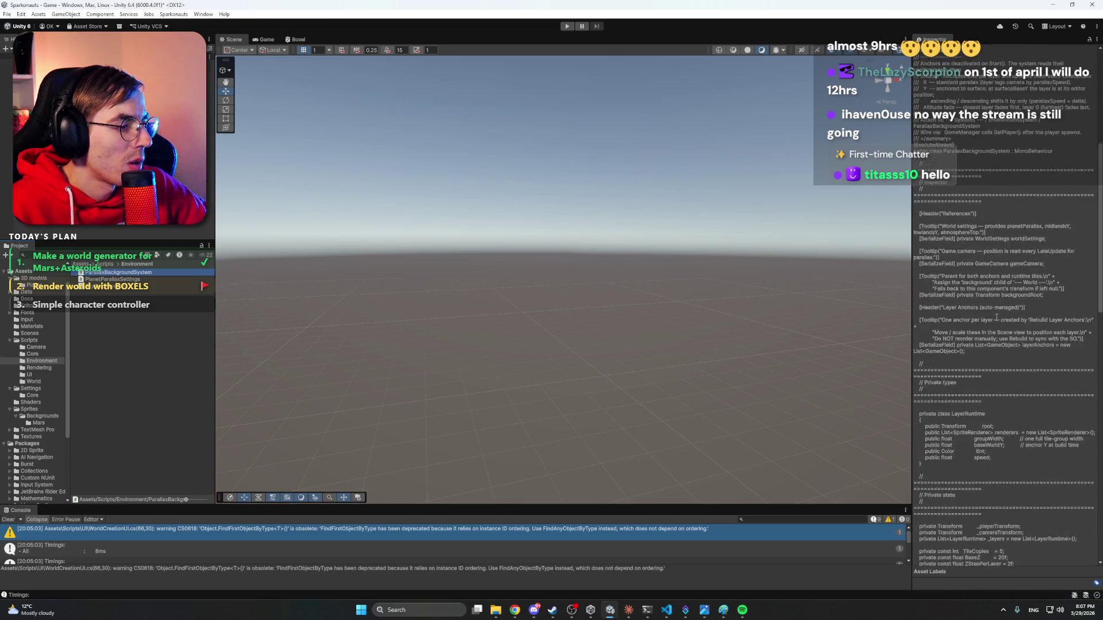
key("shift+d")
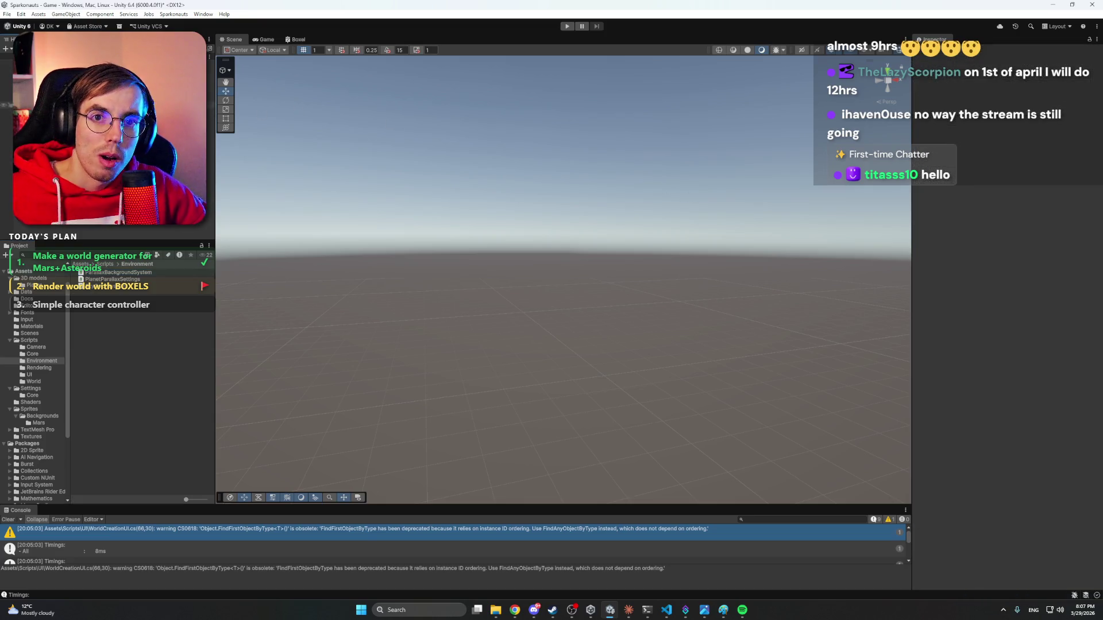
left_click(35, 70)
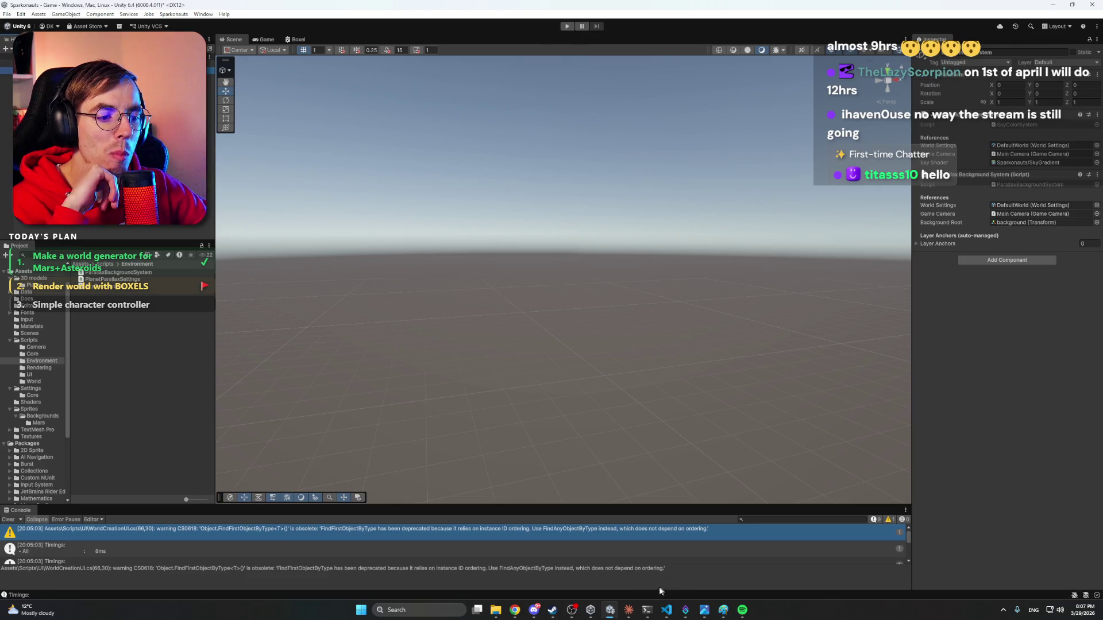
Run the game, check the distant and closest mountain layers, then open Settings/MarsParallaxSettings.
left_click(567, 26)
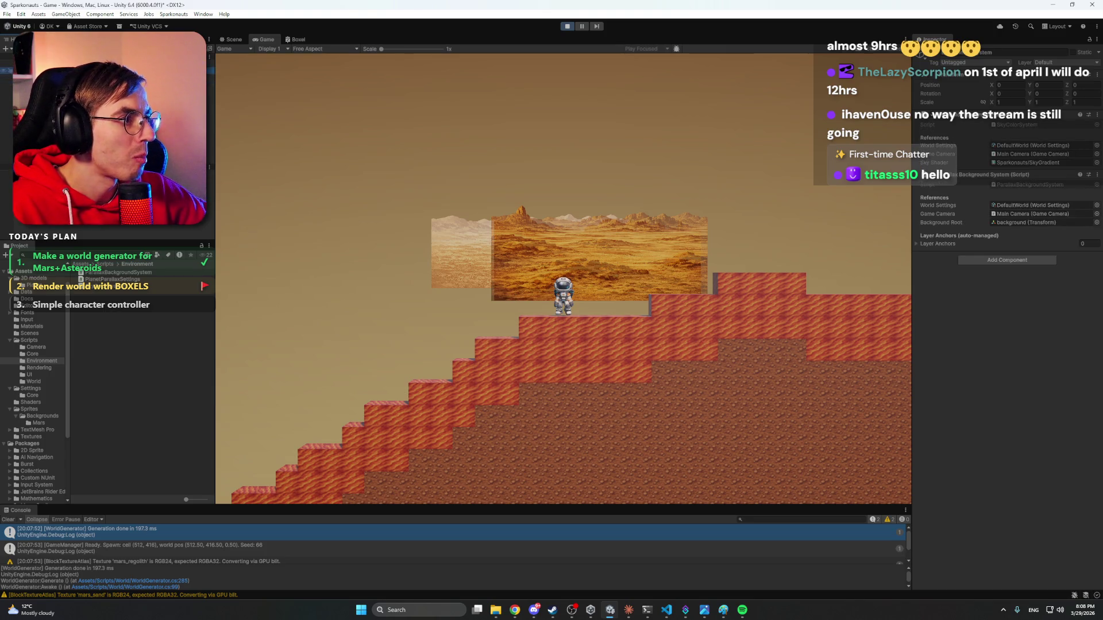
left_click(35, 159)
left_click(35, 166)
left_click(34, 180)
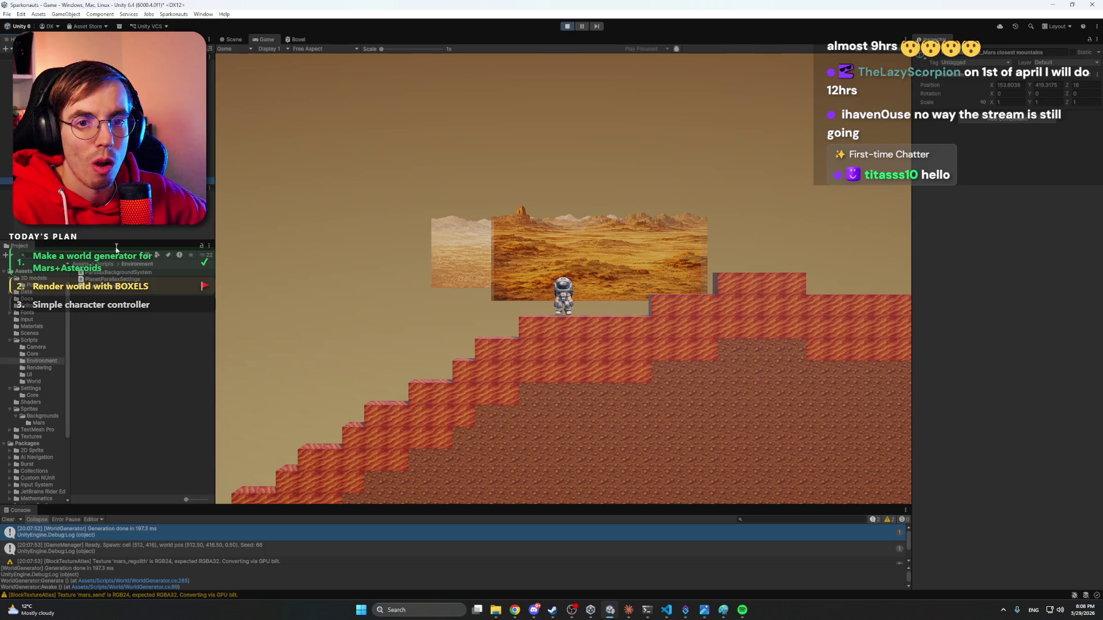
left_click(31, 389)
left_click(109, 279)
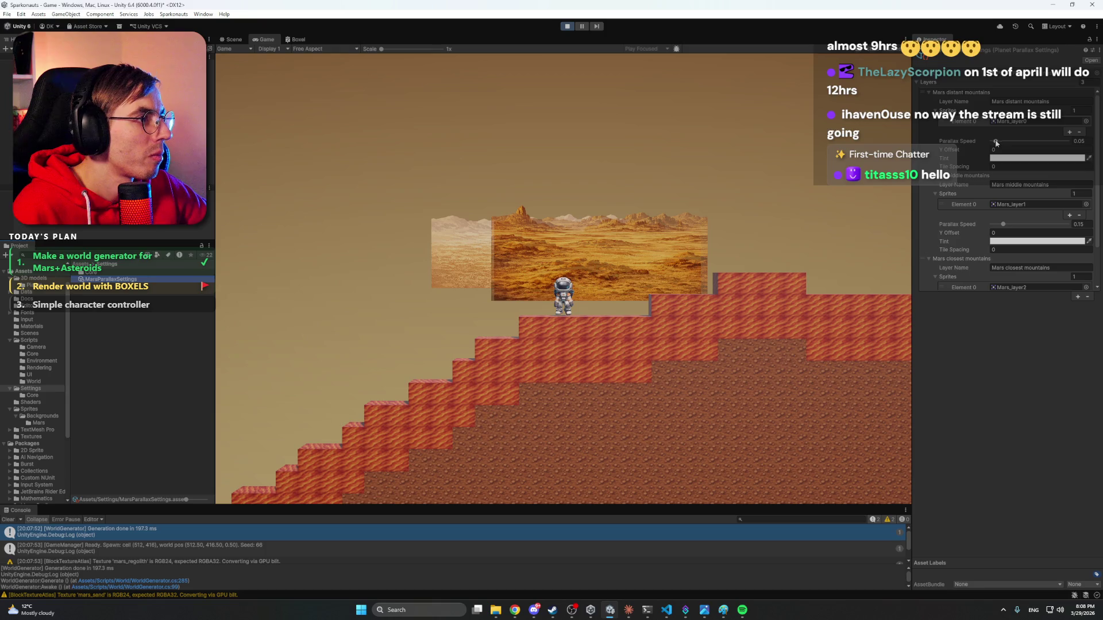
Set the distant mountains' Y offset to 88.9 and the middle mountains' to 12.33.
left_click_drag(955, 151, 969, 151)
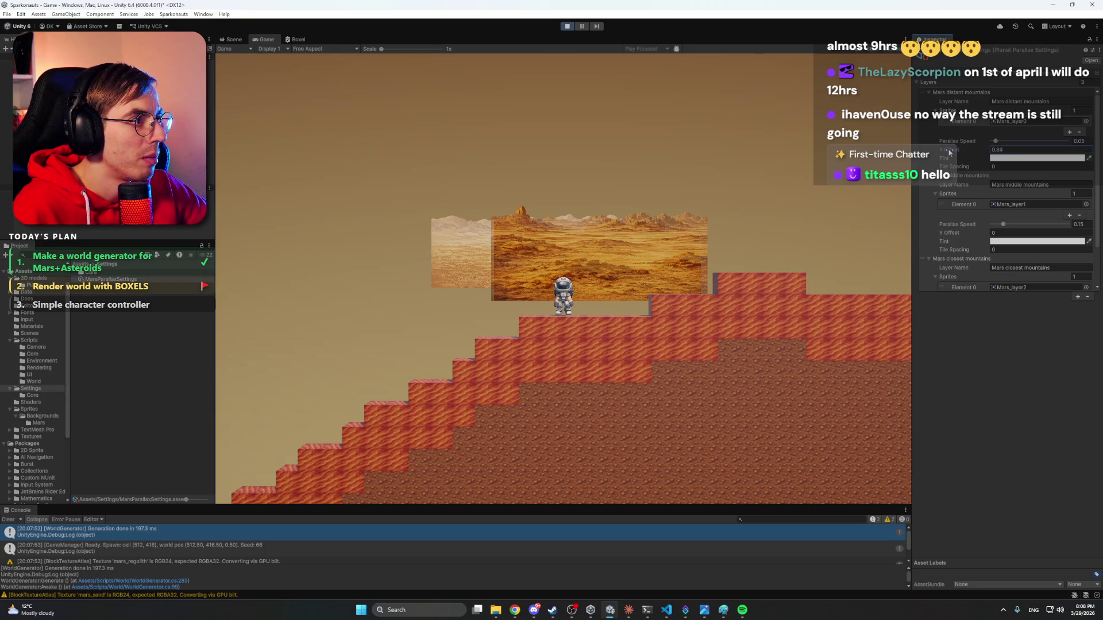
left_click_drag(1076, 153, 1097, 154)
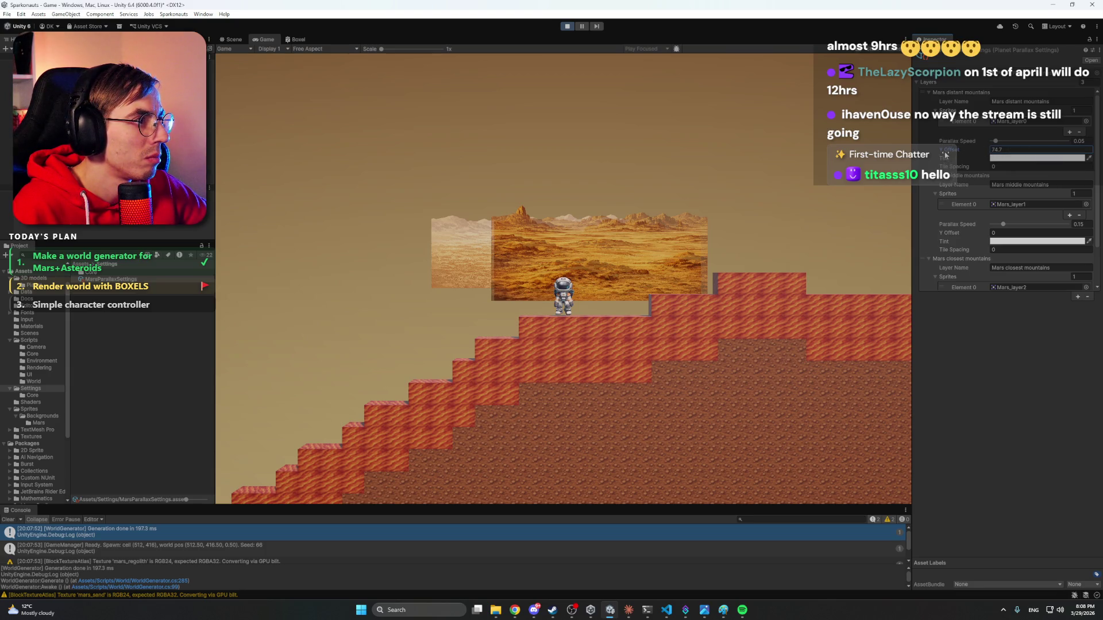
left_click_drag(951, 152, 976, 152)
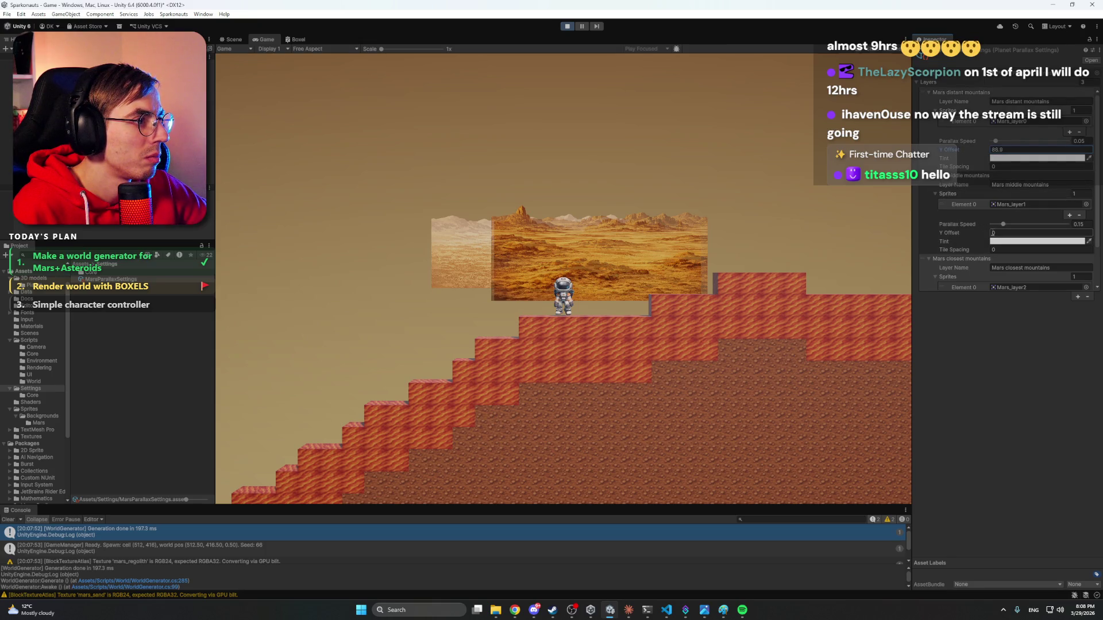
left_click_drag(1032, 233, 46, 235)
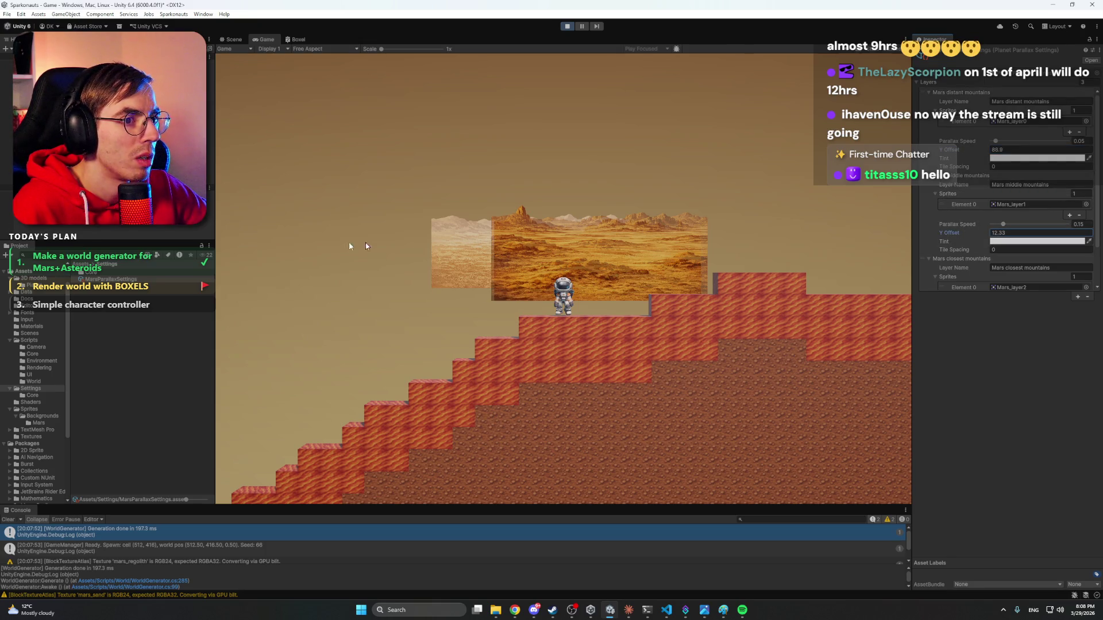
Walk the astronaut right over the hills to the top platform, watching the parallax backdrop.
key("d")
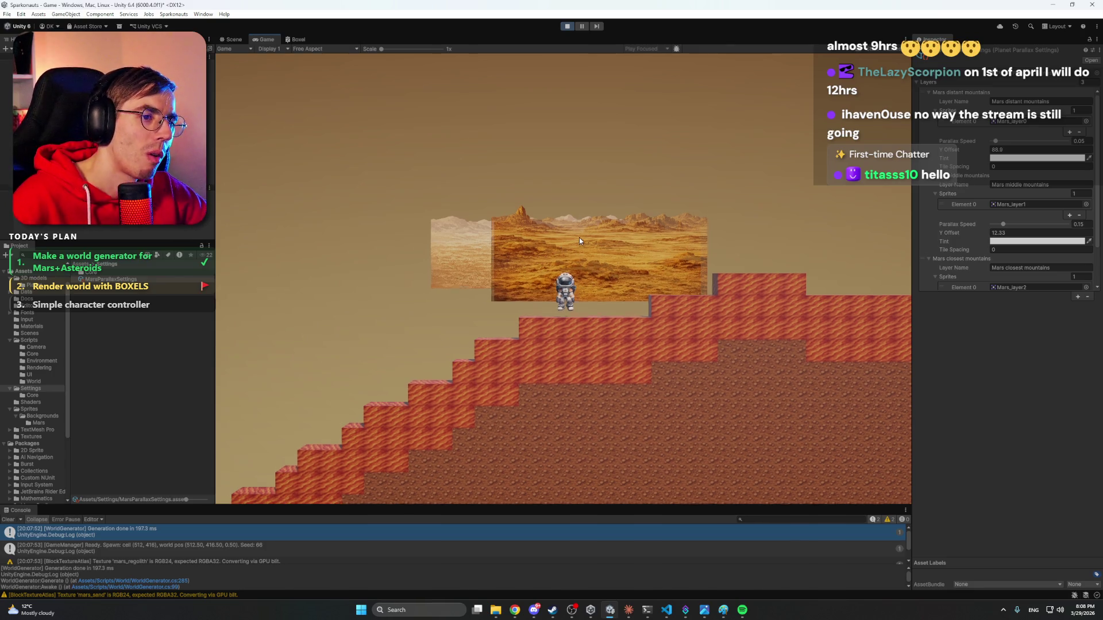
key("d")
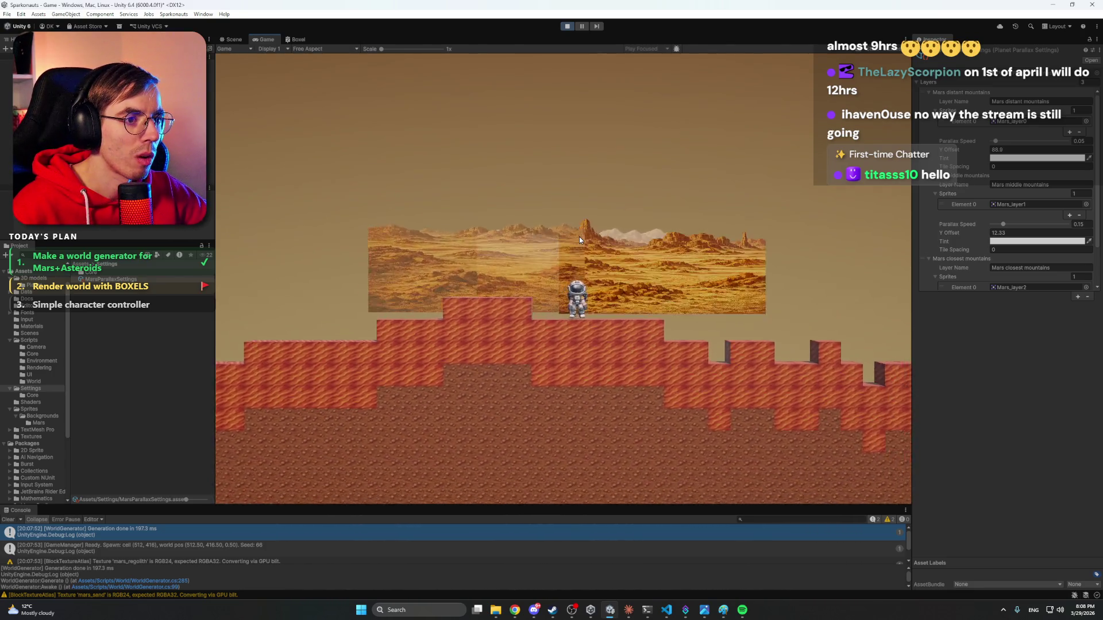
key("d")
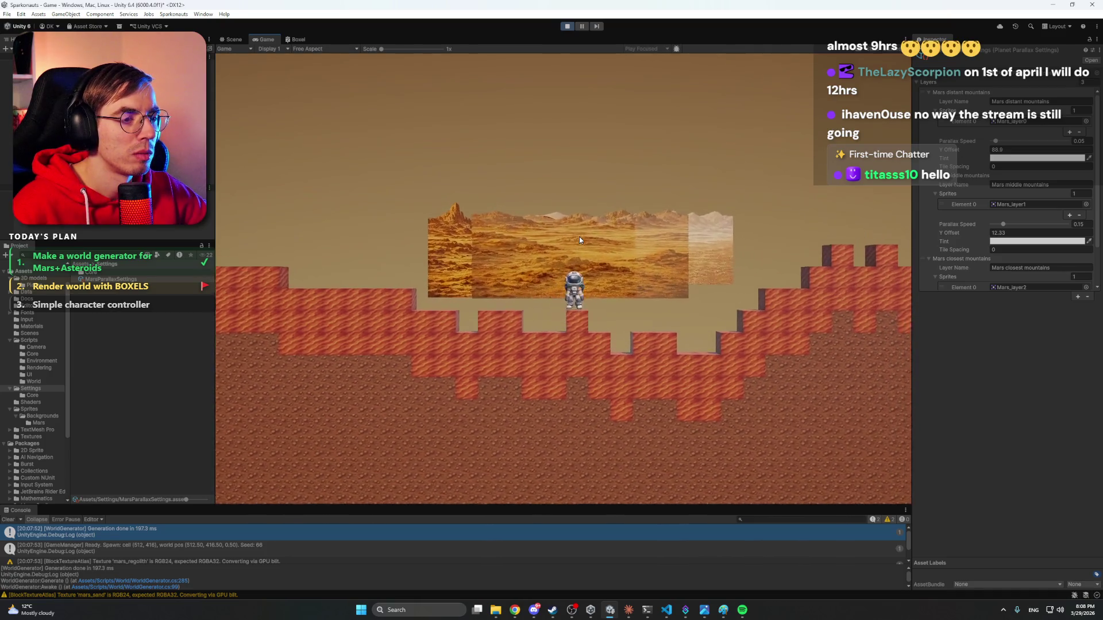
key("d")
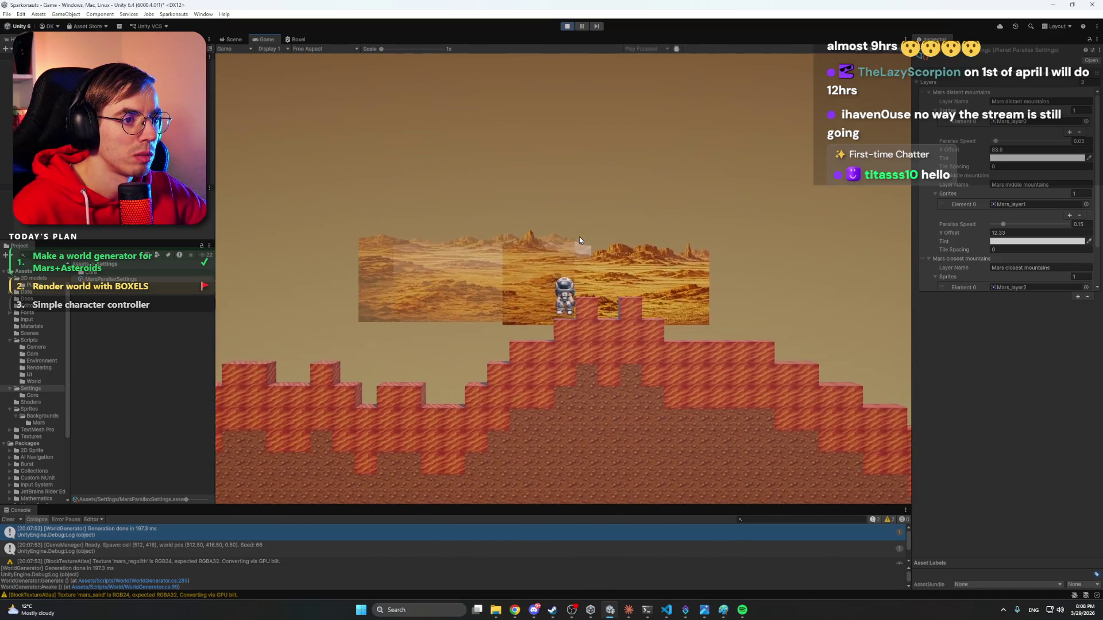
key("d")
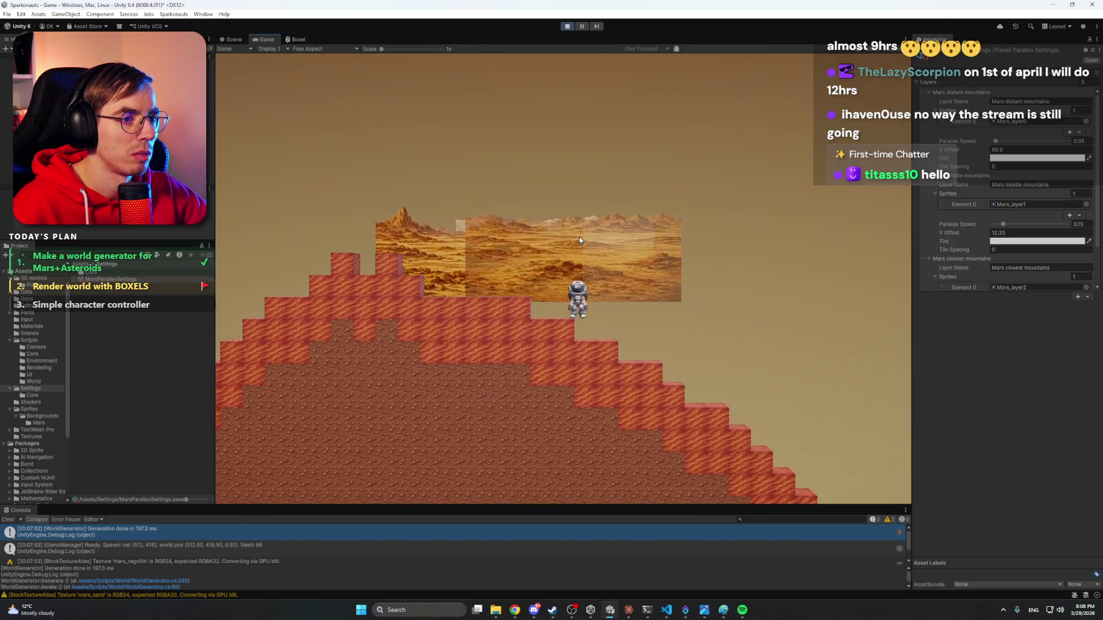
key("d")
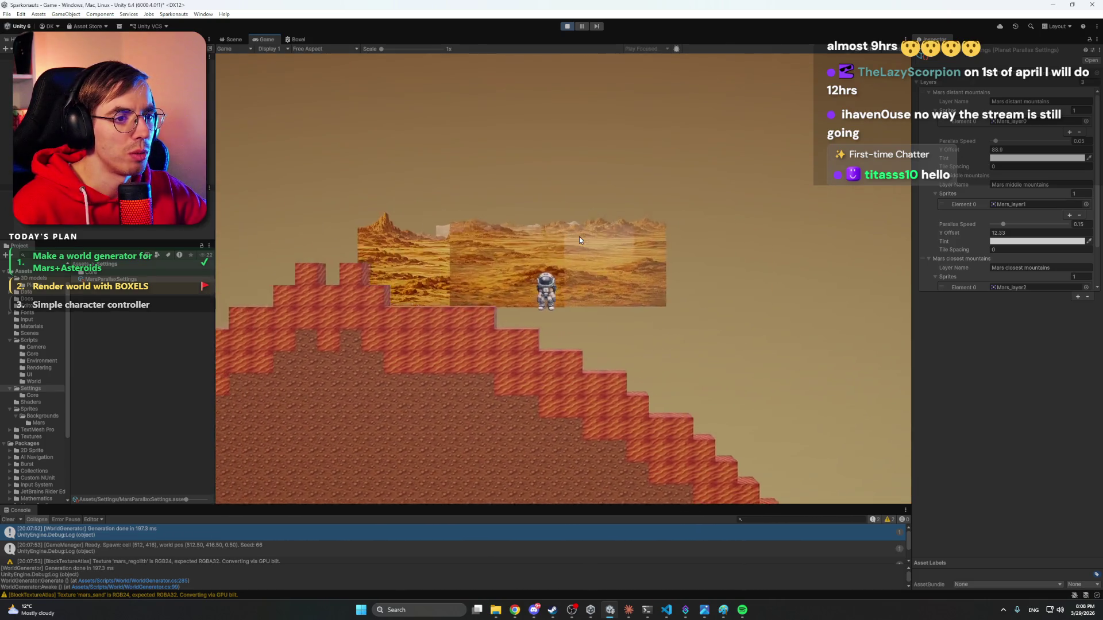
key("d")
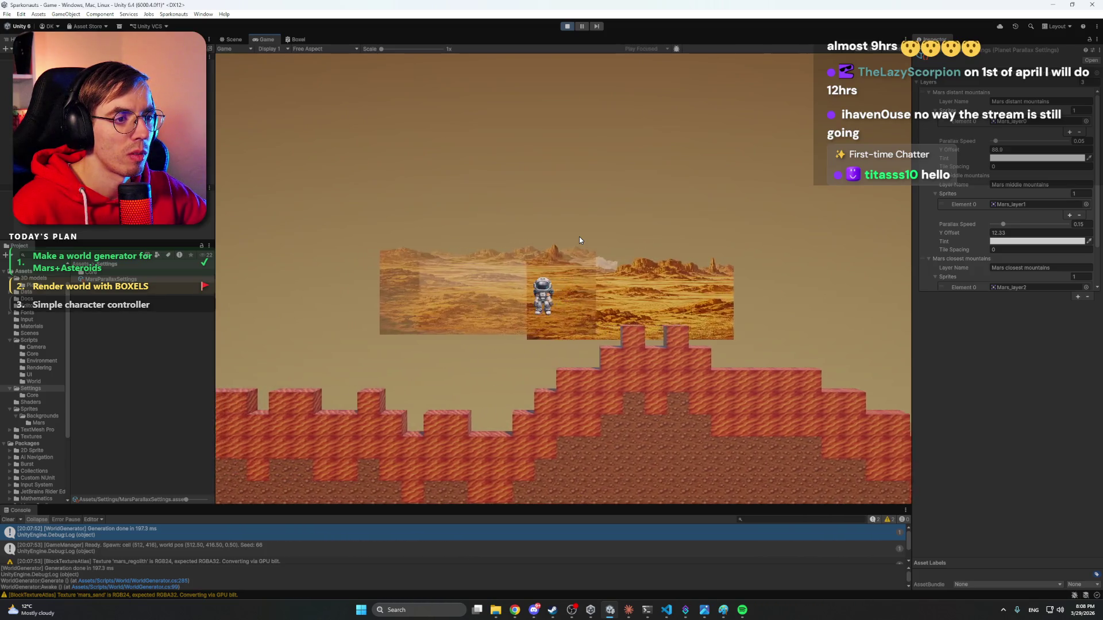
key("d")
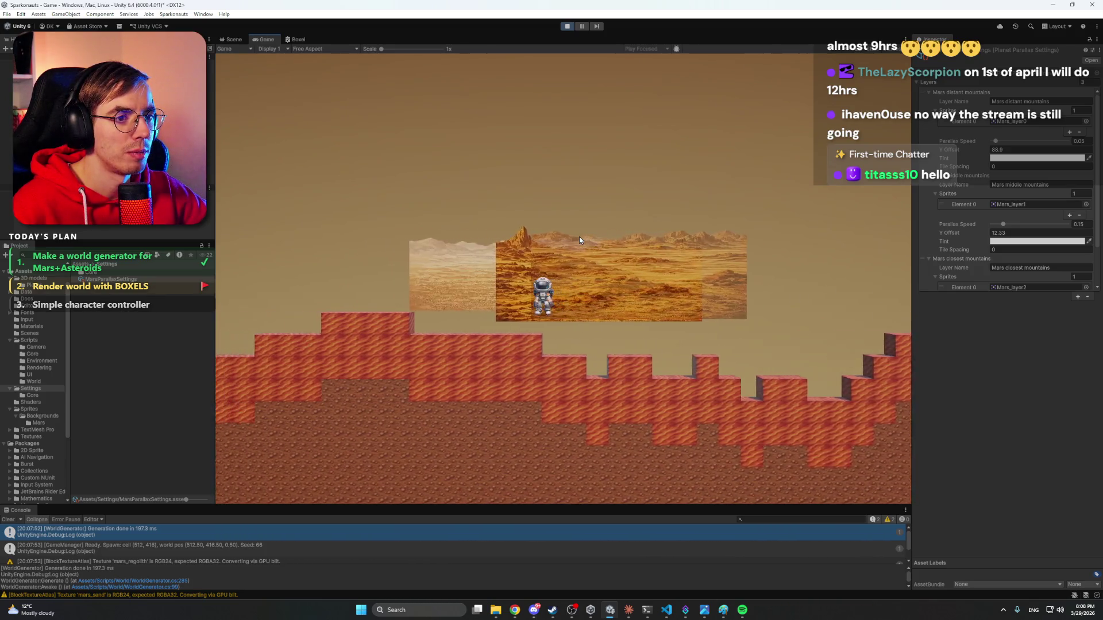
key("d")
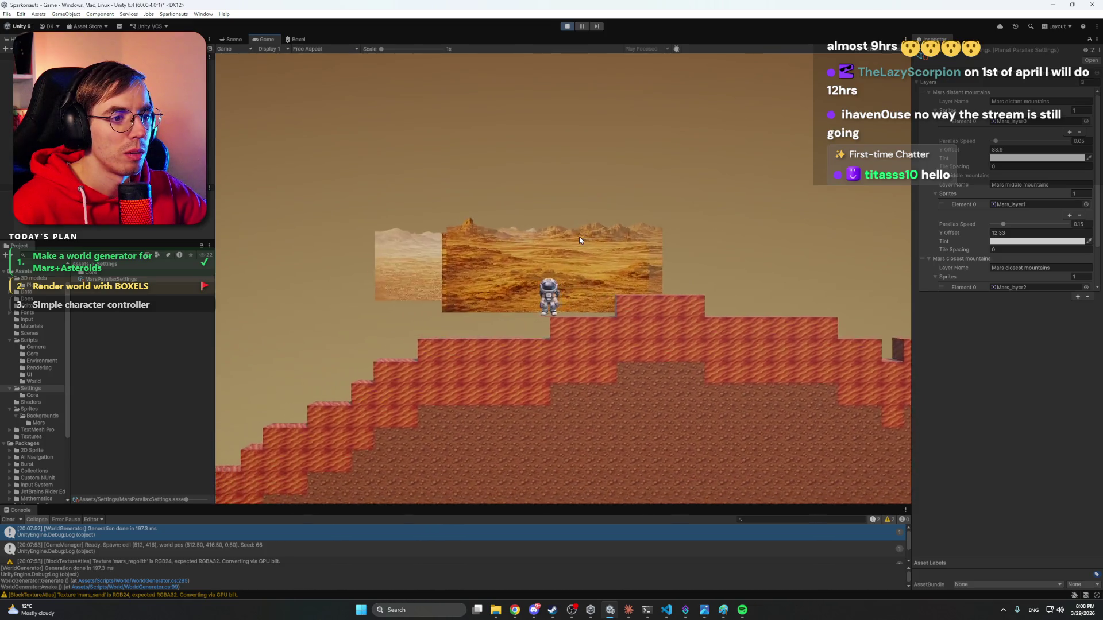
key("d")
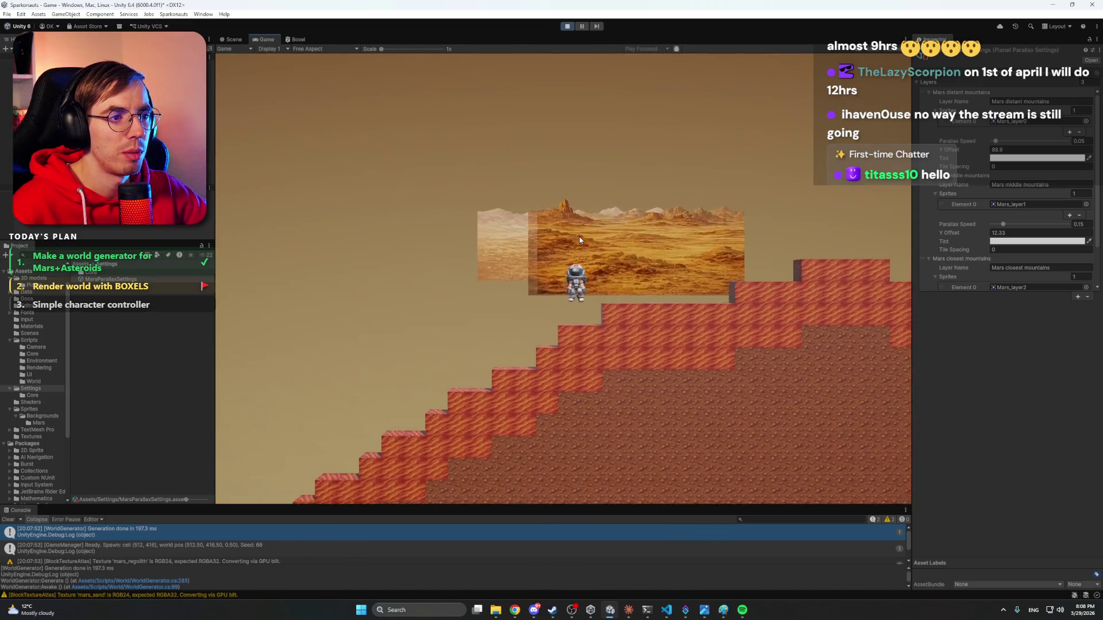
key("d")
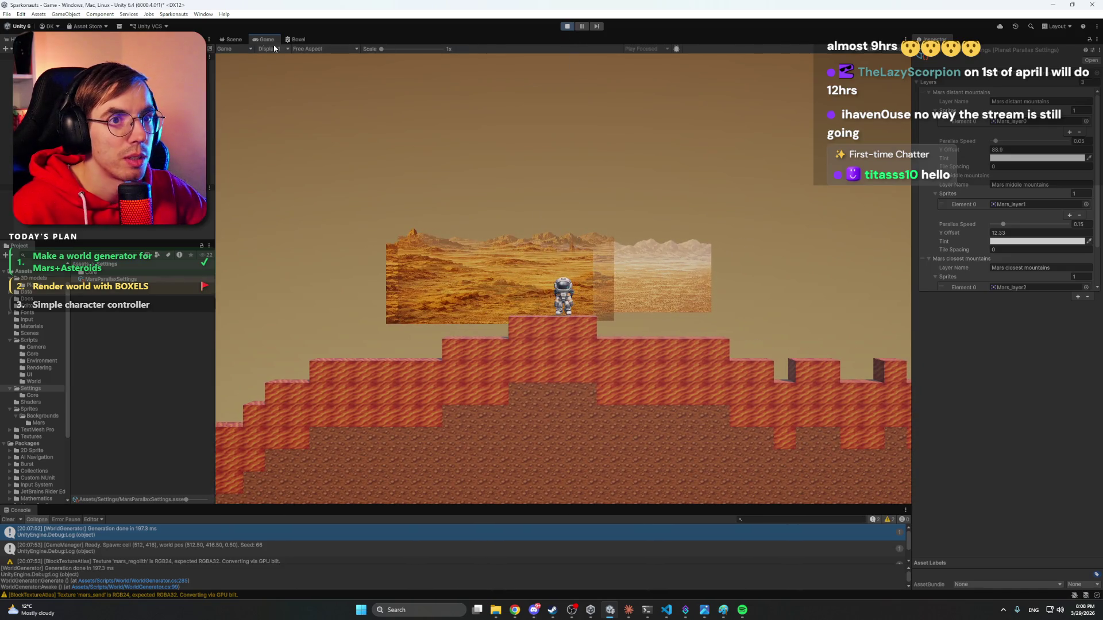
Orbit the 3D Scene view around the mountain layers and terrain.
left_click(233, 40)
mouse_move(594, 229)
left_mouse_down()
mouse_move(697, 184)
mouse_move(712, 193)
mouse_move(625, 316)
mouse_move(538, 325)
mouse_move(528, 315)
mouse_move(643, 312)
mouse_move(646, 286)
left_mouse_up()
left_click(647, 285)
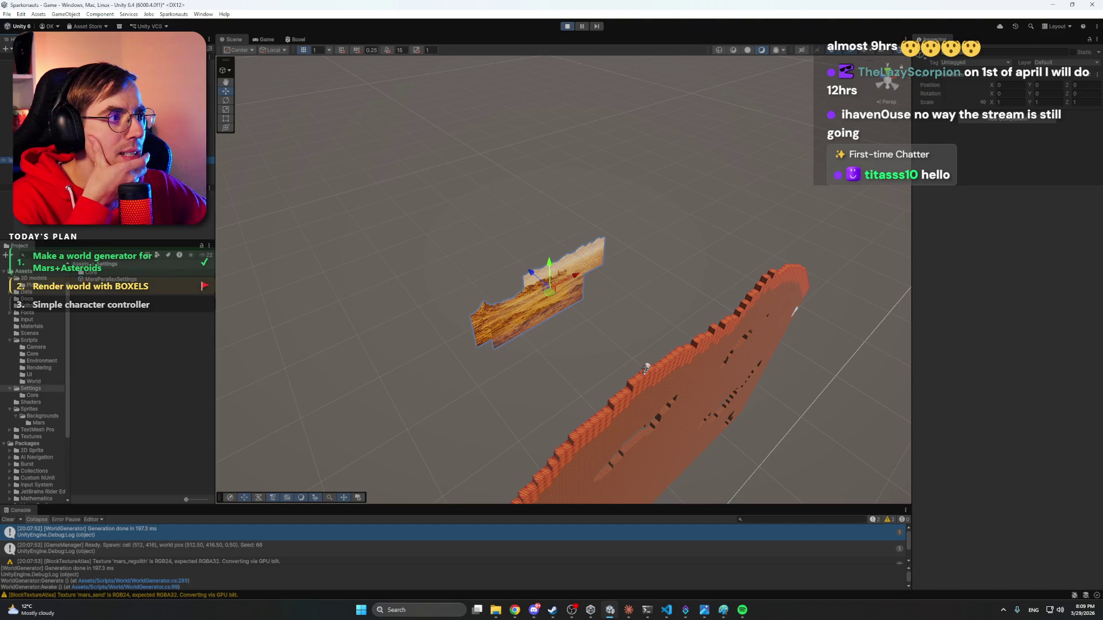
mouse_move(455, 242)
left_mouse_down()
mouse_move(597, 271)
mouse_move(418, 230)
mouse_move(377, 244)
mouse_move(186, 226)
left_mouse_up()
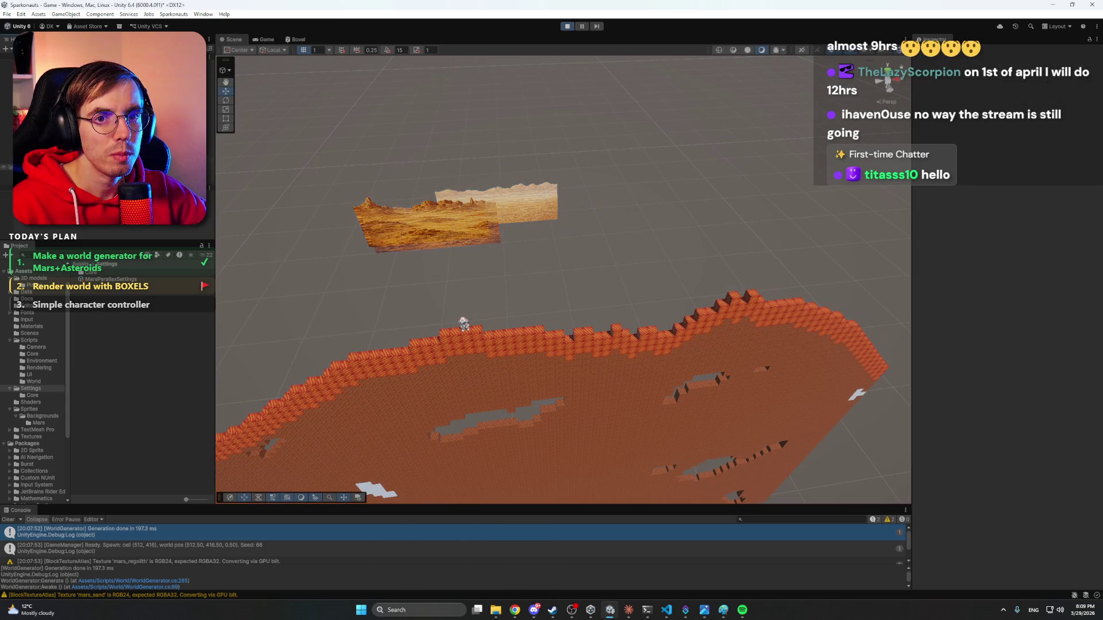
Select the Mars middle mountains layer in the Hierarchy, then stop Play mode.
left_click(87, 166)
left_click(86, 173)
left_click(86, 190)
left_click(567, 26)
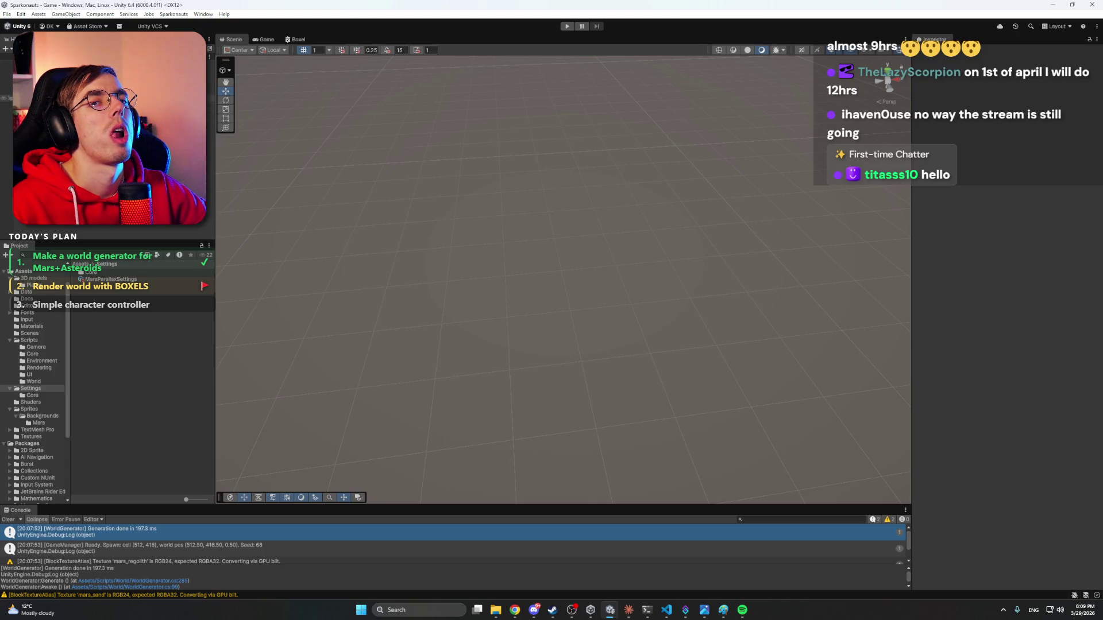
Select the background system object, tilt the Scene view to the horizon, and bring up Claude's anchor instructions.
left_click(6, 70)
key("Down")
key("Down")
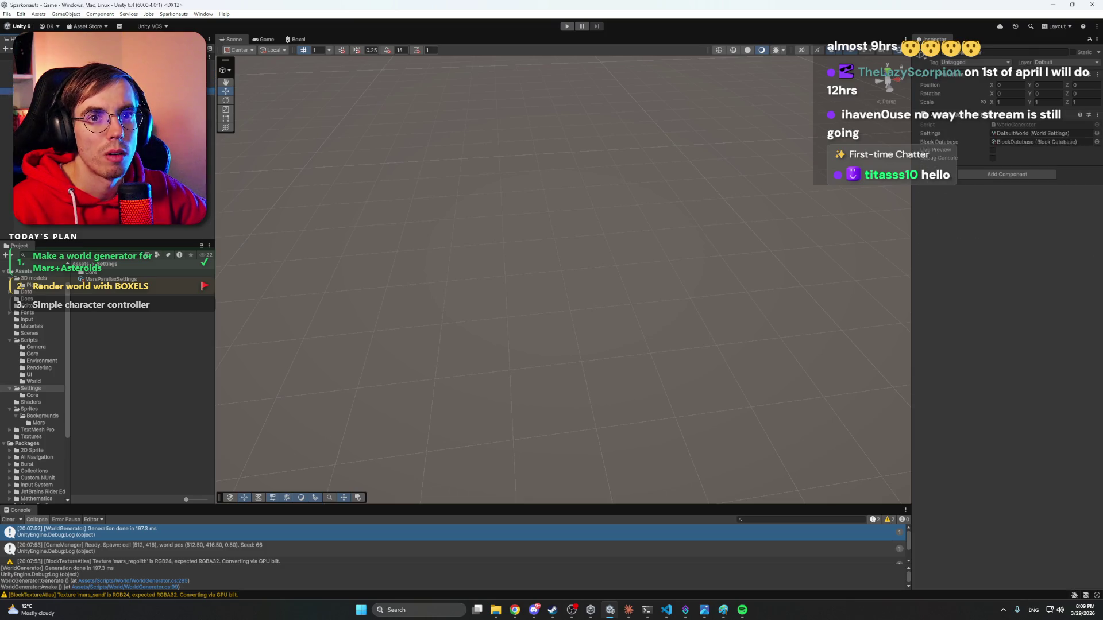
mouse_move(615, 291)
left_mouse_down()
mouse_move(468, 330)
mouse_move(397, 302)
mouse_move(566, 239)
mouse_move(687, 586)
left_mouse_up()
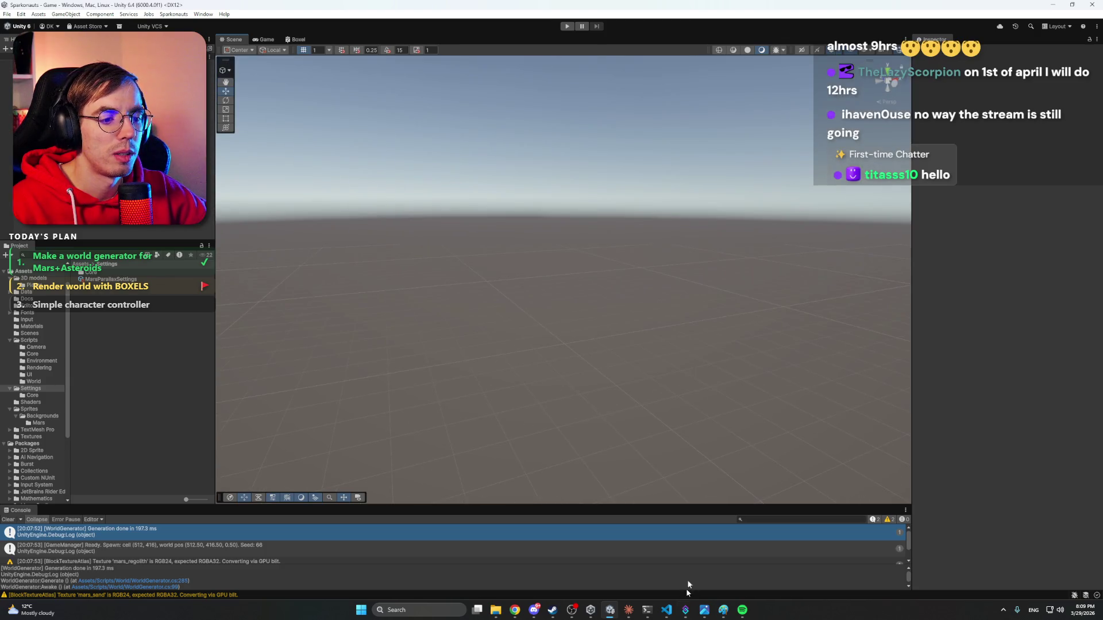
left_click(628, 610)
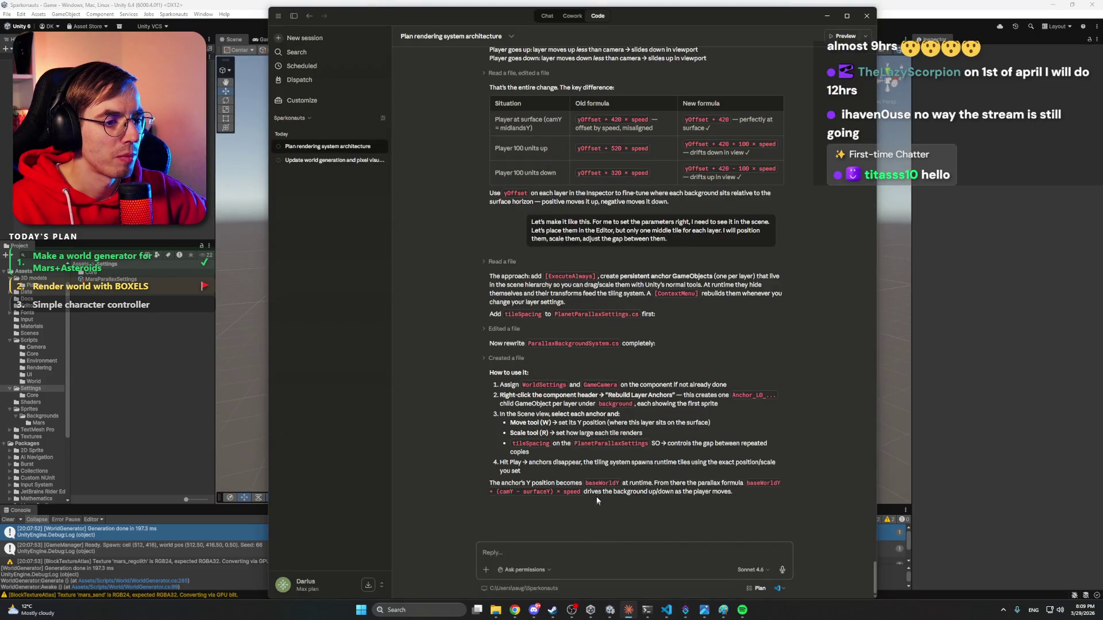
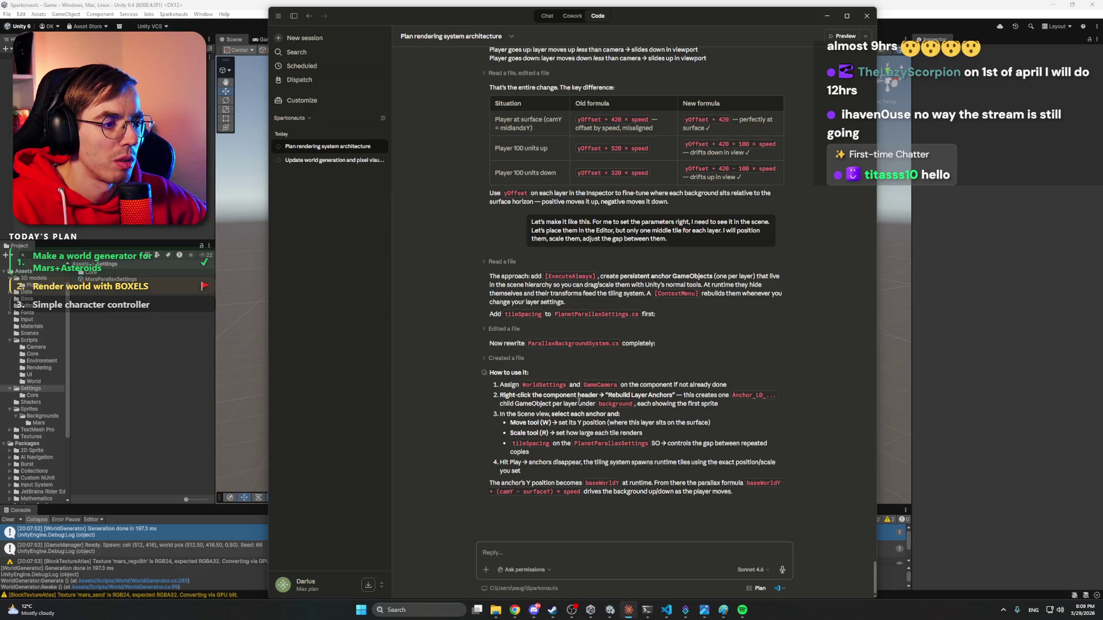
Leave the Claude chat and return to the Unity Editor.
key("alt+Tab")
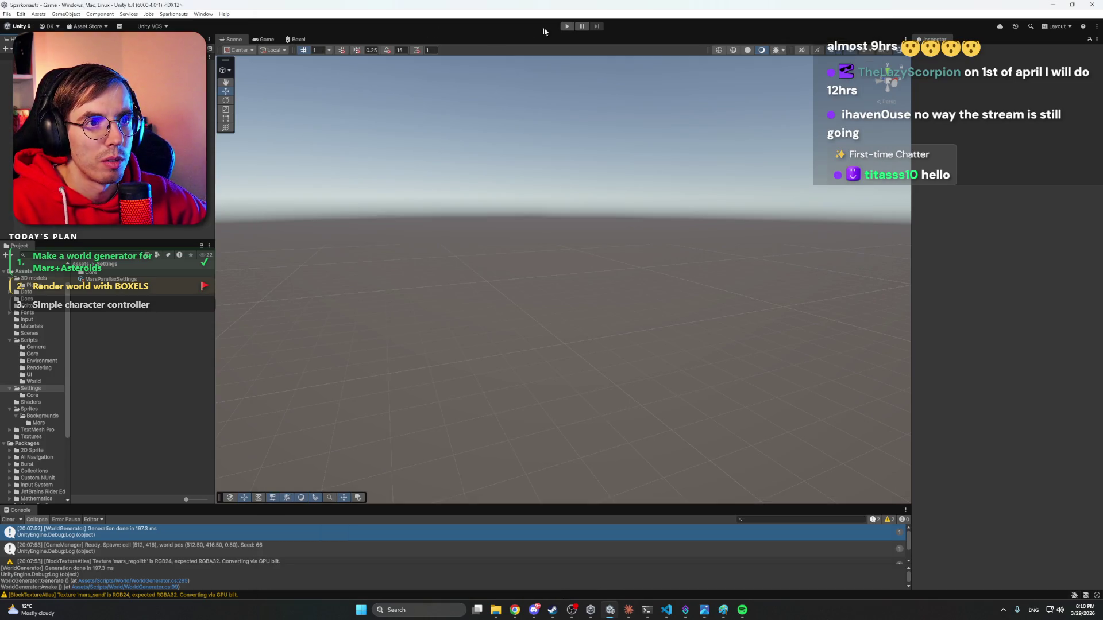
Rebuild the layer anchors from the Environment object's Parallax Background System.
left_click(34, 77)
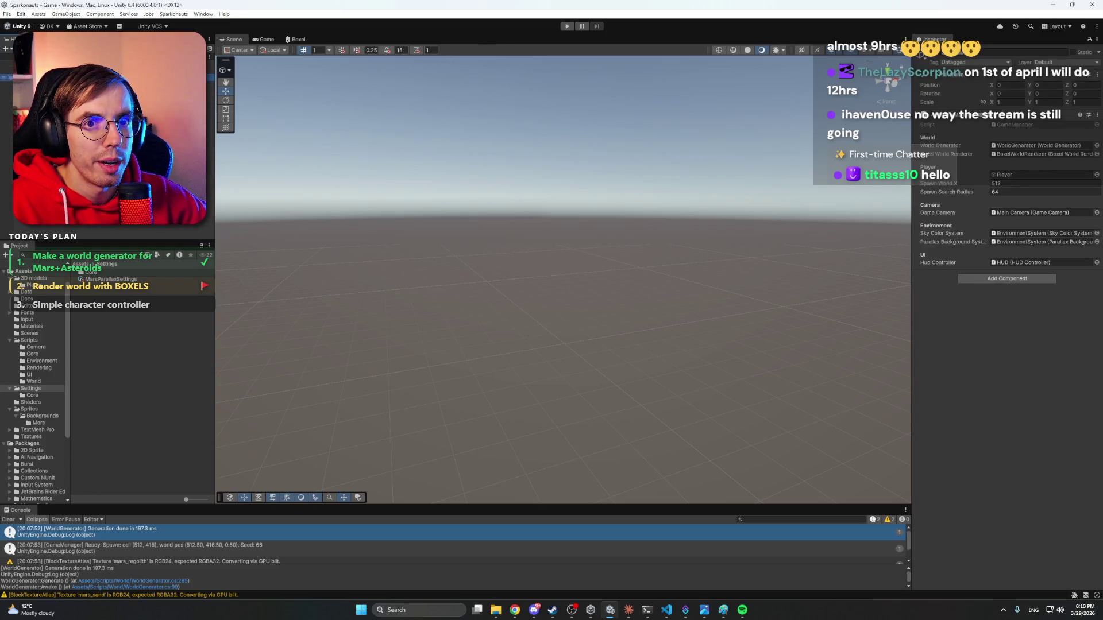
double_click(1039, 233)
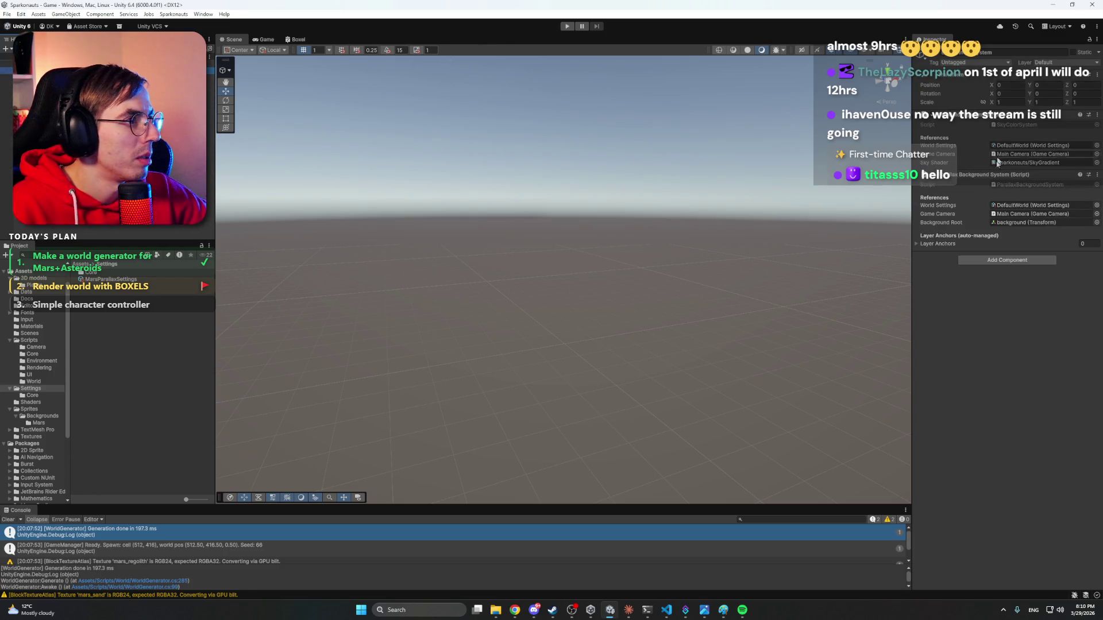
right_click(973, 179)
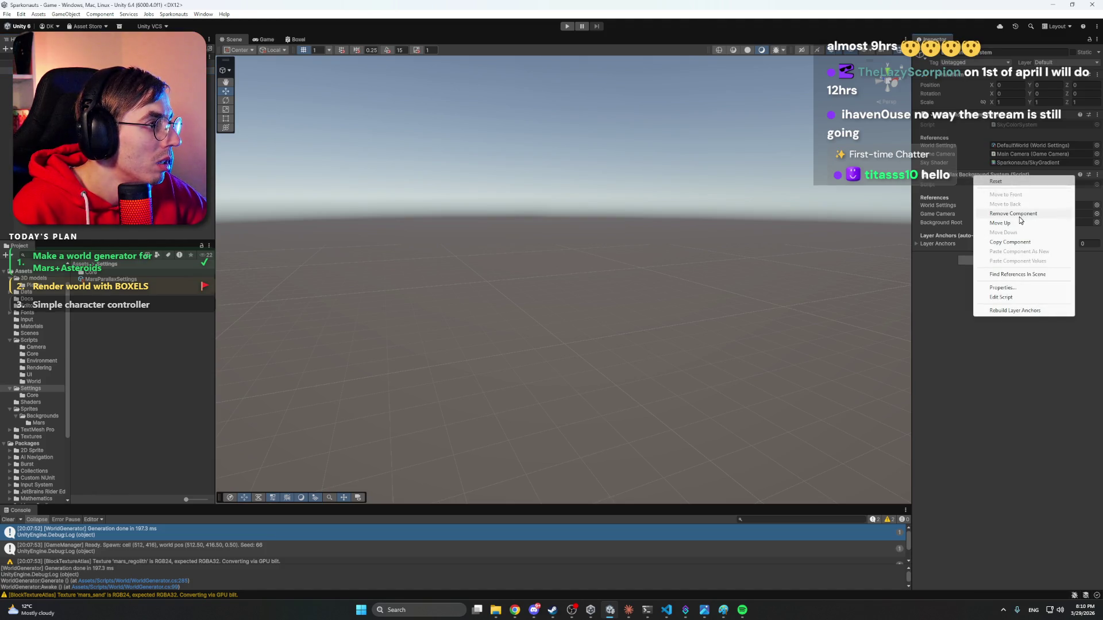
left_click(1028, 312)
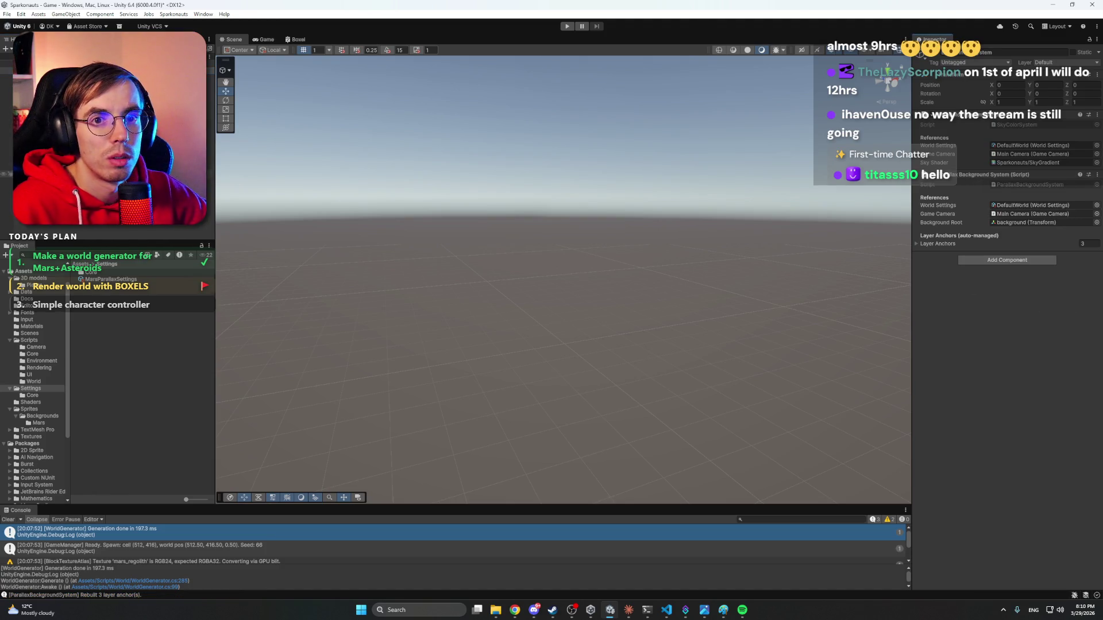
Select the distant mountains anchor and step through the mountain layer anchors.
left_click(46, 167)
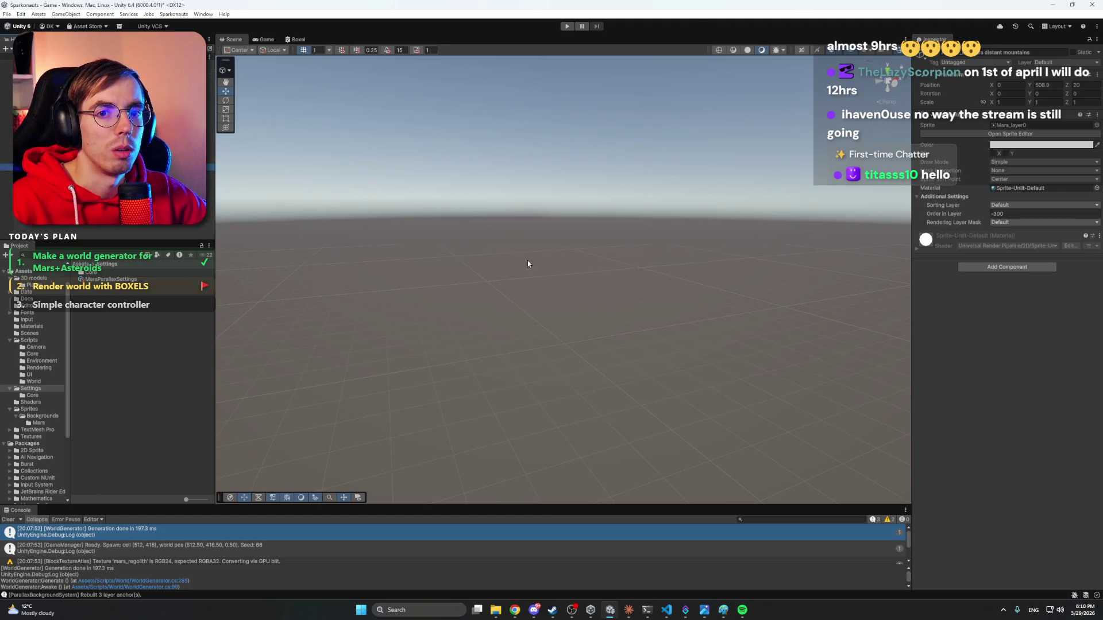
mouse_move(609, 258)
left_mouse_down()
mouse_move(637, 251)
mouse_move(601, 219)
mouse_move(694, 209)
mouse_move(677, 333)
mouse_move(785, 344)
mouse_move(683, 281)
mouse_move(687, 313)
mouse_move(657, 273)
mouse_move(726, 276)
mouse_move(734, 283)
mouse_move(722, 296)
left_mouse_up()
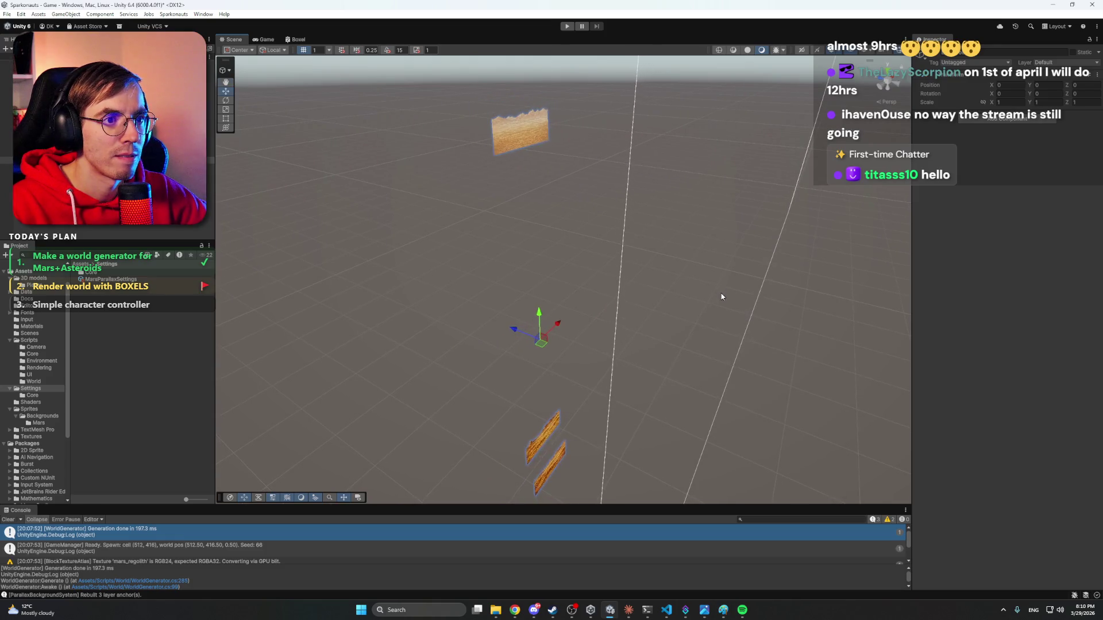
key("Down")
key("Down")
key("Down")
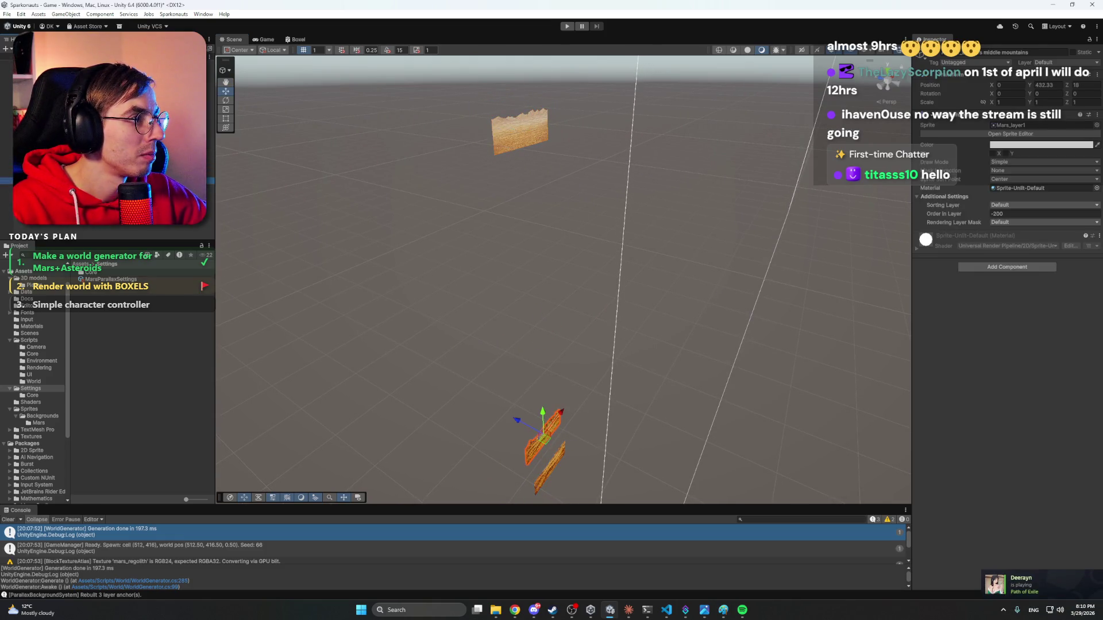
key("Up")
key("Up")
key("Down")
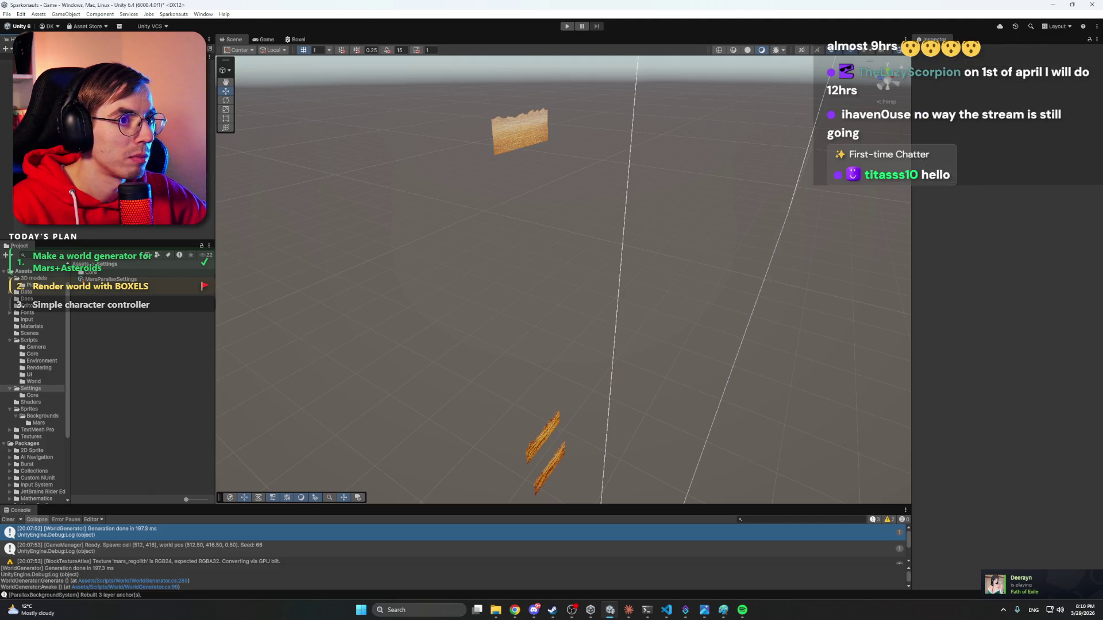
key("Up")
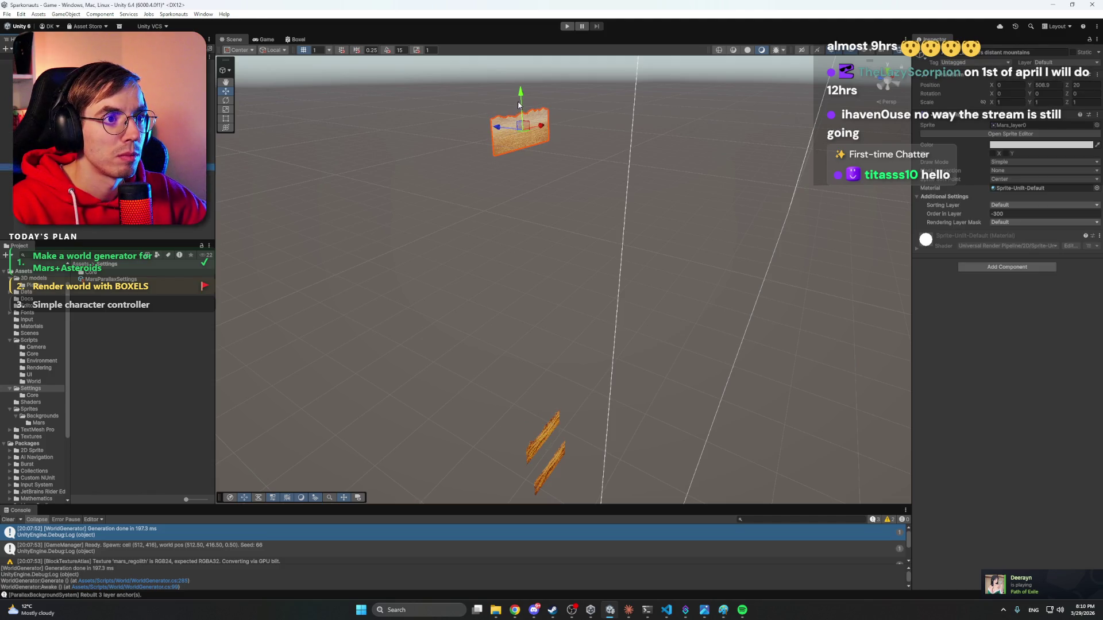
Set Position Y to 0 on the distant, middle and closest mountain anchors.
left_click(1051, 85)
type("0")
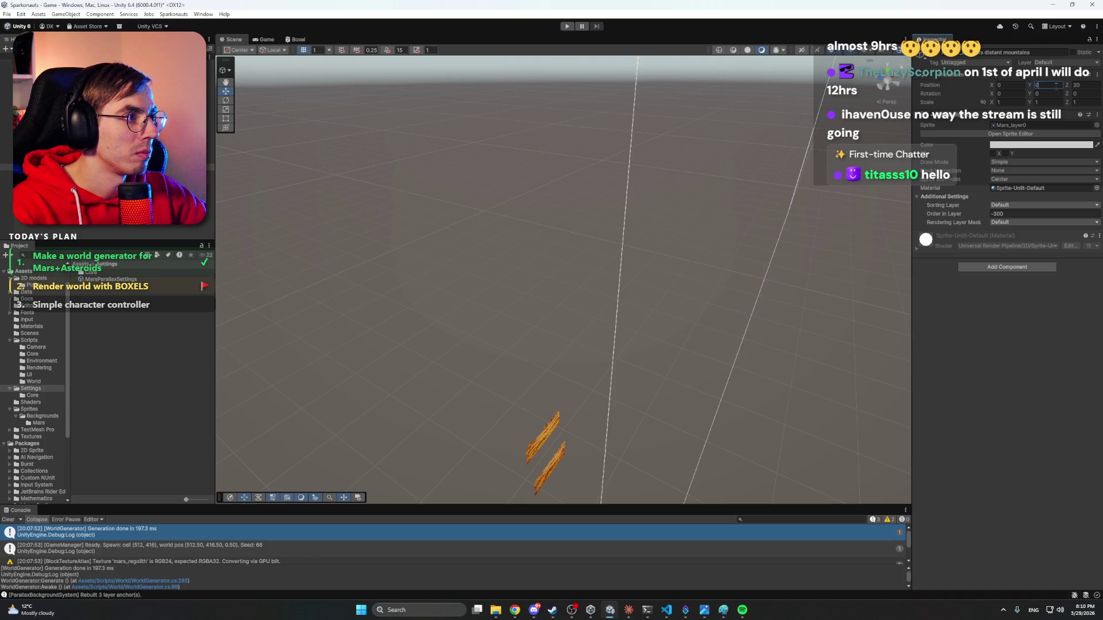
key("Return")
key("Down")
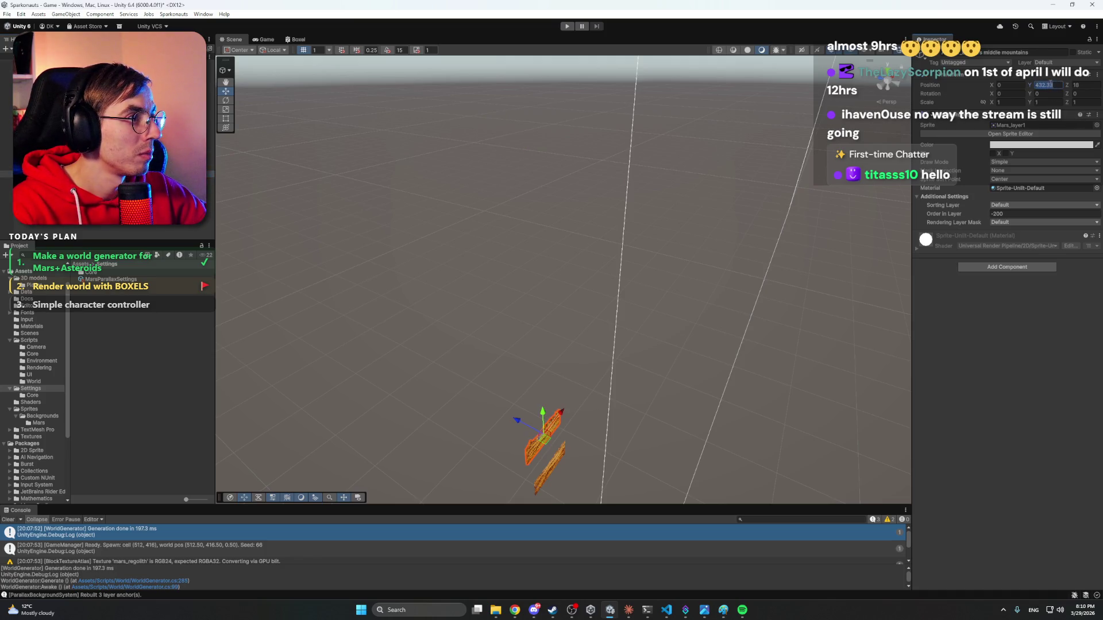
type("0")
key("Return")
key("Down")
left_click(1051, 85)
type("0")
Orbit the scene to face the mountain sprites and select the distant mountains sprite.
left_click(264, 244)
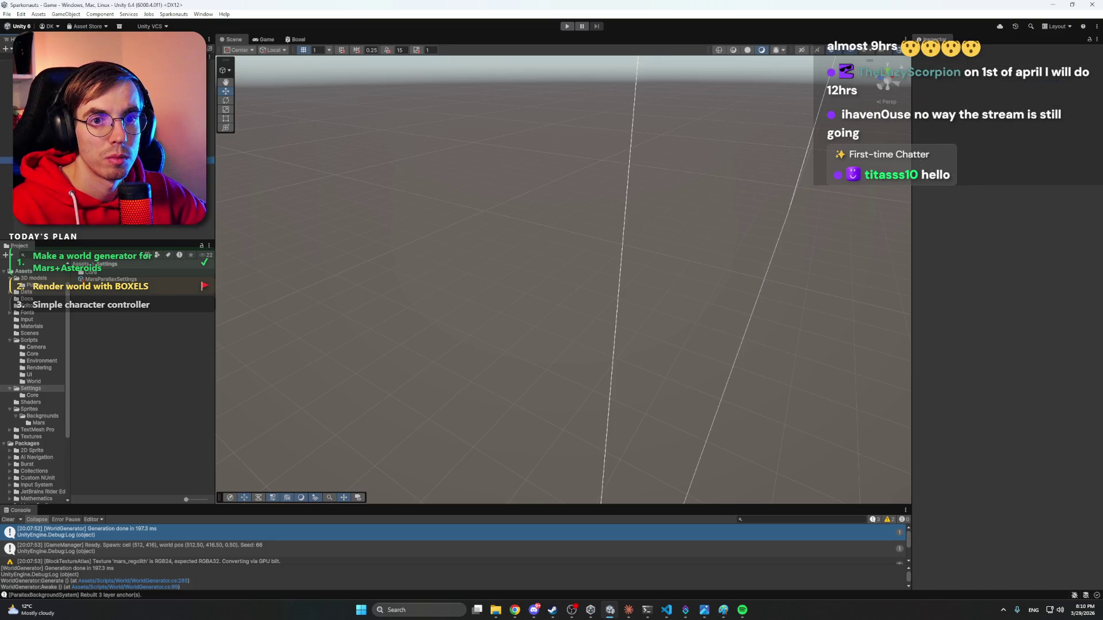
mouse_move(650, 297)
left_mouse_down()
mouse_move(680, 315)
mouse_move(649, 327)
mouse_move(569, 278)
mouse_move(557, 236)
mouse_move(584, 352)
mouse_move(574, 382)
mouse_move(541, 278)
mouse_move(544, 227)
mouse_move(560, 252)
left_mouse_up()
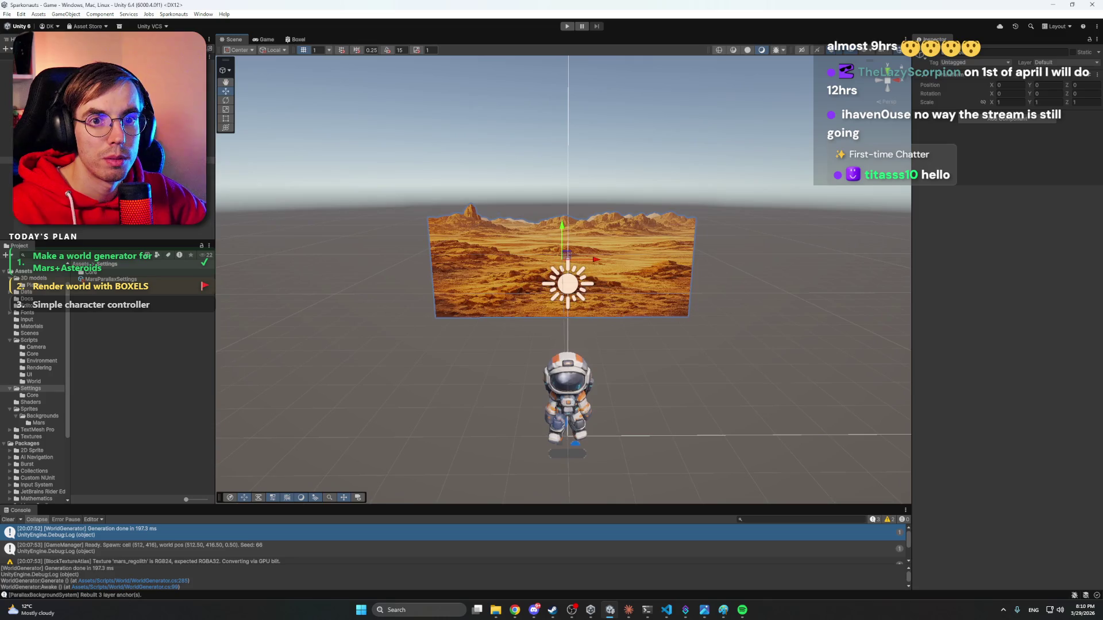
left_click(560, 256)
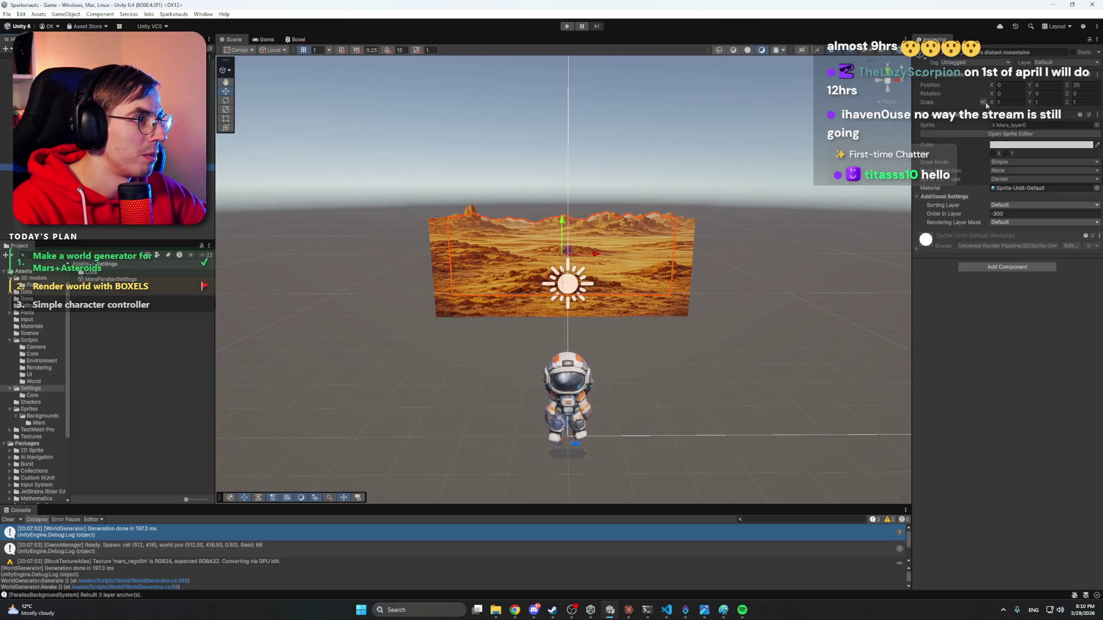
Try the distant mountains at scale 4, lowered, and the middle mountains at scale 2.
left_click_drag(991, 104, 1035, 104)
type("1")
mouse_move(574, 233)
left_mouse_down()
mouse_move(574, 251)
mouse_move(560, 245)
mouse_move(574, 229)
mouse_move(615, 254)
mouse_move(679, 231)
mouse_move(651, 255)
left_mouse_up()
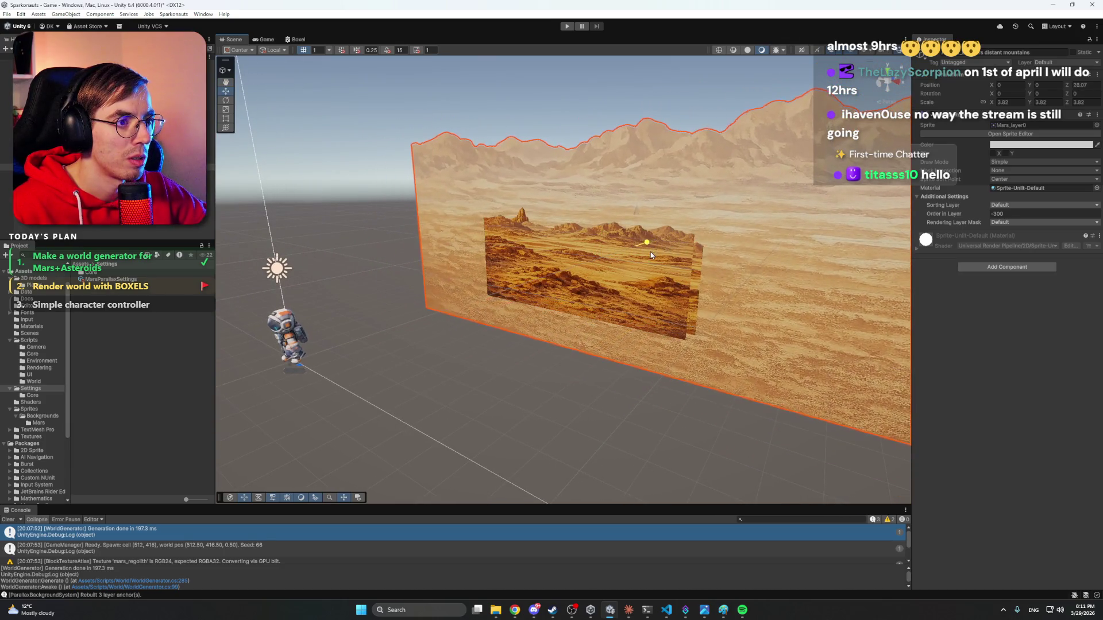
left_click_drag(533, 247, 621, 229)
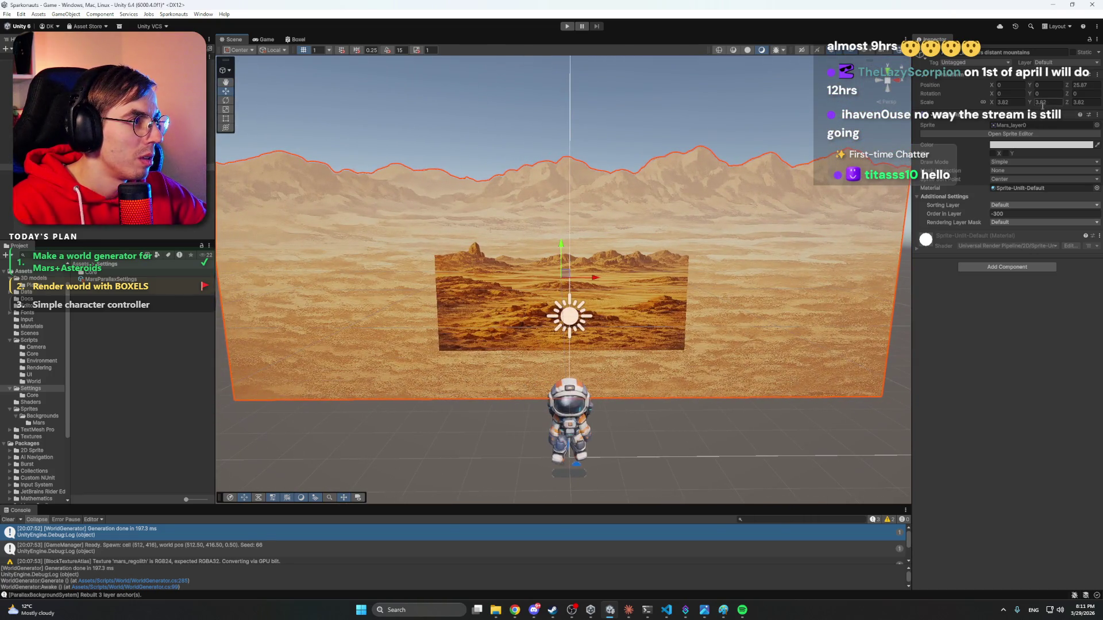
type("4")
left_click_drag(562, 249, 563, 267)
left_click(57, 174)
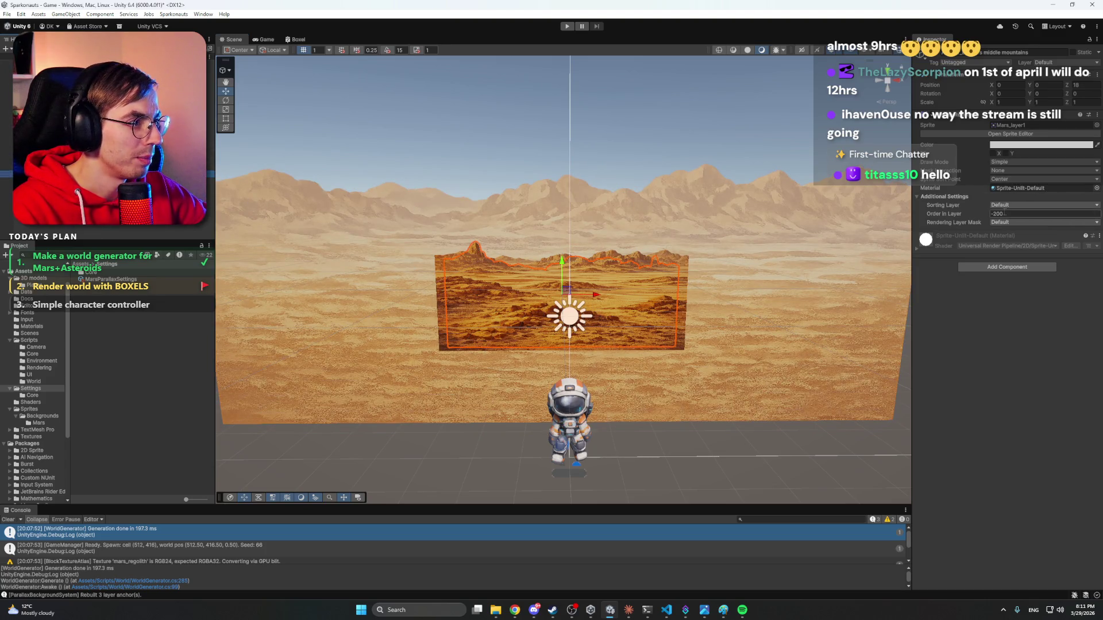
left_click_drag(992, 105, 1014, 105)
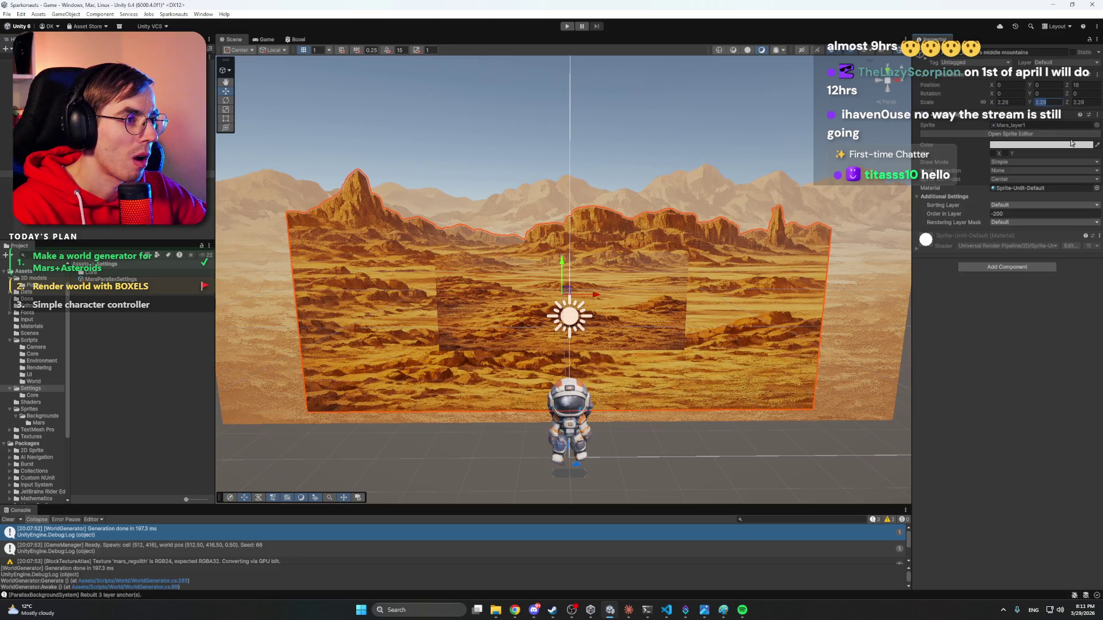
type("2")
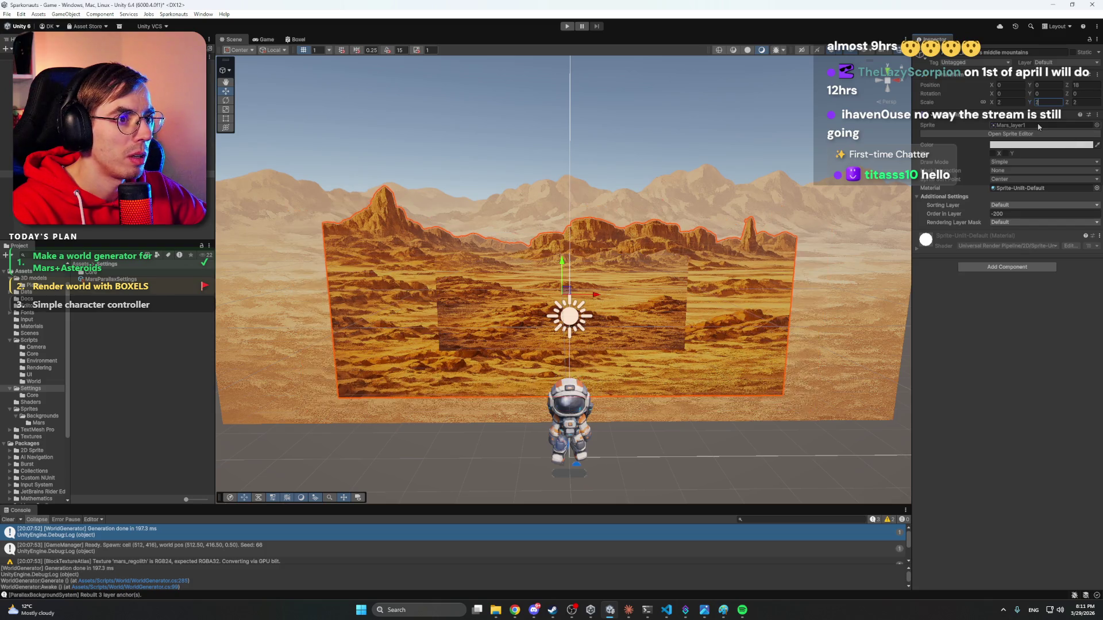
Set the distant mountains to scale 8 and Y -4.06, pushing them further back and lower.
left_click(69, 168)
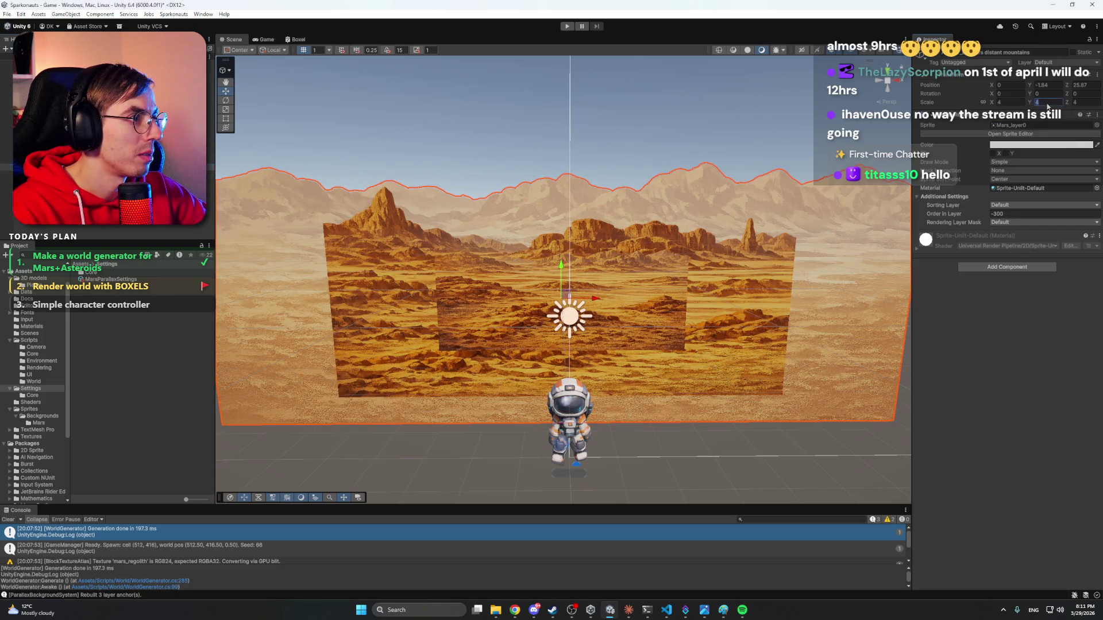
double_click(1039, 103)
type("8")
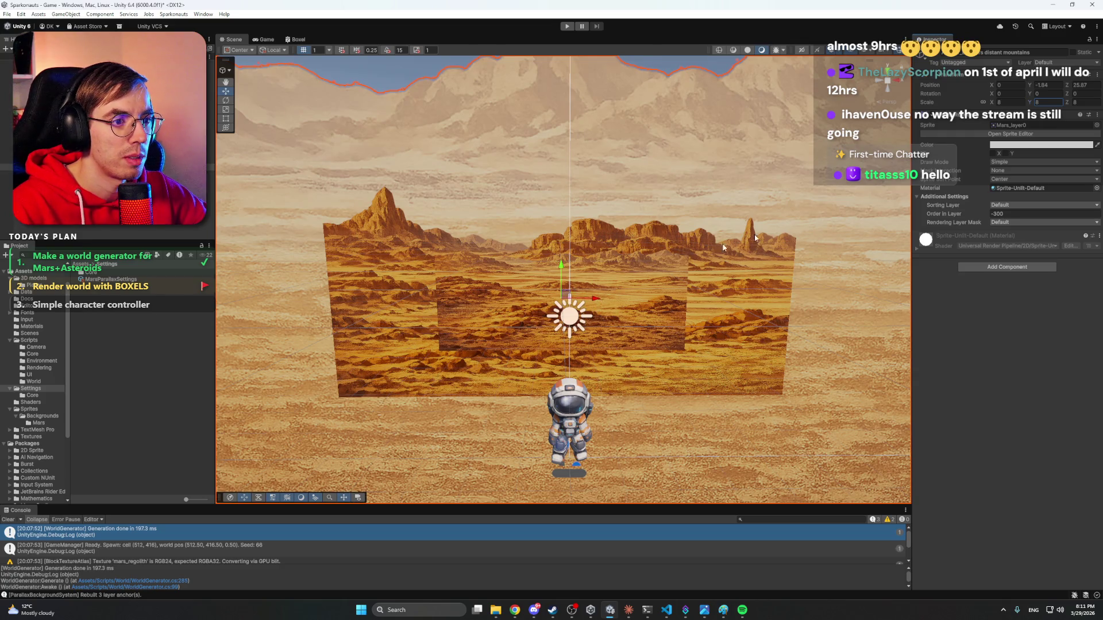
type("-7")
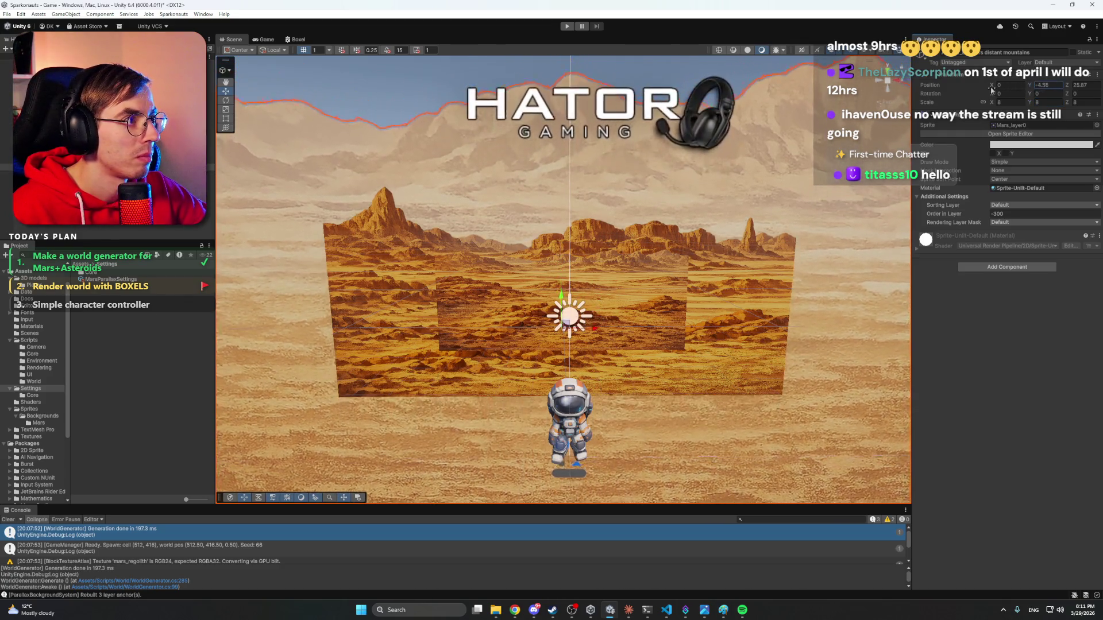
key("BackSpace")
key("BackSpace")
type("-4.06")
mouse_move(1070, 87)
left_mouse_down()
mouse_move(1100, 92)
mouse_move(86, 103)
mouse_move(1005, 98)
mouse_move(797, 92)
left_mouse_up()
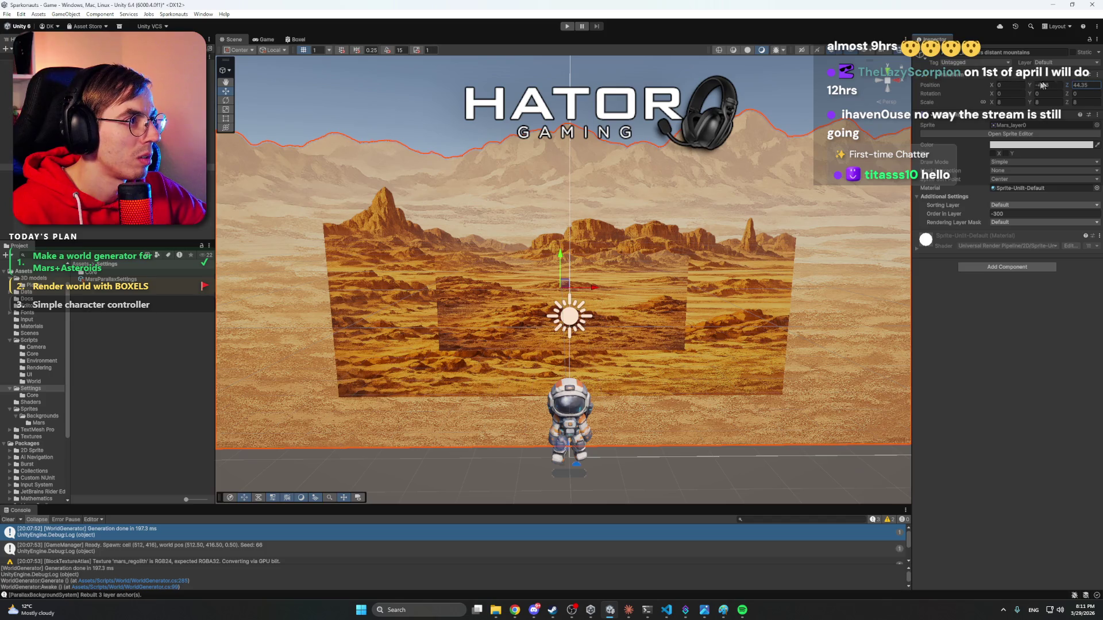
left_click_drag(1031, 86, 1002, 86)
left_click_drag(1012, 86, 1006, 83)
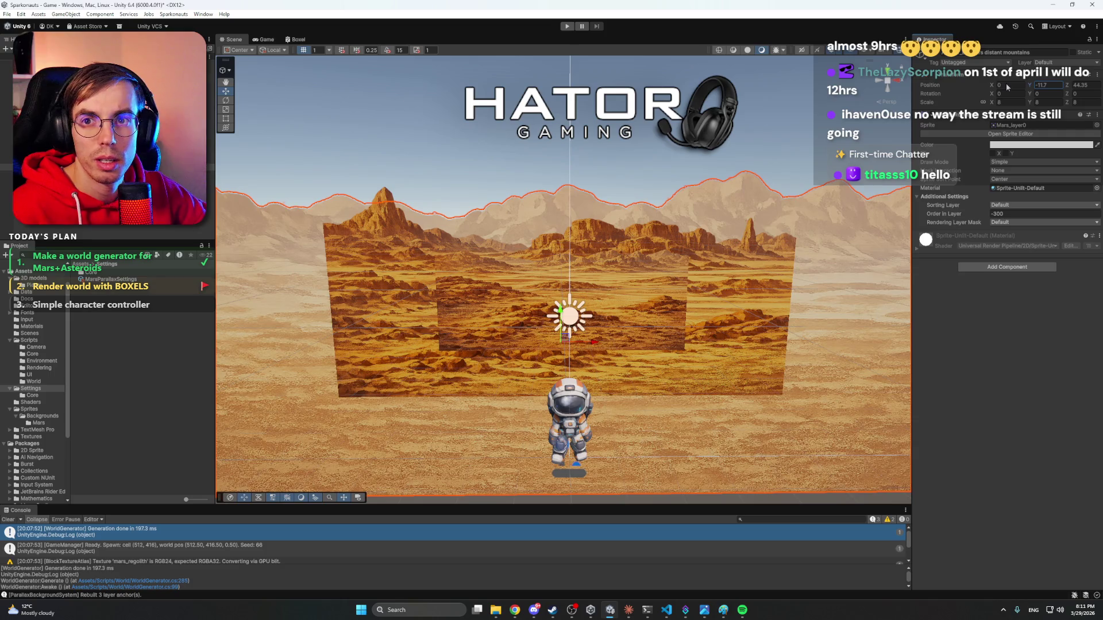
Scale the middle mountains to 4, lower them and push them further back.
left_click(46, 173)
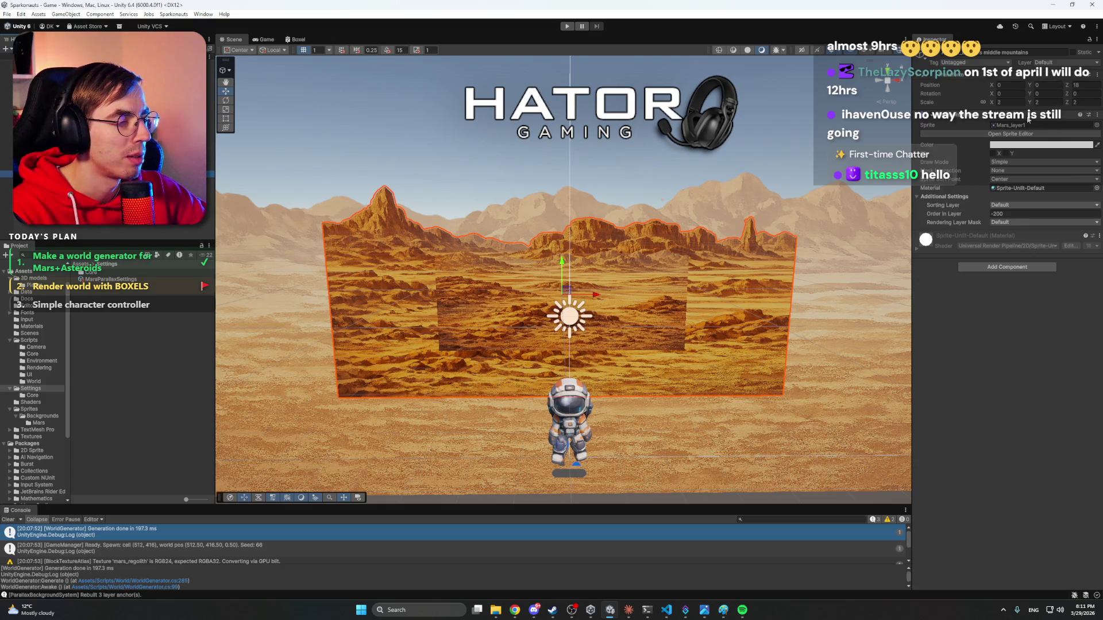
type("4")
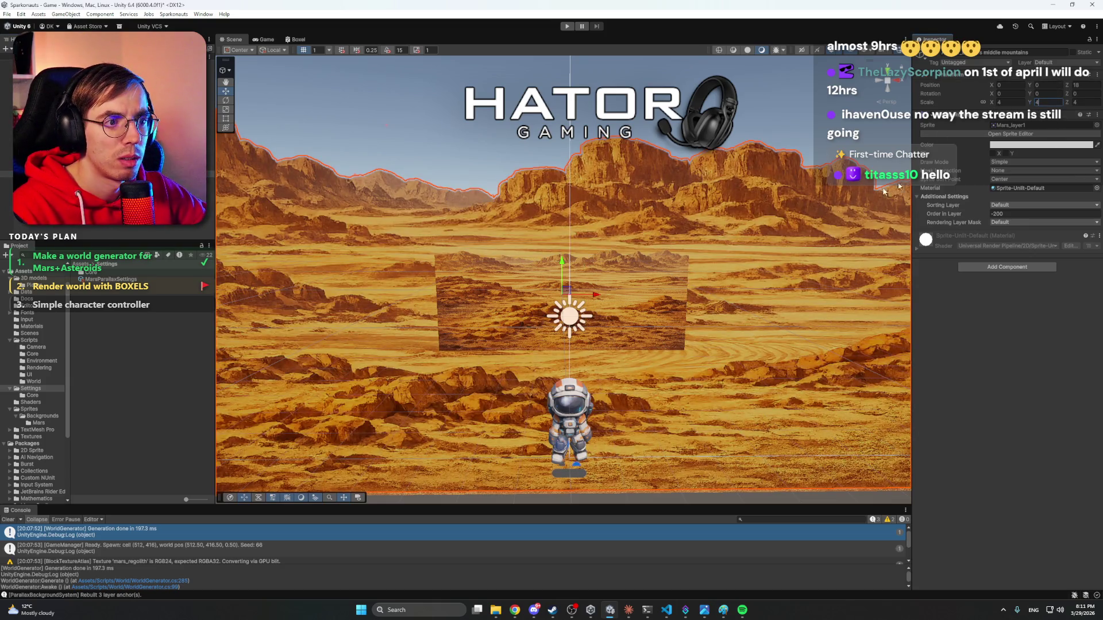
mouse_move(1030, 86)
left_mouse_down()
mouse_move(995, 94)
mouse_move(1025, 96)
left_mouse_up()
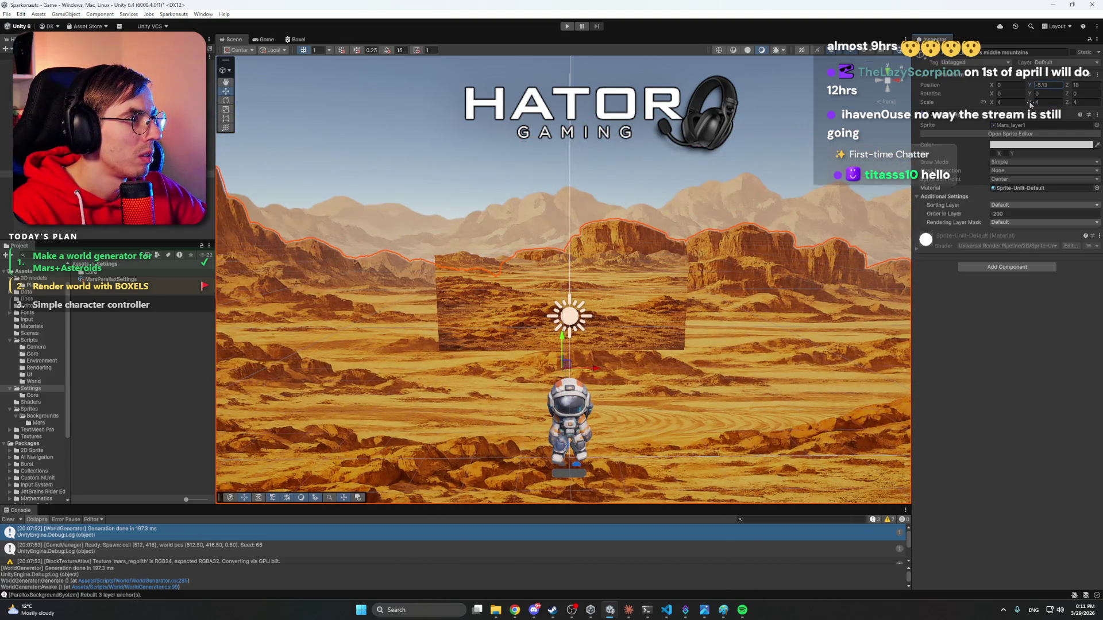
mouse_move(1064, 85)
left_mouse_down()
mouse_move(1076, 89)
mouse_move(4, 84)
mouse_move(1031, 109)
left_mouse_up()
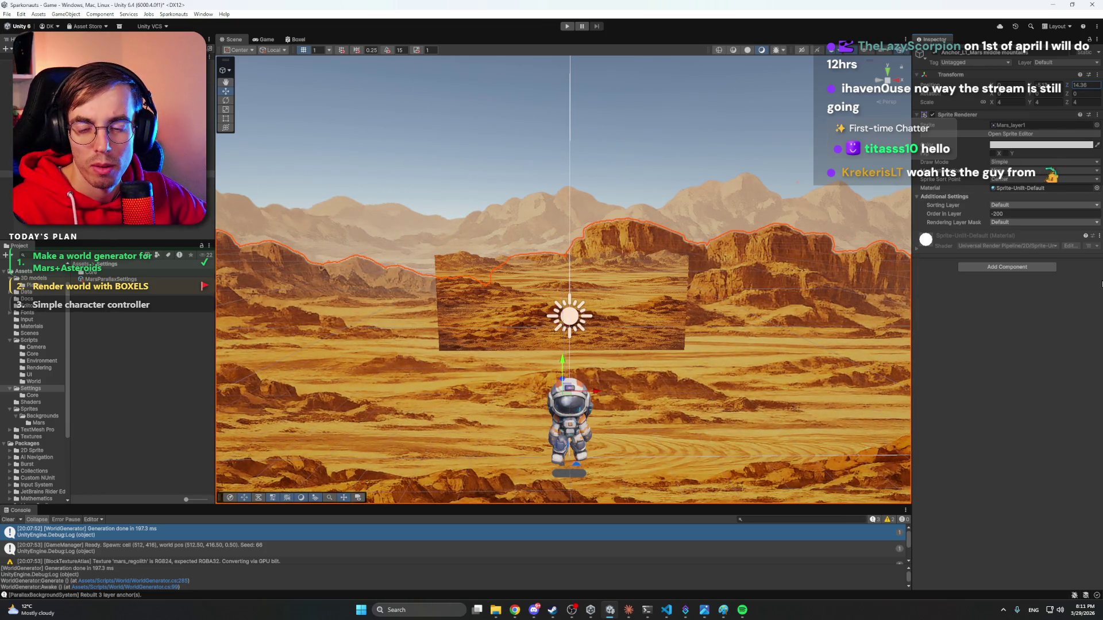
mouse_move(610, 249)
left_mouse_down()
mouse_move(416, 294)
mouse_move(763, 270)
mouse_move(1007, 230)
mouse_move(586, 272)
mouse_move(567, 271)
mouse_move(573, 247)
mouse_move(551, 264)
mouse_move(513, 262)
left_mouse_up()
left_click(417, 240)
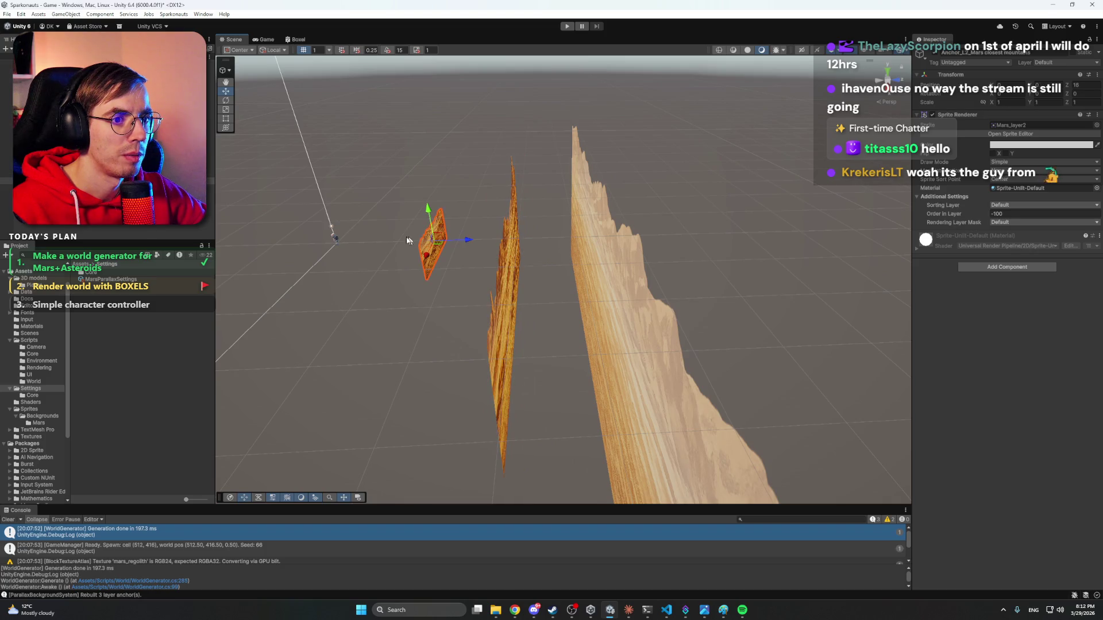
Scale the closest-mountains panel to 4 and lower it behind the astronaut.
left_click(334, 237)
key("f")
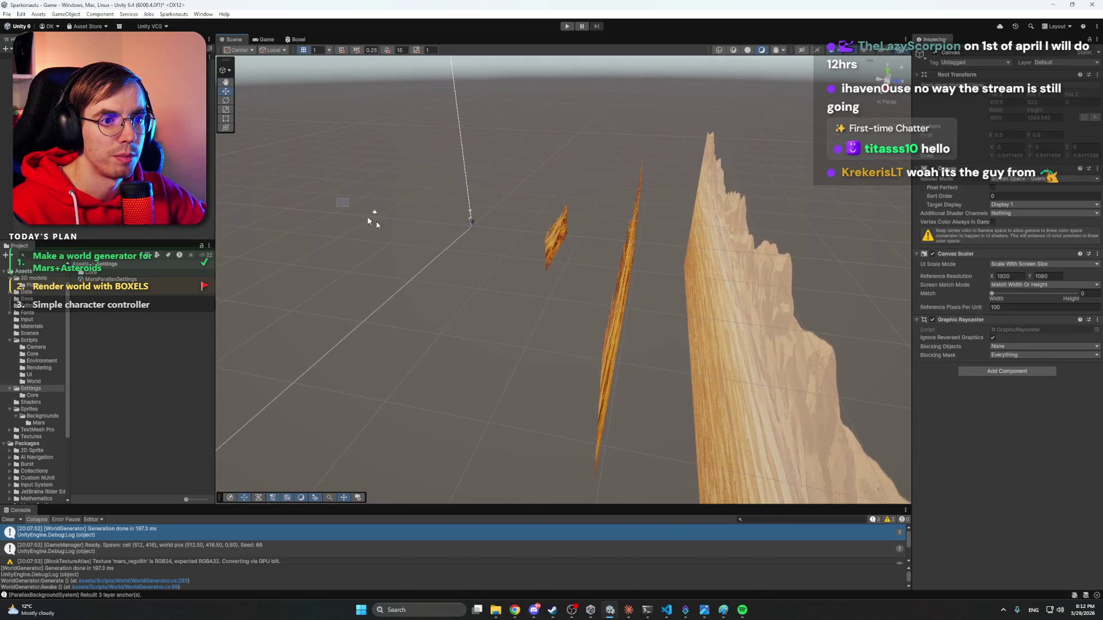
mouse_move(412, 239)
left_mouse_down()
mouse_move(494, 270)
mouse_move(676, 192)
left_mouse_up()
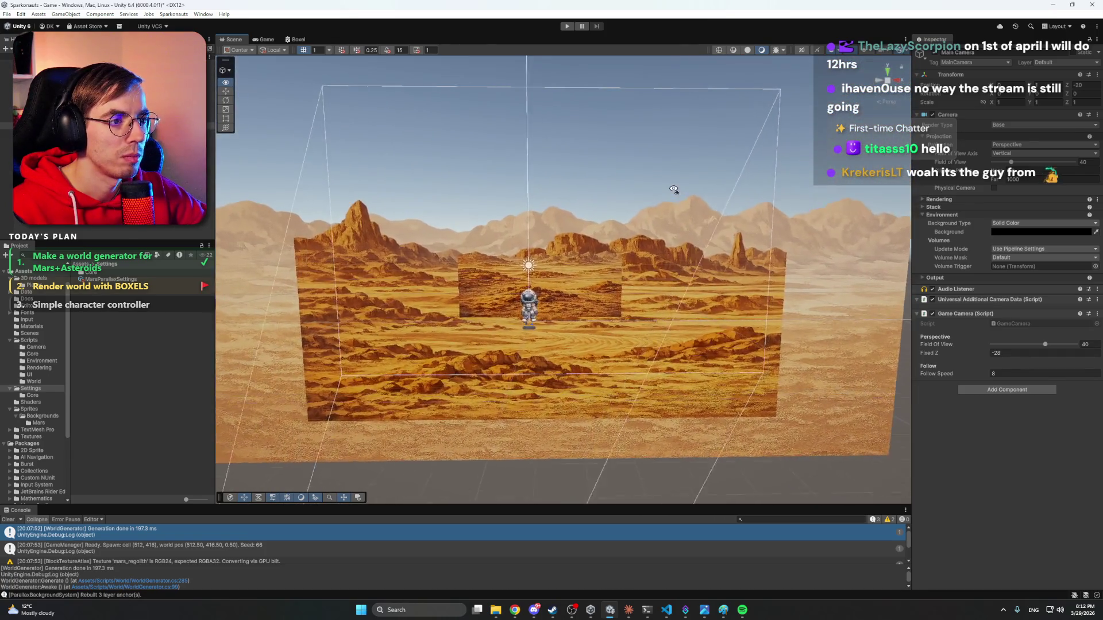
left_click(586, 274)
left_click_drag(608, 274, 608, 274)
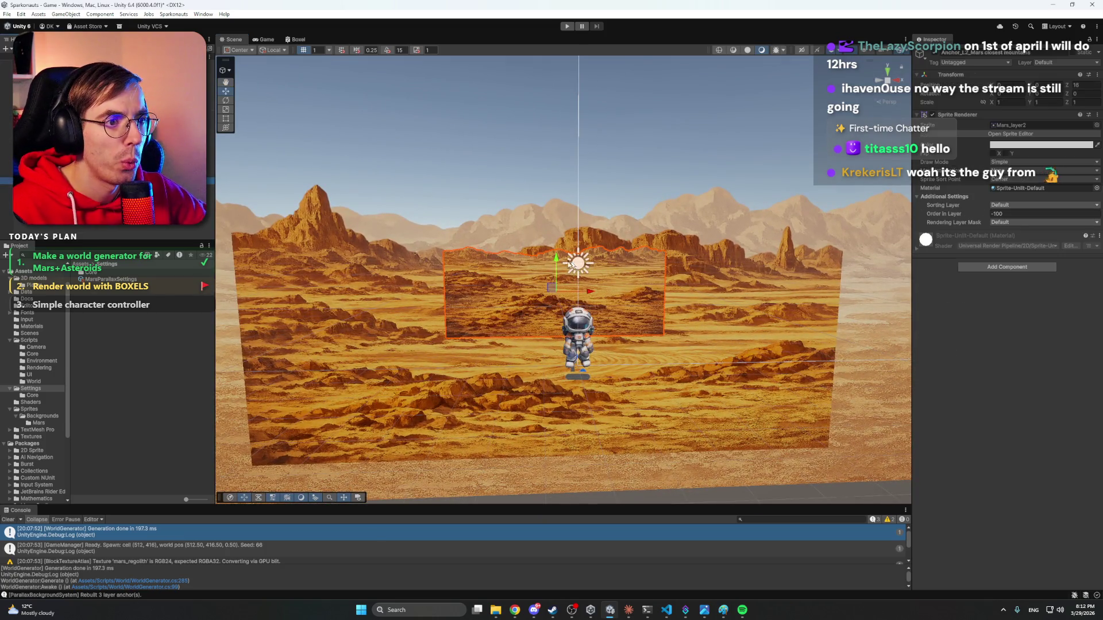
left_click(608, 274)
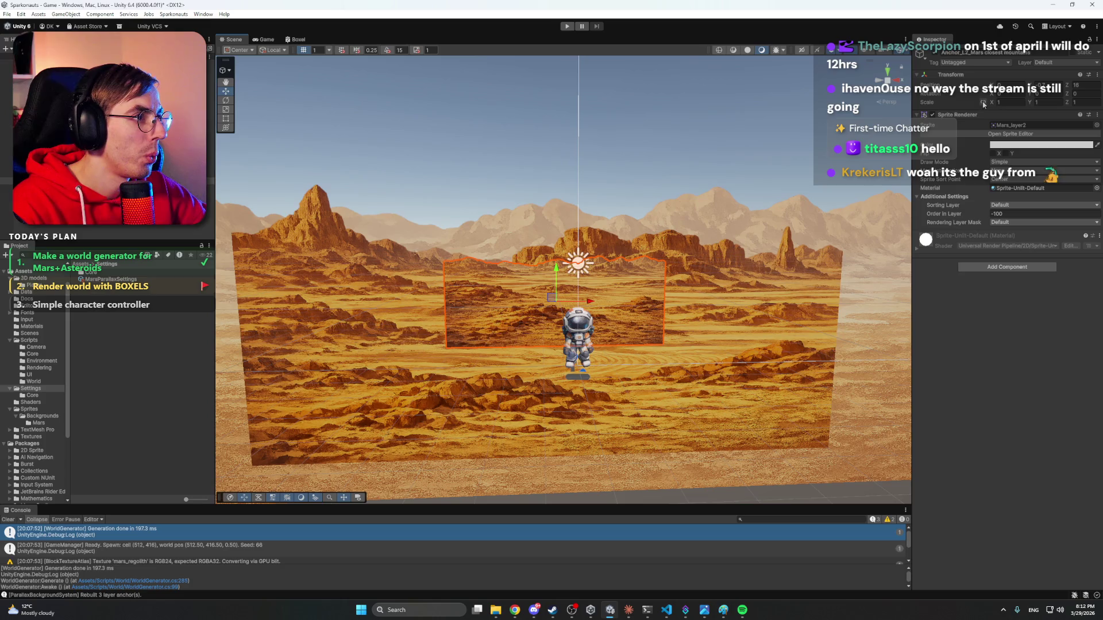
type("4")
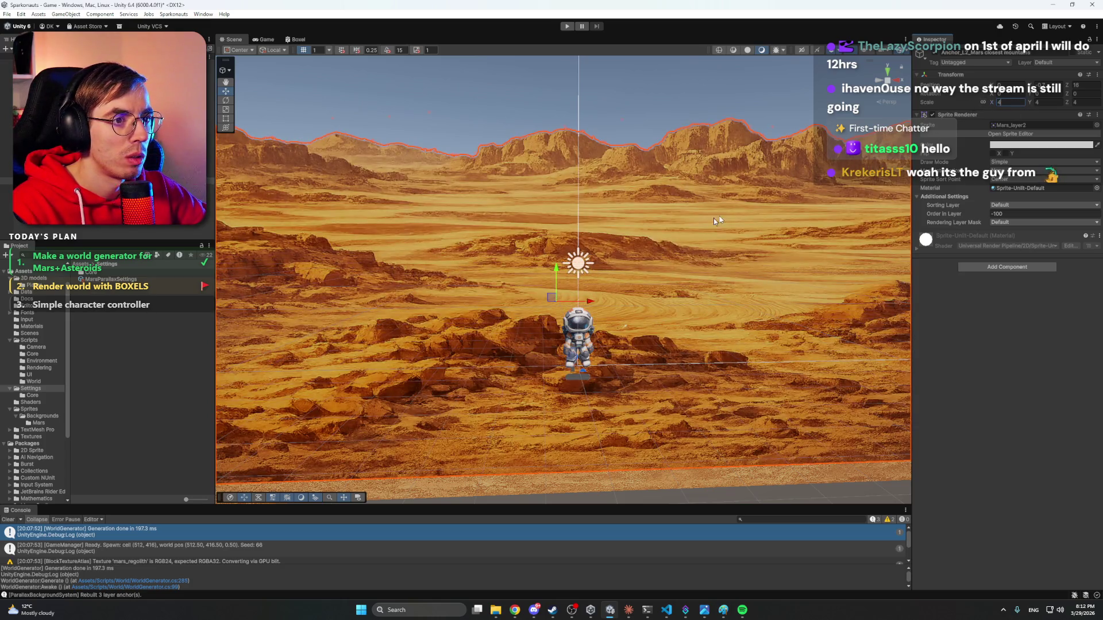
mouse_move(557, 269)
left_mouse_down()
mouse_move(563, 420)
mouse_move(575, 382)
left_mouse_up()
Scale the distant mountains layer to 12 and lower it.
left_click(492, 226)
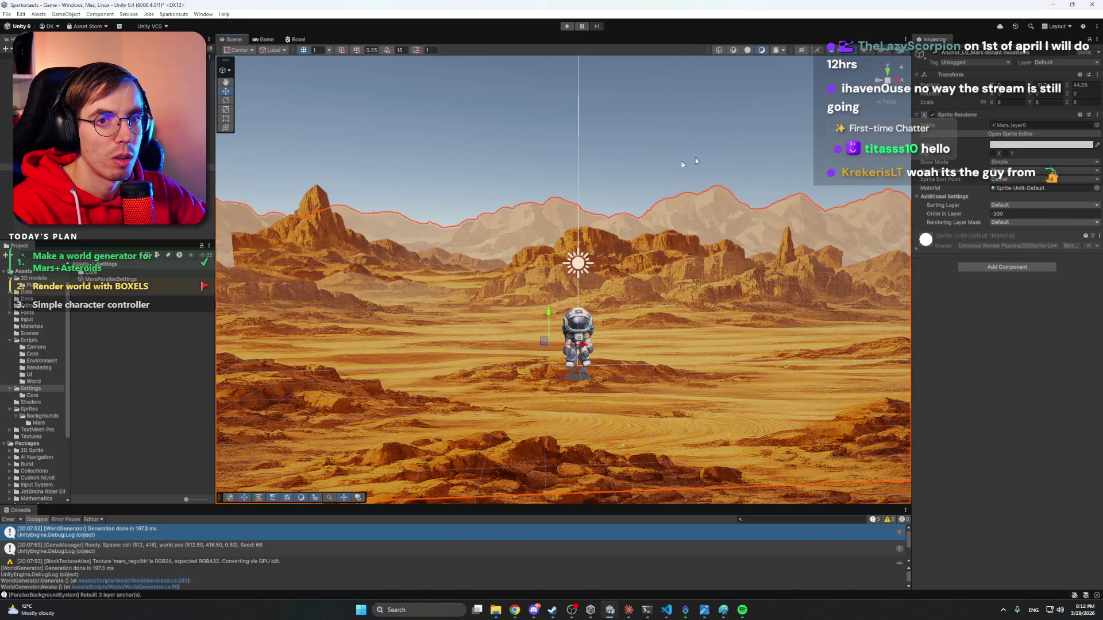
type("12")
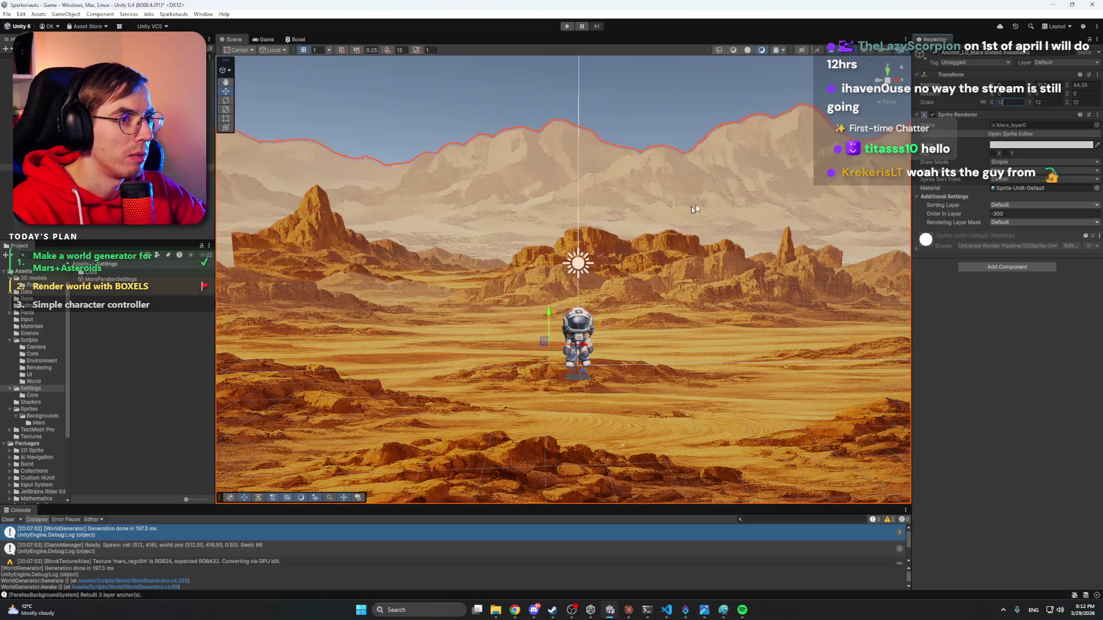
mouse_move(568, 311)
left_mouse_down()
mouse_move(587, 393)
mouse_move(601, 366)
mouse_move(641, 375)
mouse_move(659, 346)
left_mouse_up()
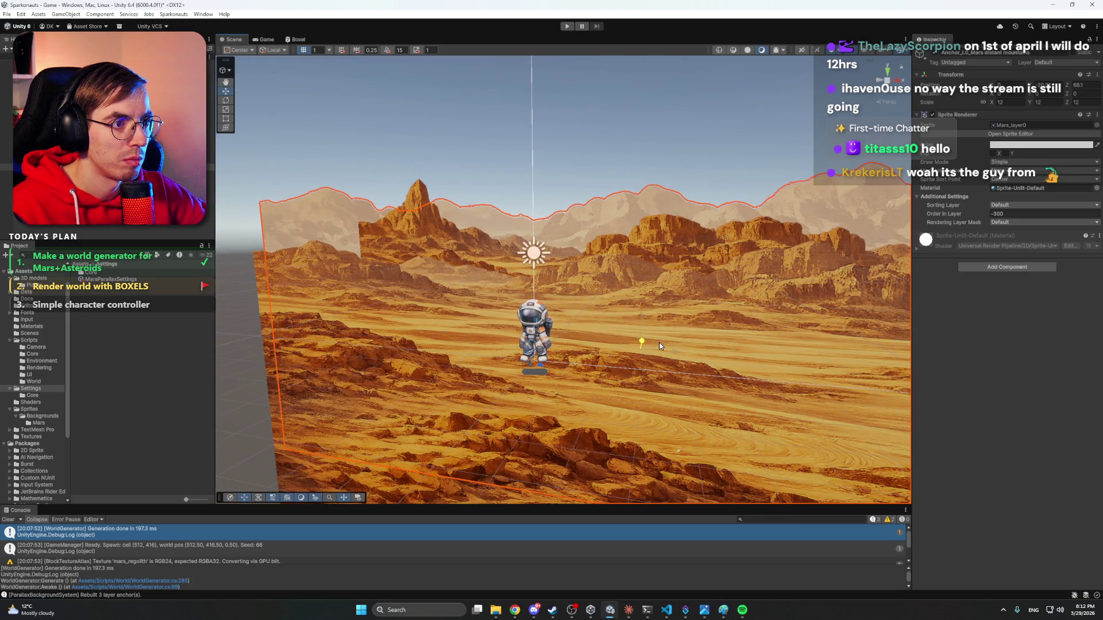
Set the middle mountains' depth to 28 and scale to 6, lowering them to reveal far peaks.
mouse_move(611, 282)
left_mouse_down()
mouse_move(618, 250)
mouse_move(838, 198)
mouse_move(1047, 109)
left_mouse_up()
left_click(619, 250)
left_click(616, 266)
left_click(1070, 85)
type("28")
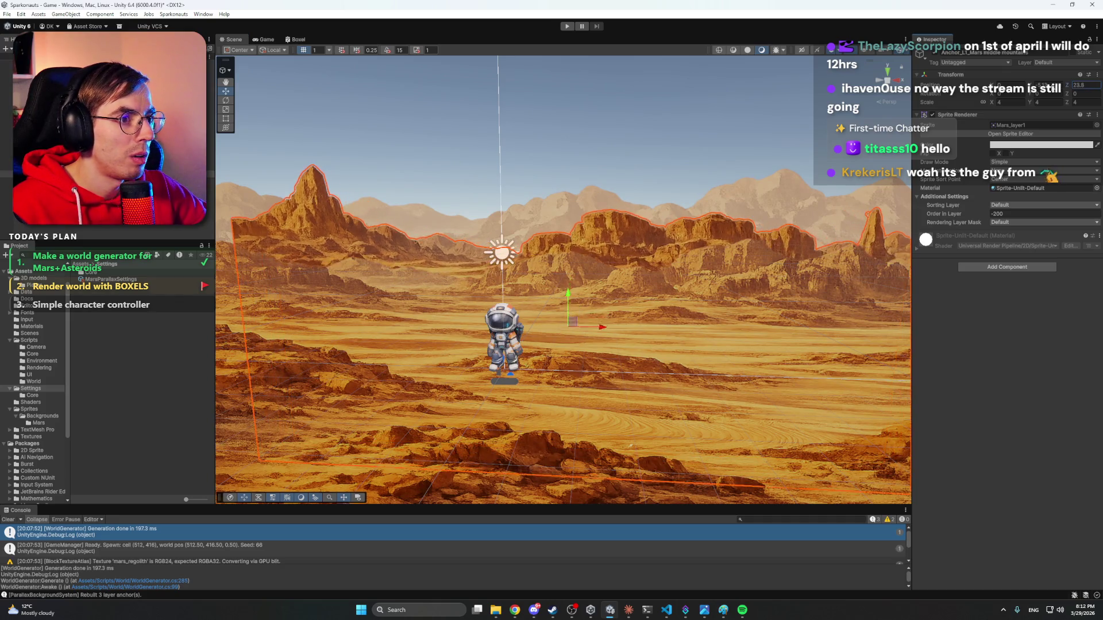
left_click_drag(710, 185, 610, 212)
left_click(558, 217)
left_click(608, 238)
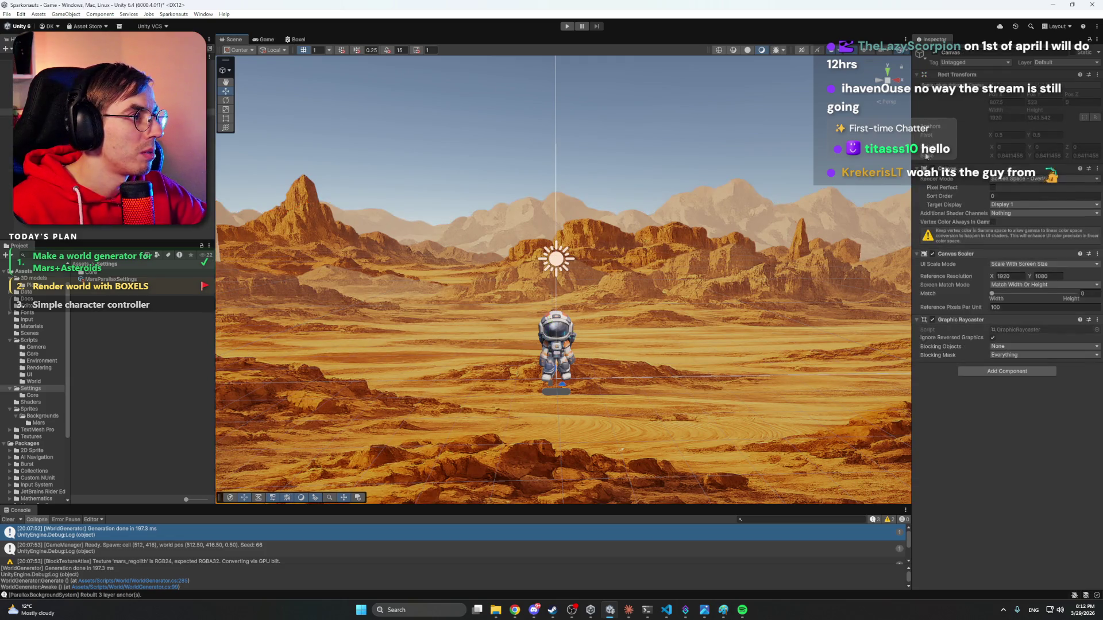
left_click(587, 219)
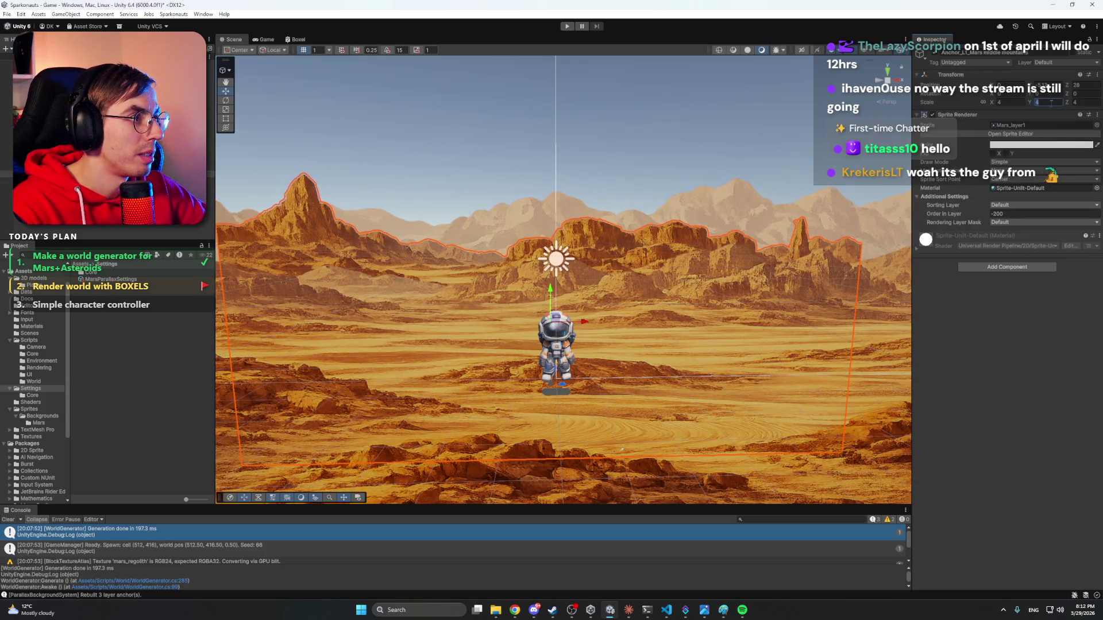
type("6")
mouse_move(542, 293)
left_mouse_down()
mouse_move(556, 342)
mouse_move(567, 327)
left_mouse_up()
Scale the closest mountains to 3 and fine-tune their height.
left_click(568, 326)
left_click(648, 323)
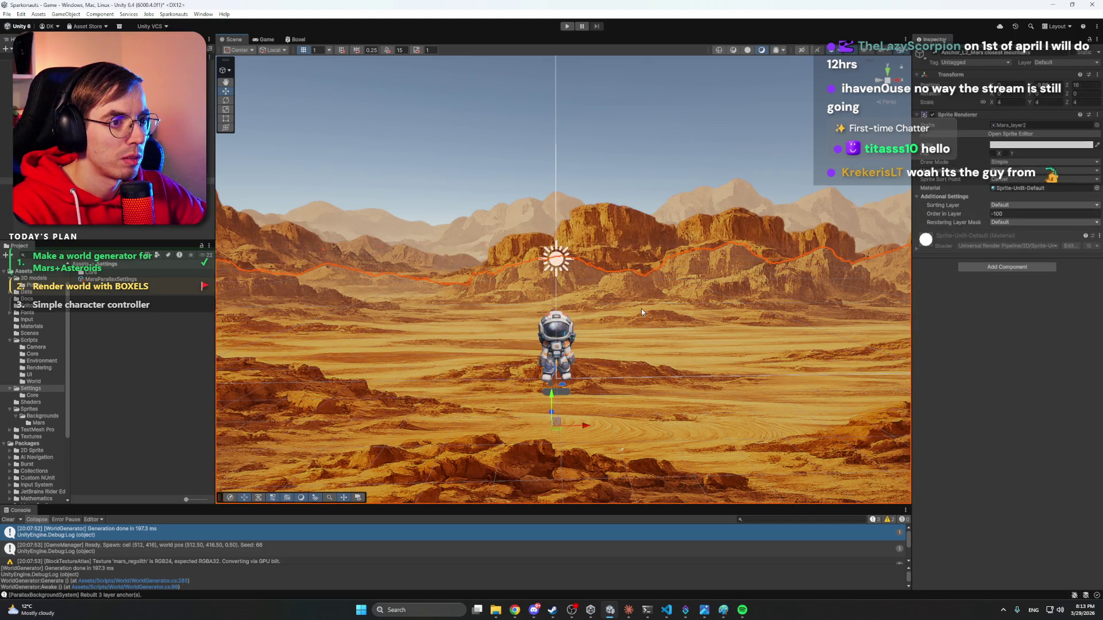
left_click_drag(554, 397, 561, 430)
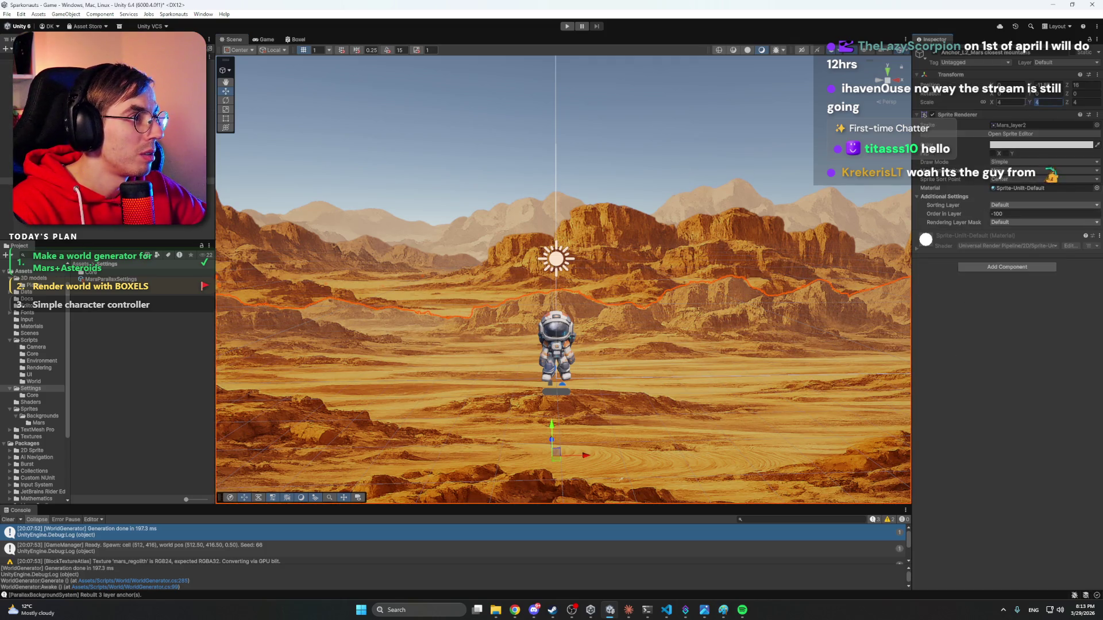
type("3")
left_click_drag(550, 432, 560, 367)
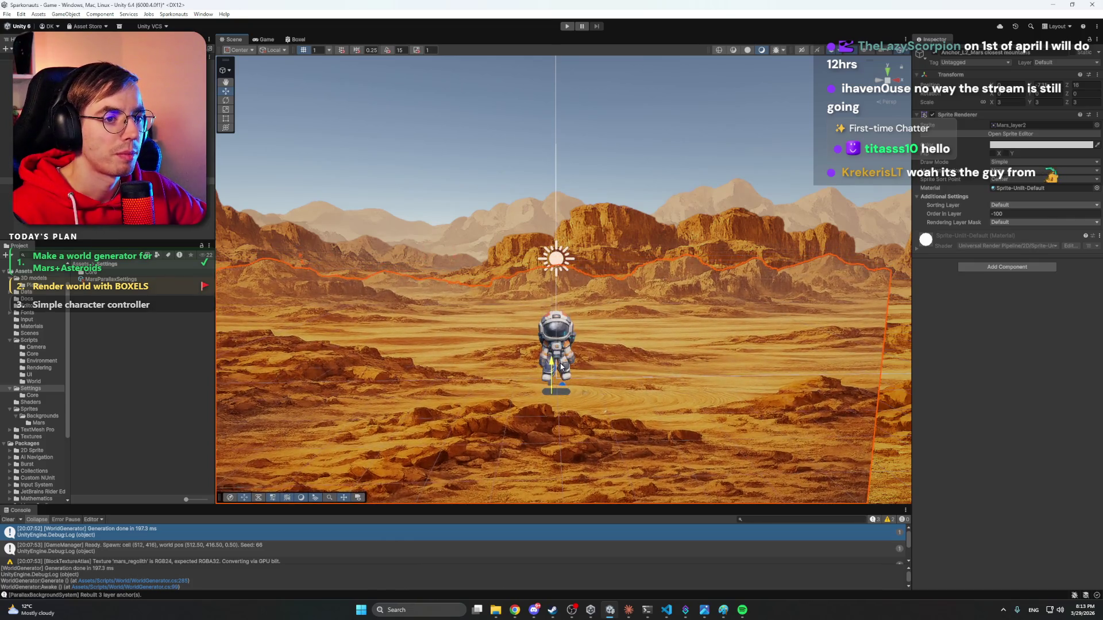
left_click(662, 59)
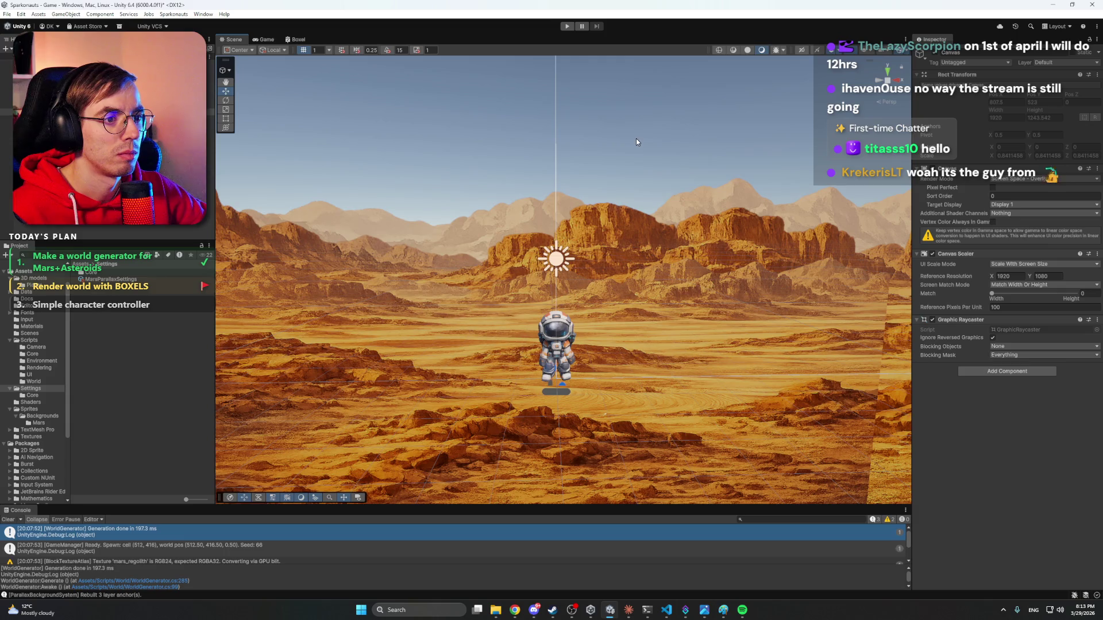
mouse_move(653, 176)
left_mouse_down()
mouse_move(600, 175)
mouse_move(659, 177)
left_mouse_up()
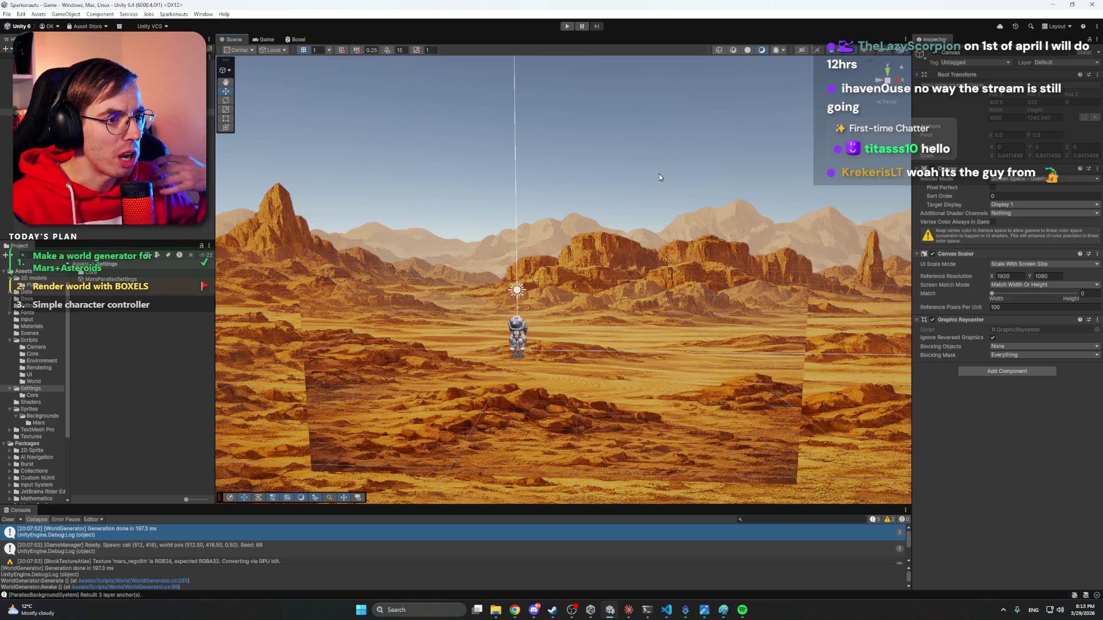
left_click(256, 174)
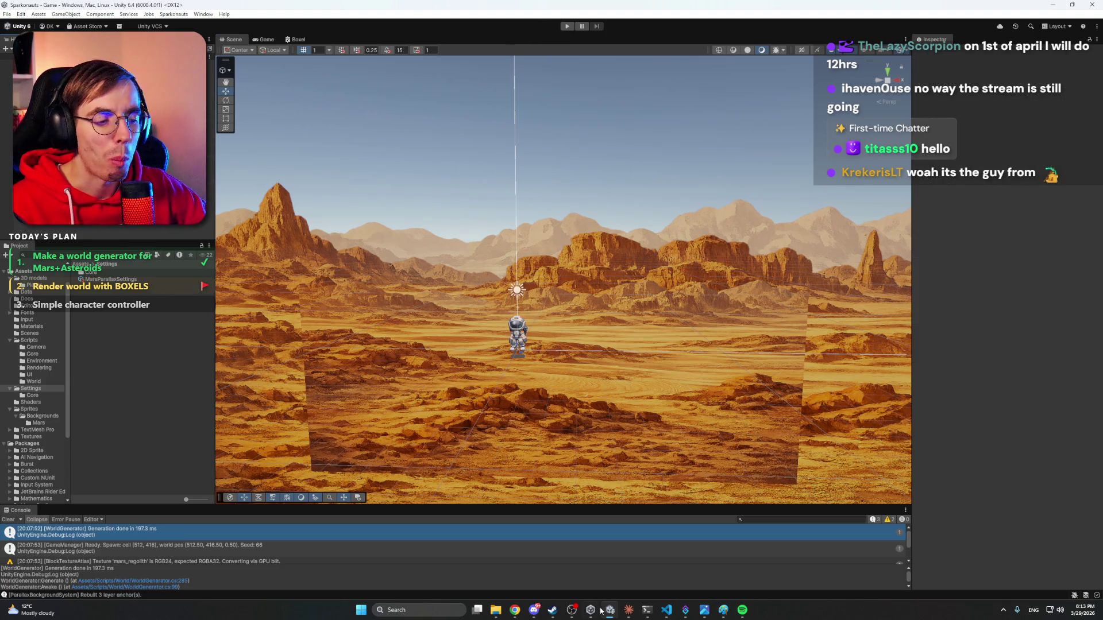
left_click(628, 609)
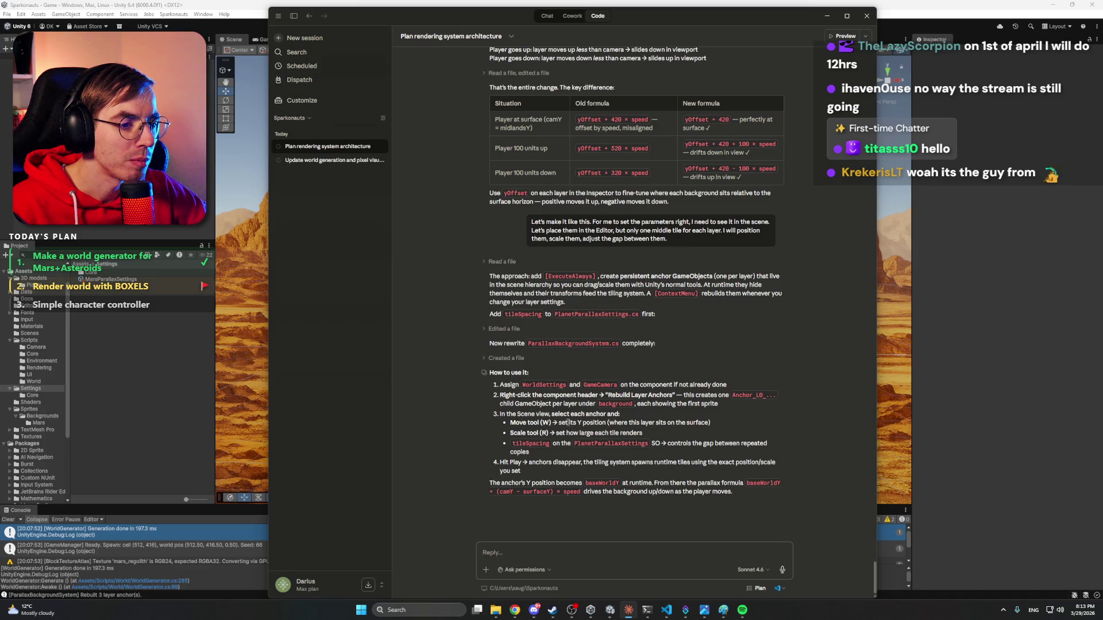
Back in Unity, run an action from the EnvironmentSystem's Parallax Background System component menu.
key("alt+Tab")
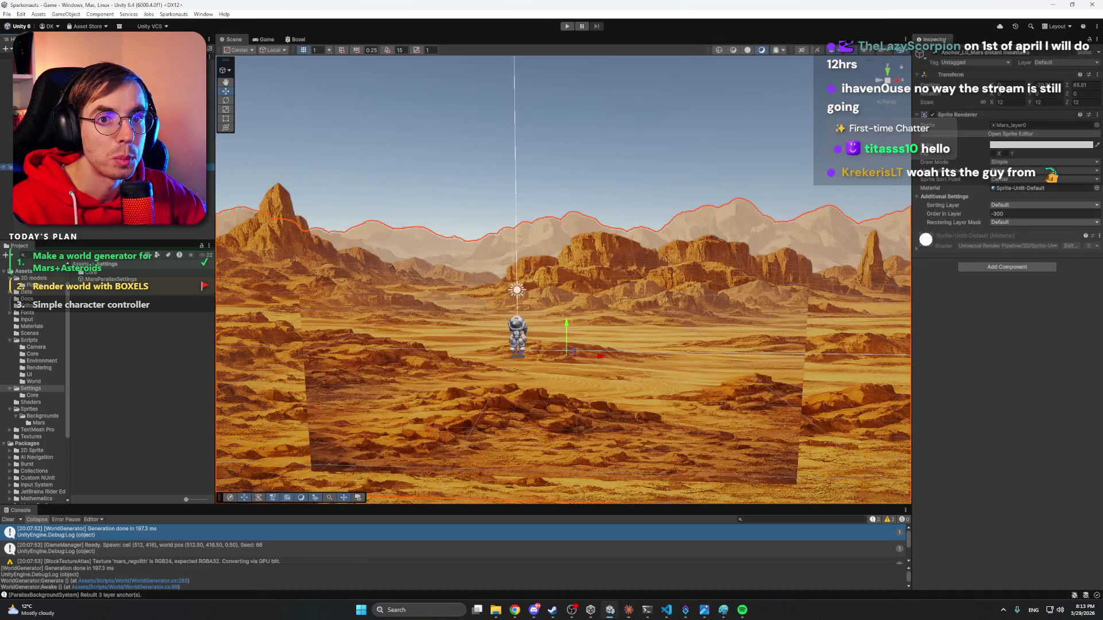
left_click(35, 161)
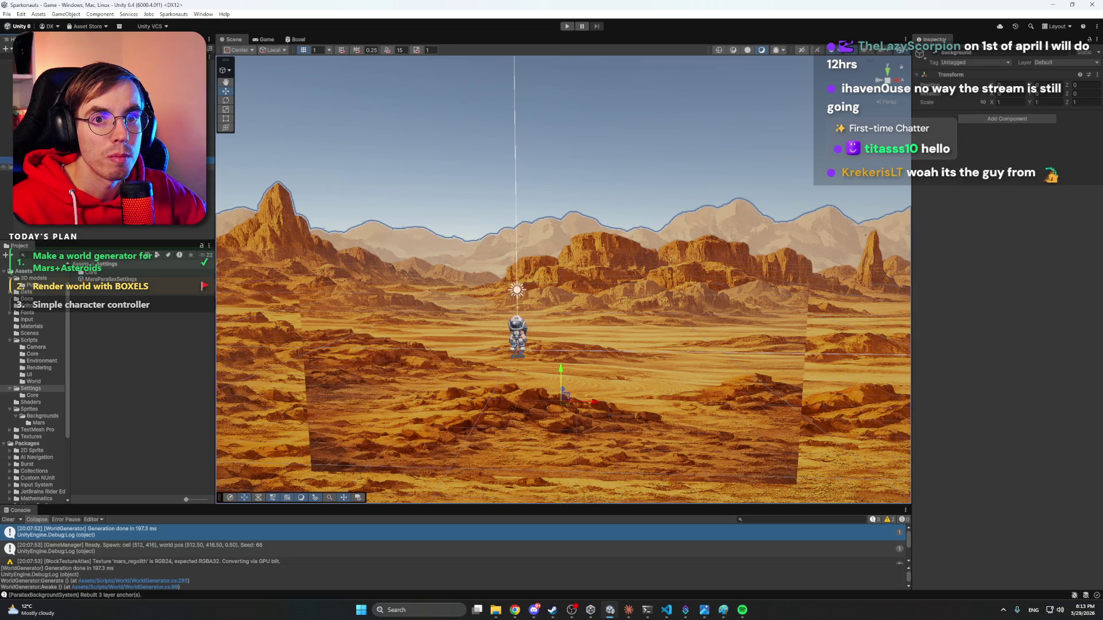
left_click(816, 266)
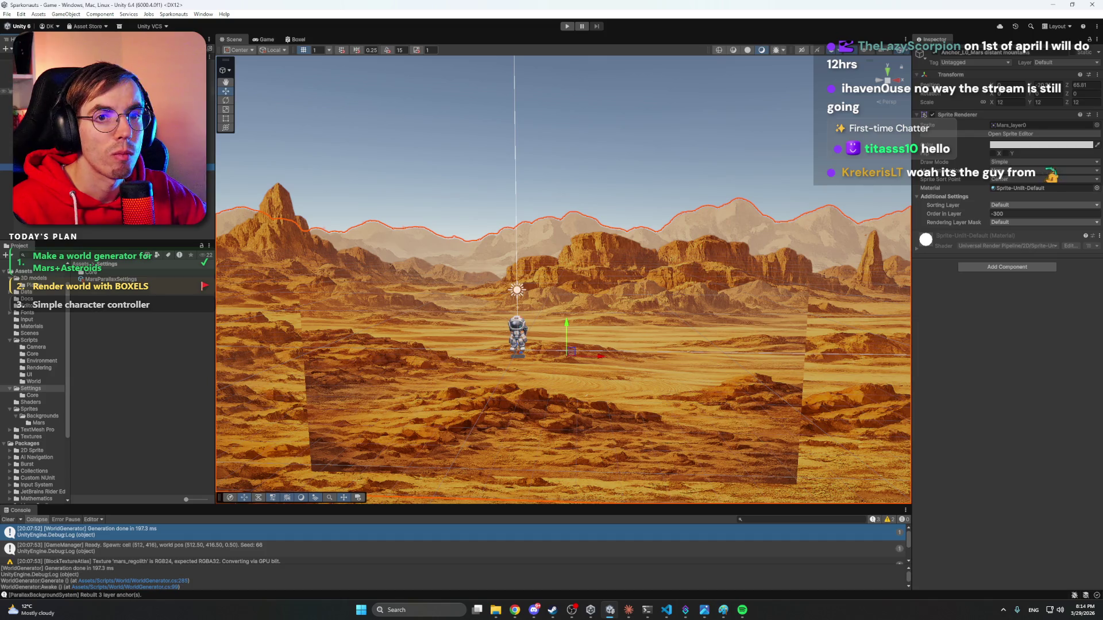
left_click(34, 77)
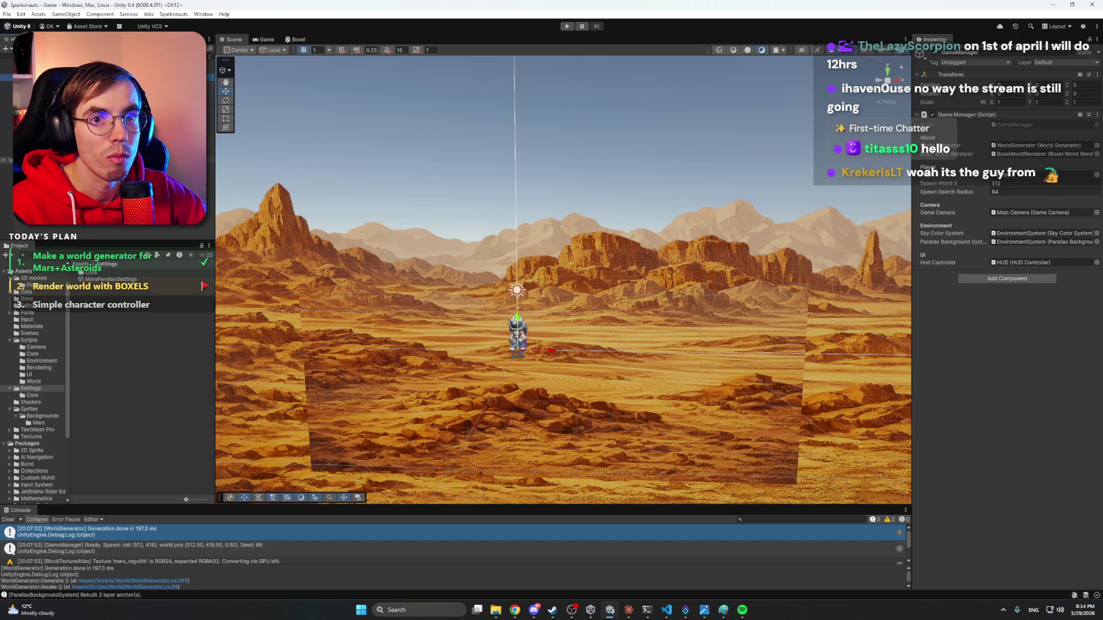
left_click(34, 70)
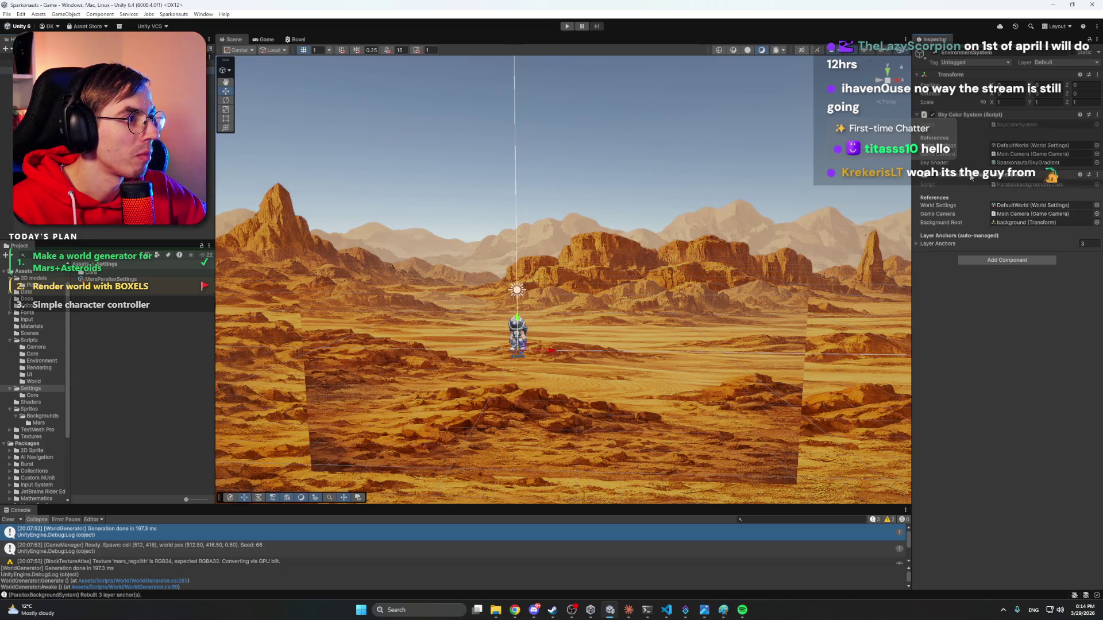
right_click(971, 177)
left_click(943, 313)
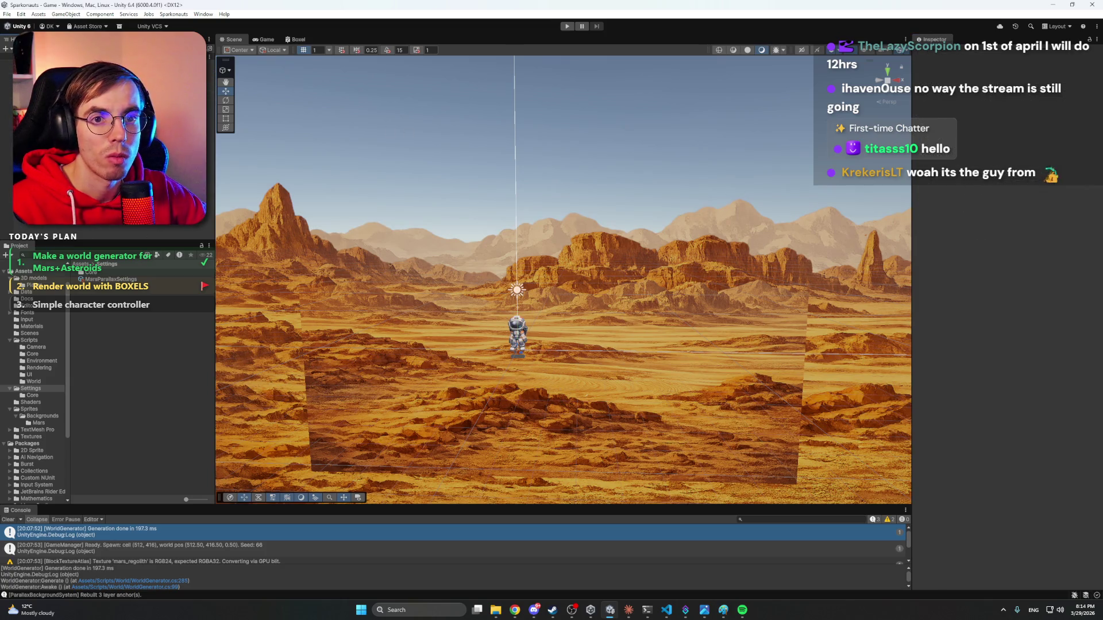
left_click(562, 613)
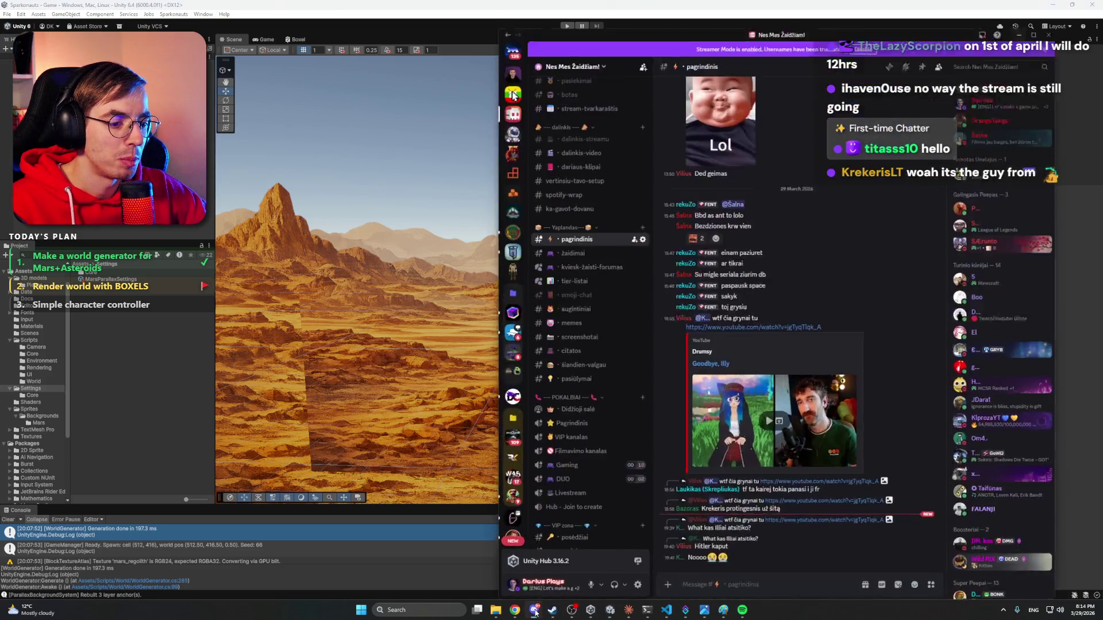
left_click(169, 274)
Screen-capture the distant mountains anchor's Transform settings.
left_click(57, 167)
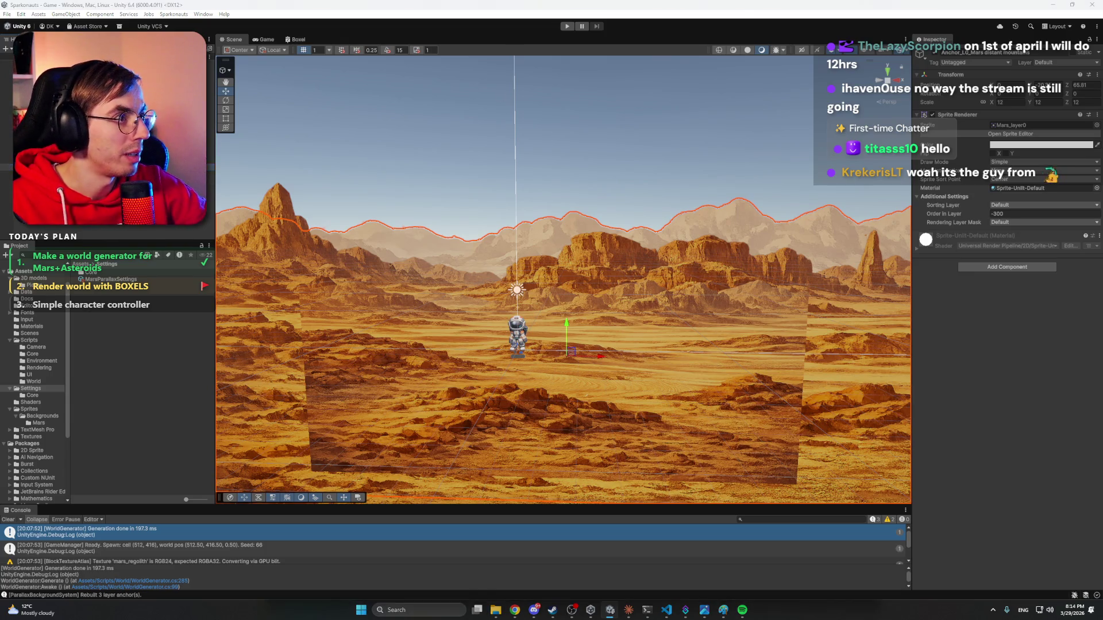
key("ctrl+Print")
mouse_move(913, 68)
left_mouse_down()
mouse_move(977, 92)
mouse_move(1091, 115)
mouse_move(1098, 107)
left_mouse_up()
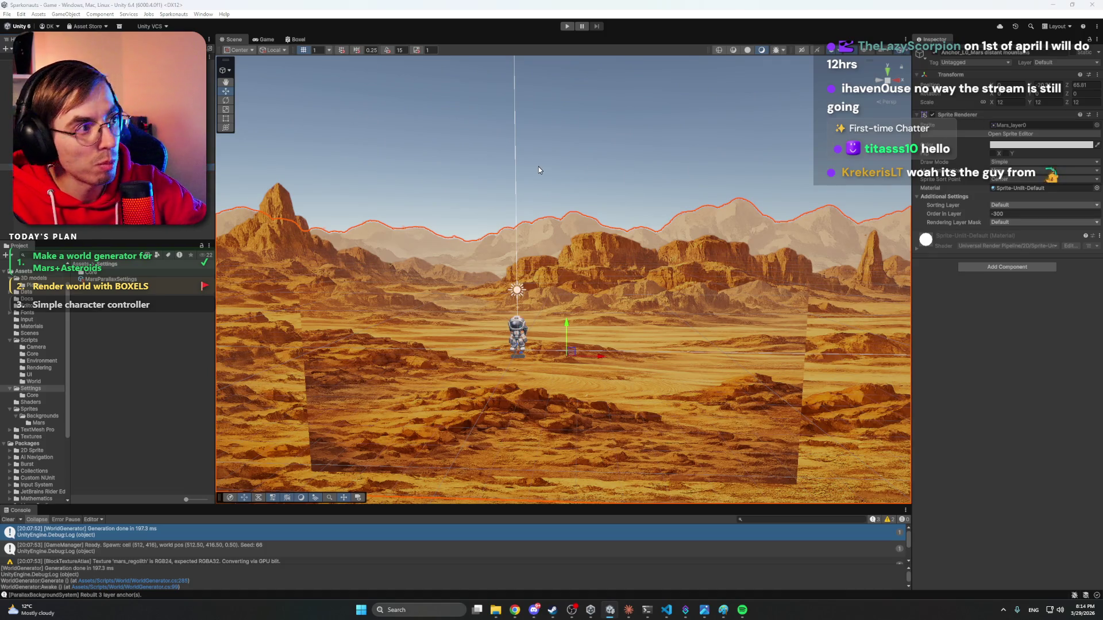
key("ctrl+Print")
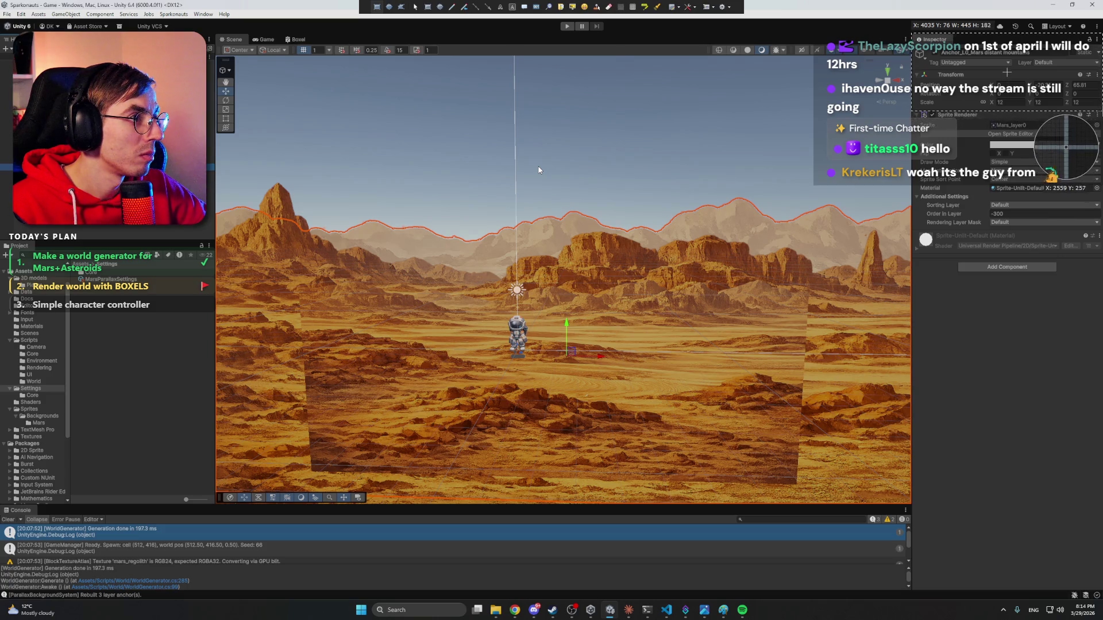
left_click(1007, 77)
Capture the middle and closest mountain anchors' settings, then enter play mode.
left_click(46, 173)
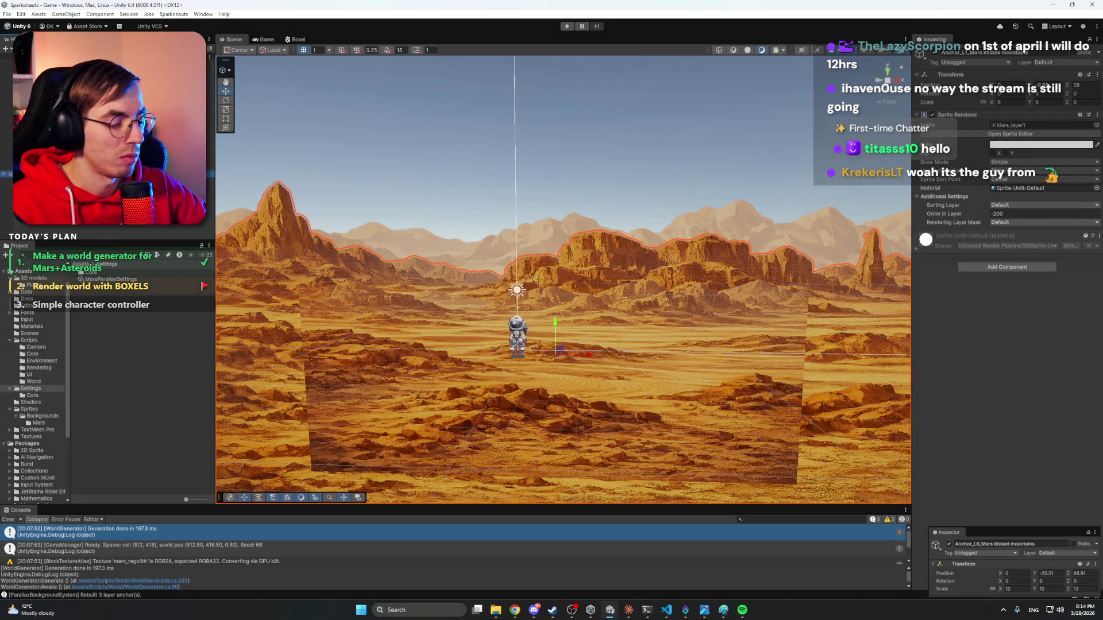
key("ctrl+Print")
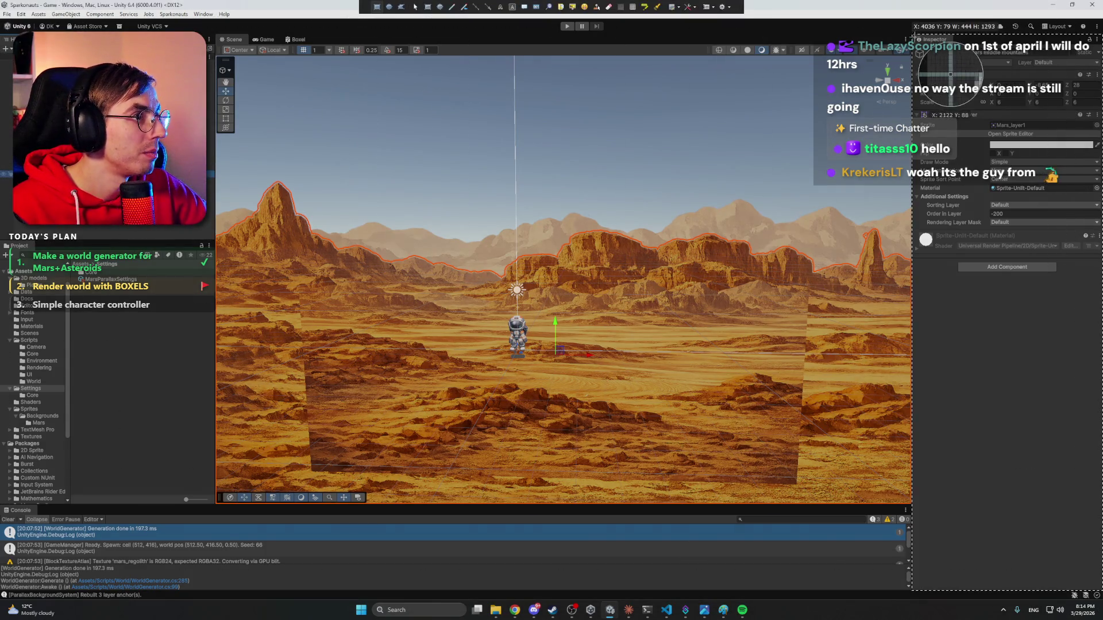
mouse_move(916, 34)
left_mouse_down()
mouse_move(1057, 102)
mouse_move(1100, 111)
left_mouse_up()
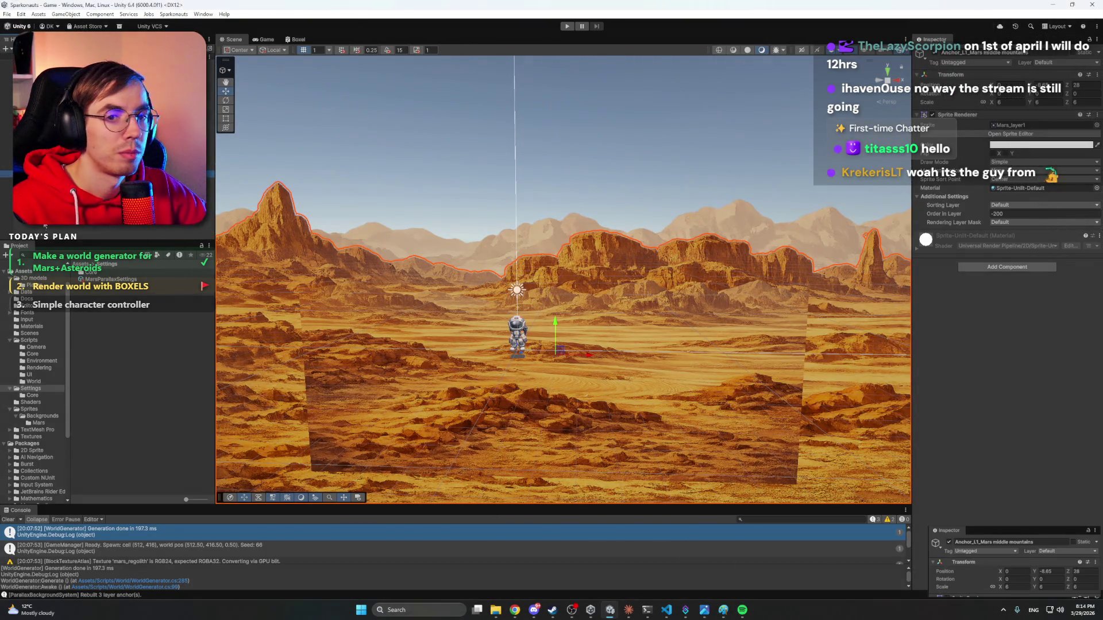
key("Down")
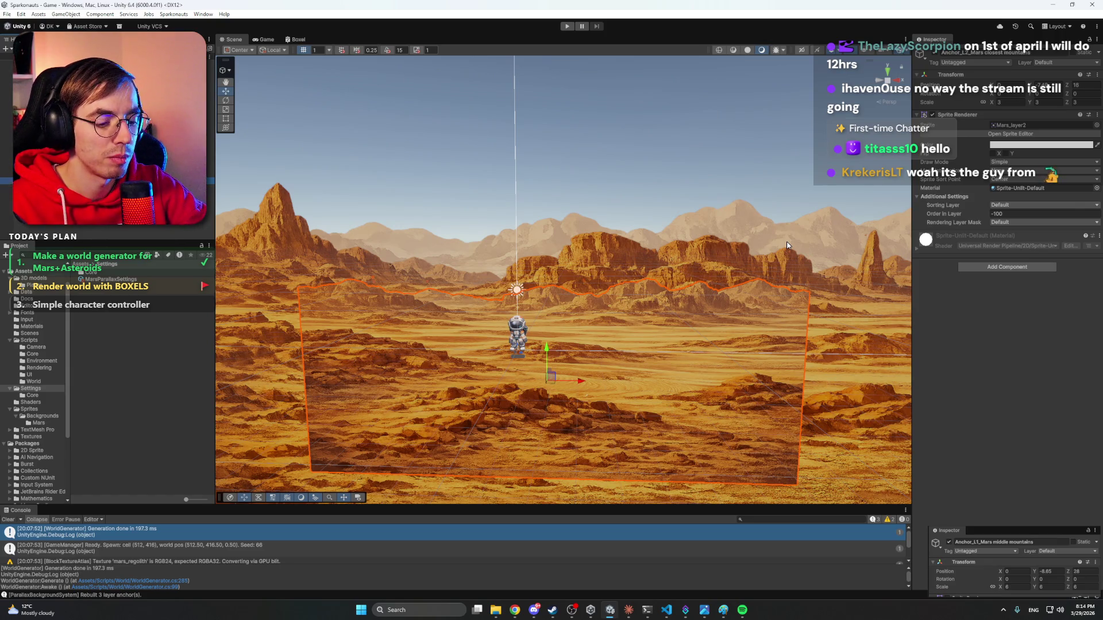
key("ctrl+Print")
left_click_drag(915, 36, 1098, 109)
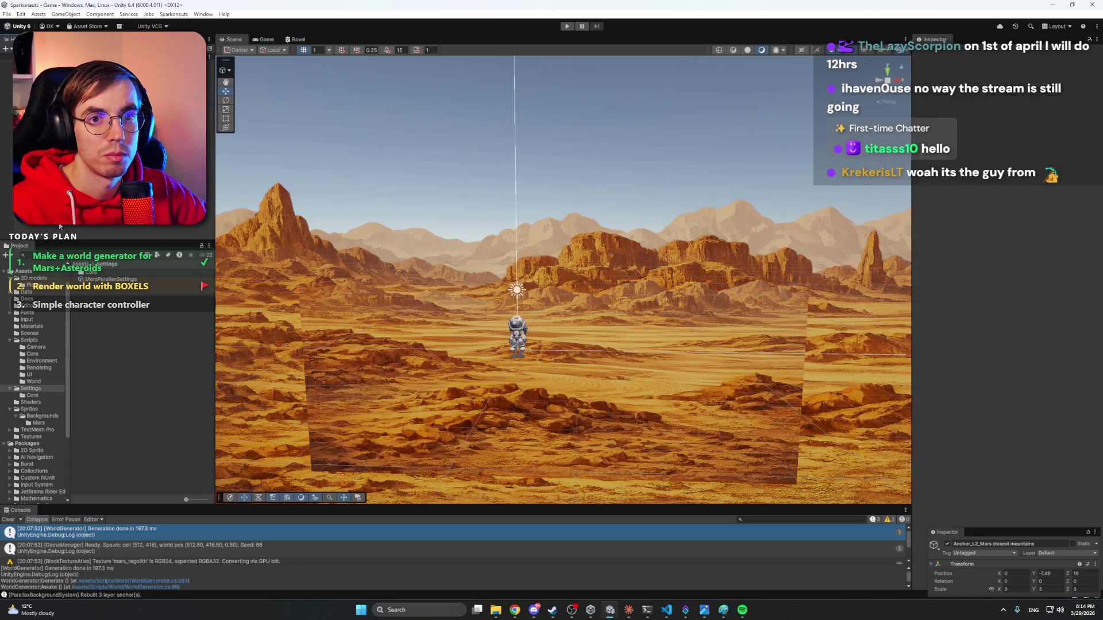
left_click(566, 27)
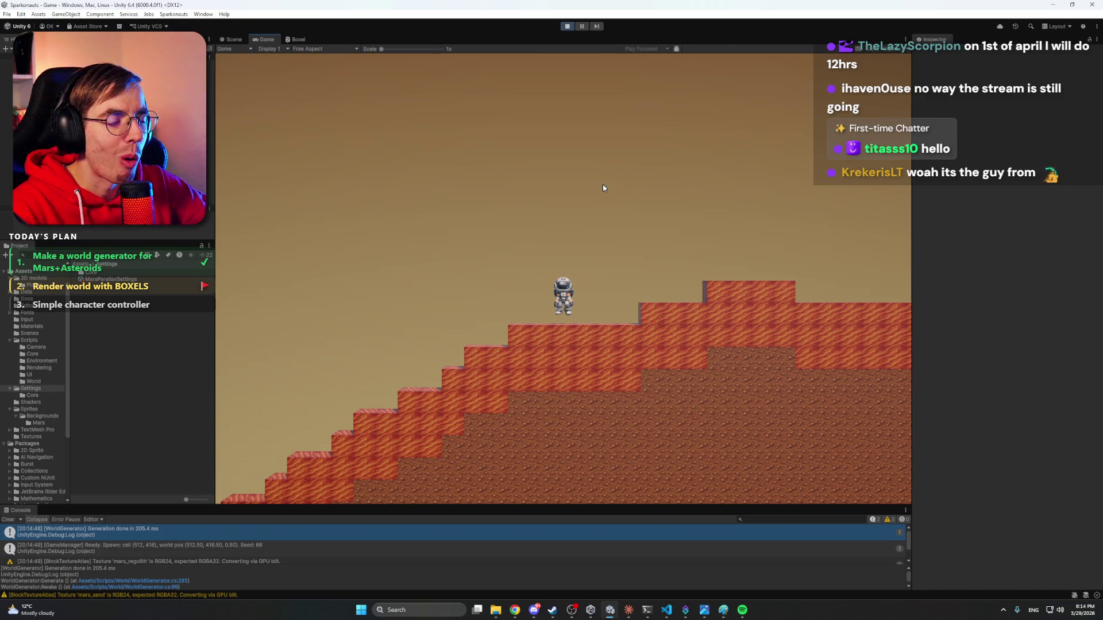
Walk the astronaut left and then back right with A and D.
key("a")
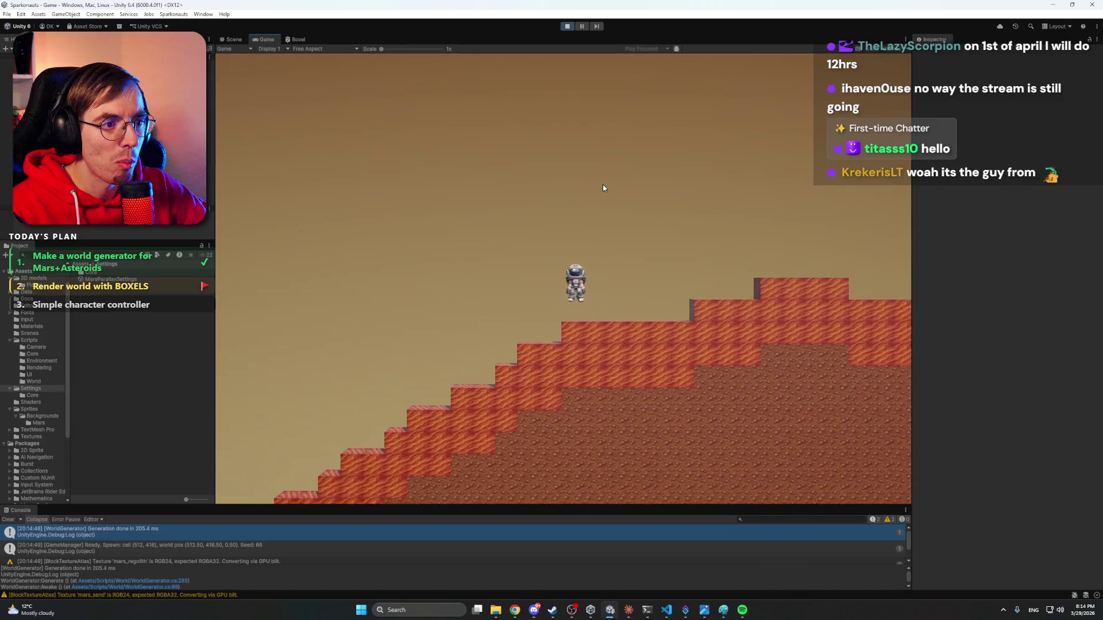
key("a")
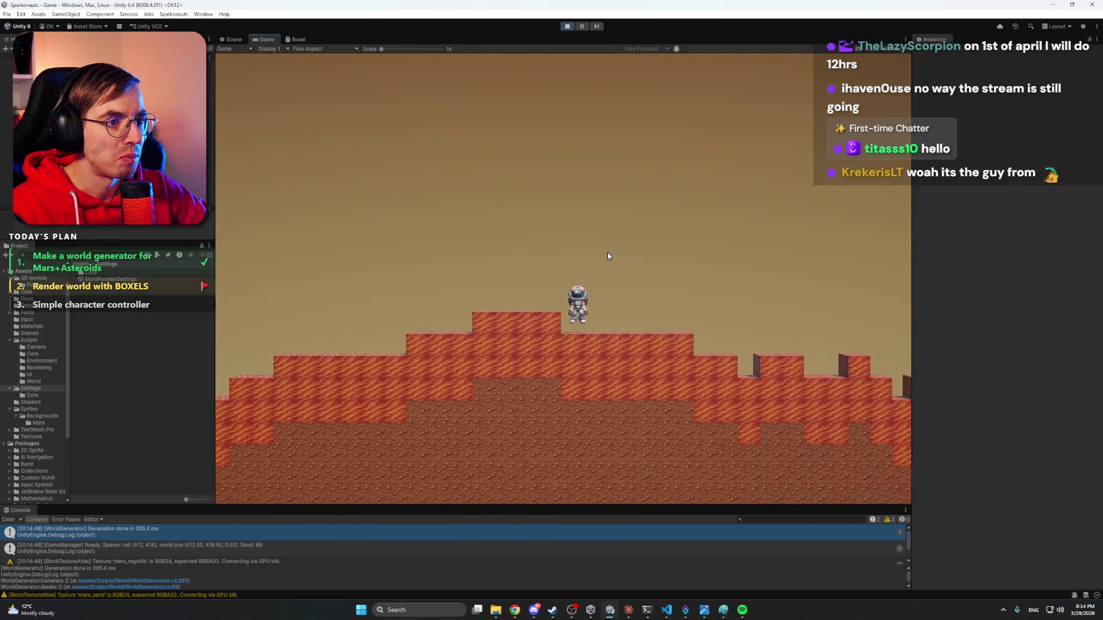
key("d")
Inspect the background group and distant mountains layer in the Scene view, then stop the game.
left_click(57, 165)
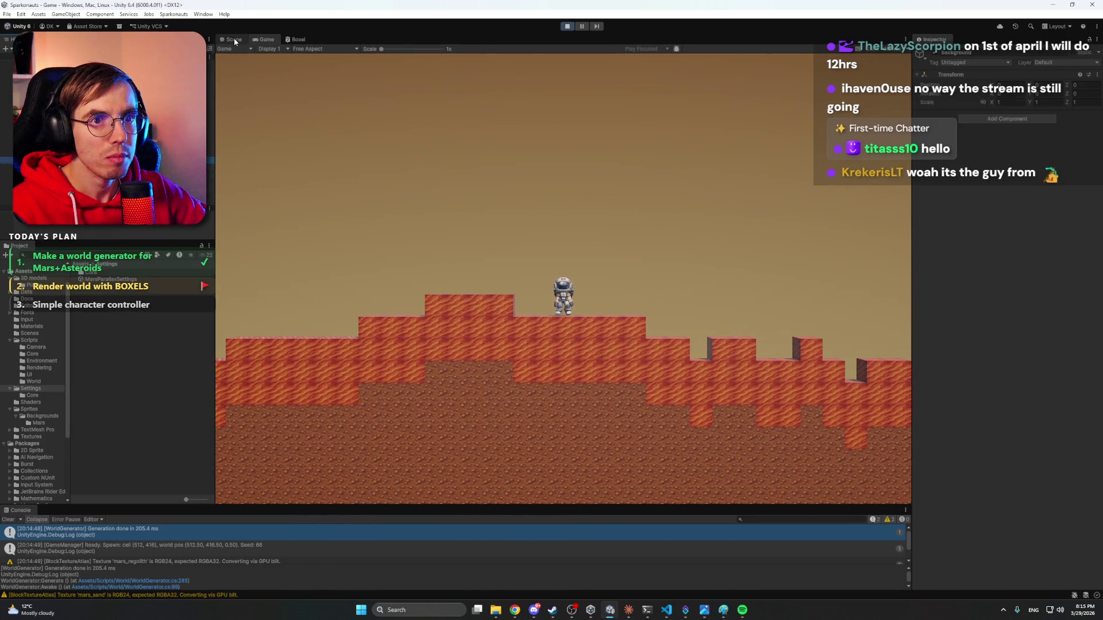
left_click(233, 39)
key("f")
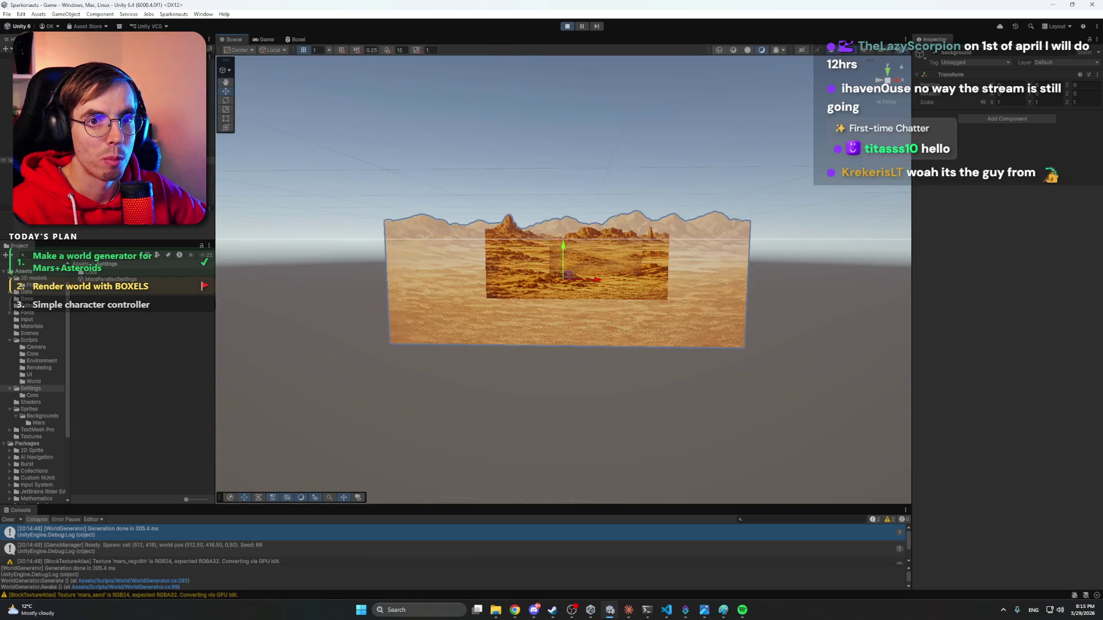
mouse_move(586, 216)
left_mouse_down()
mouse_move(556, 194)
mouse_move(517, 209)
mouse_move(386, 217)
mouse_move(557, 223)
left_mouse_up()
scroll(559, 222, "down", 5)
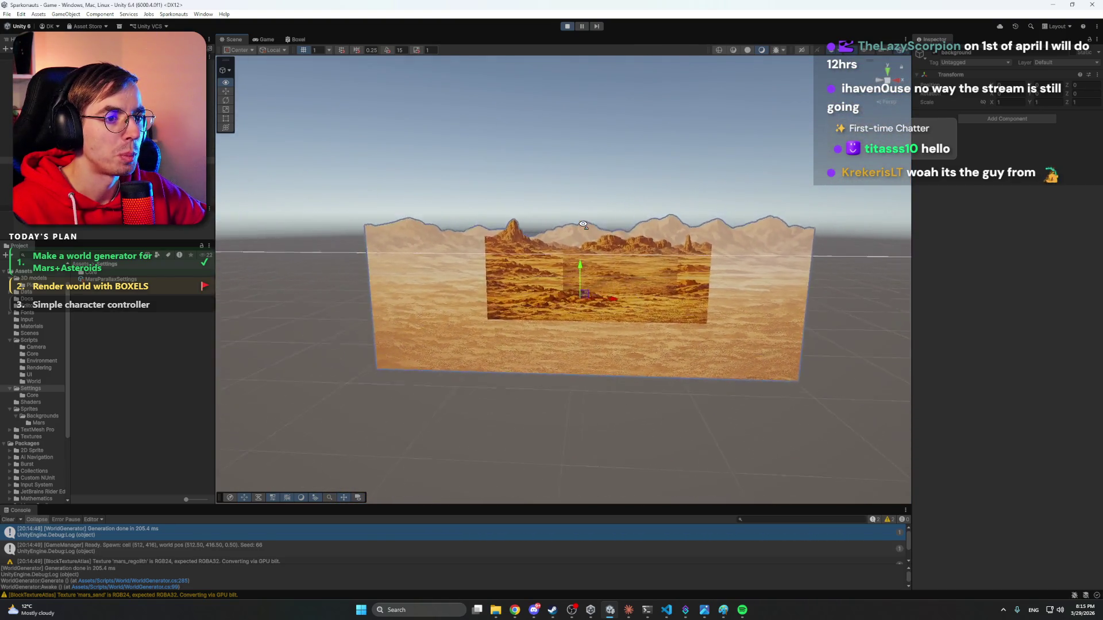
left_click(445, 204)
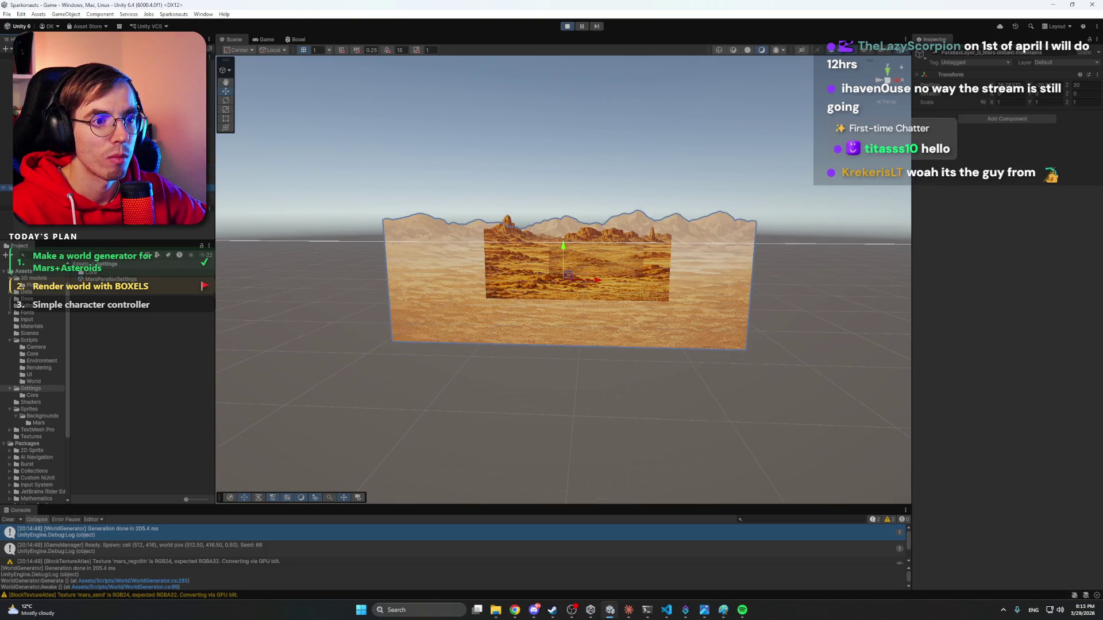
mouse_move(431, 191)
left_mouse_down()
mouse_move(591, 172)
mouse_move(657, 107)
mouse_move(528, 248)
mouse_move(456, 290)
mouse_move(578, 157)
mouse_move(539, 144)
mouse_move(512, 167)
mouse_move(509, 157)
mouse_move(384, 301)
mouse_move(479, 224)
left_mouse_up()
left_click(566, 26)
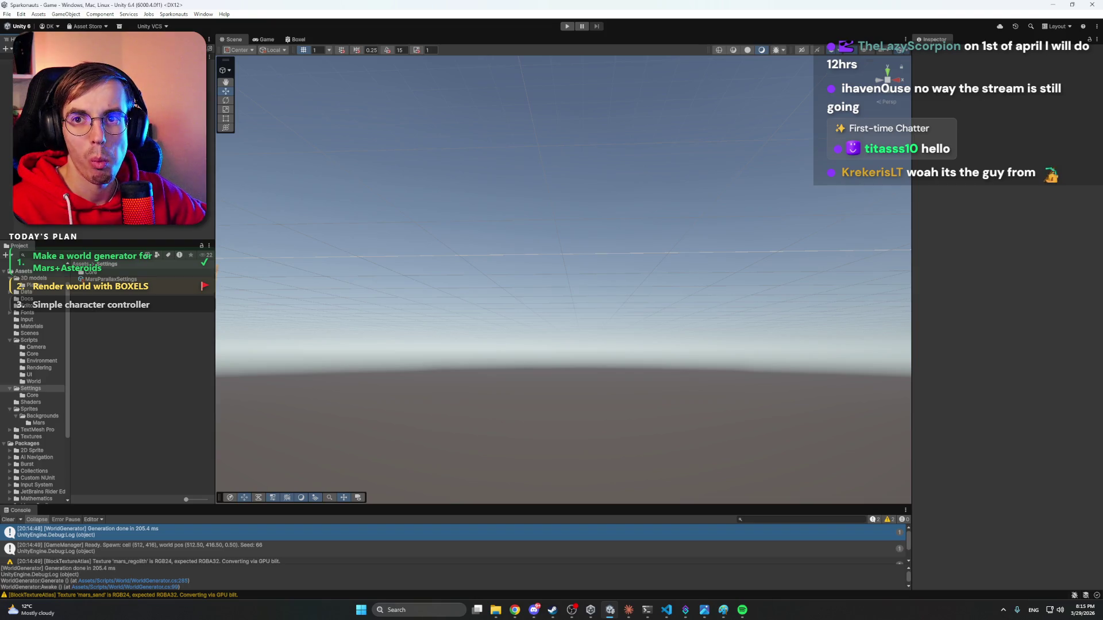
Attach three Unity screenshots from the screenshots folder to the Claude reply.
left_click(628, 611)
left_click(1003, 610)
right_click(1019, 550)
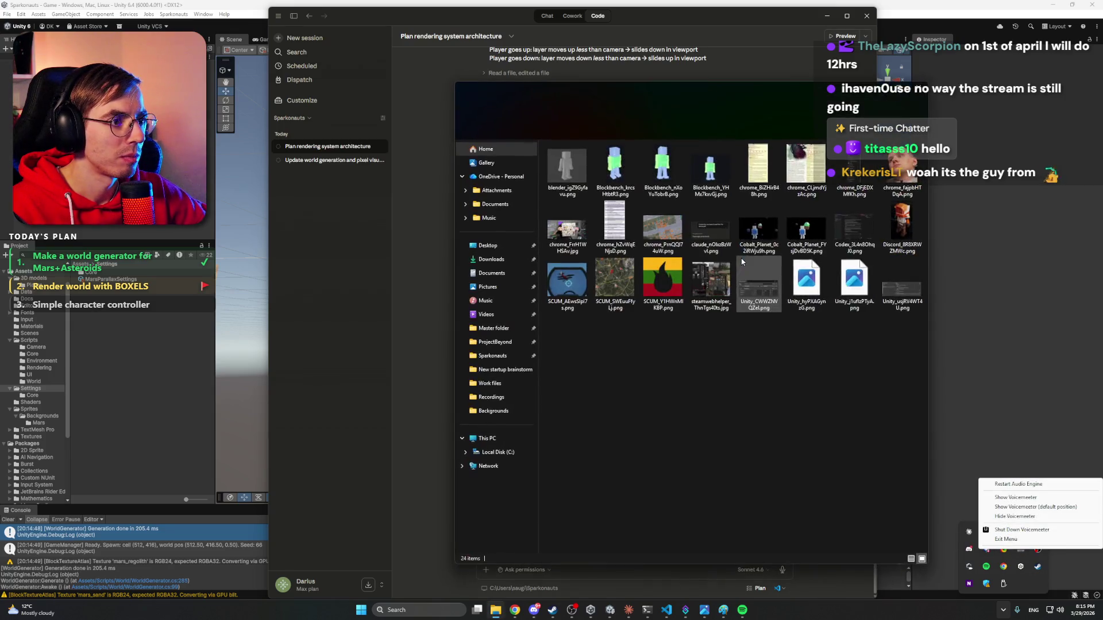
left_click_drag(867, 102, 971, 135)
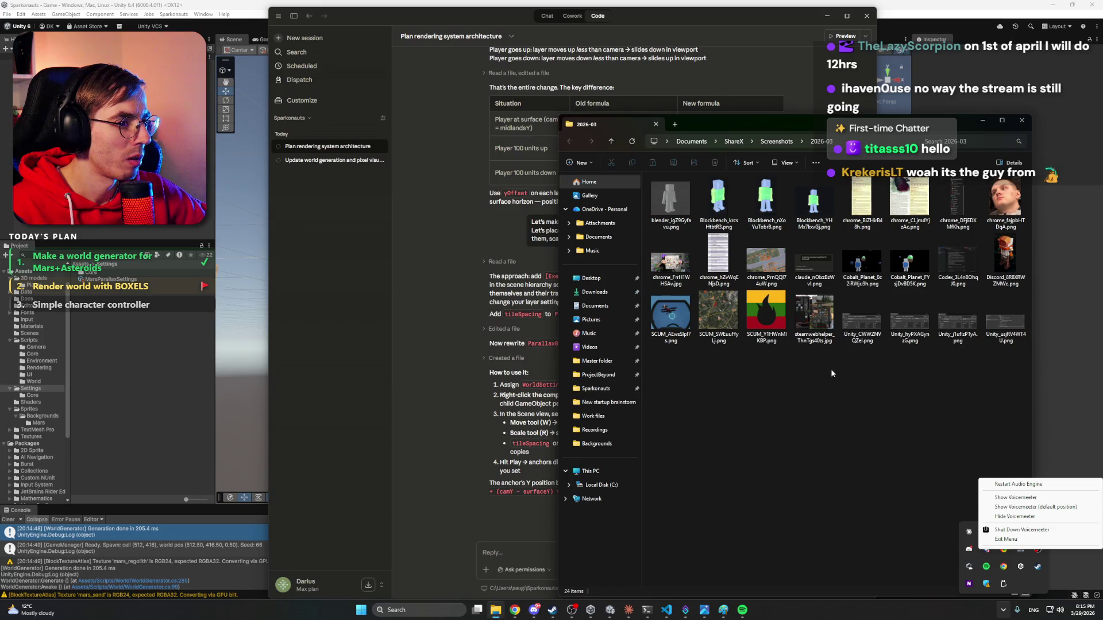
mouse_move(852, 367)
left_mouse_down()
mouse_move(980, 290)
mouse_move(475, 380)
mouse_move(511, 373)
mouse_move(531, 554)
left_mouse_up()
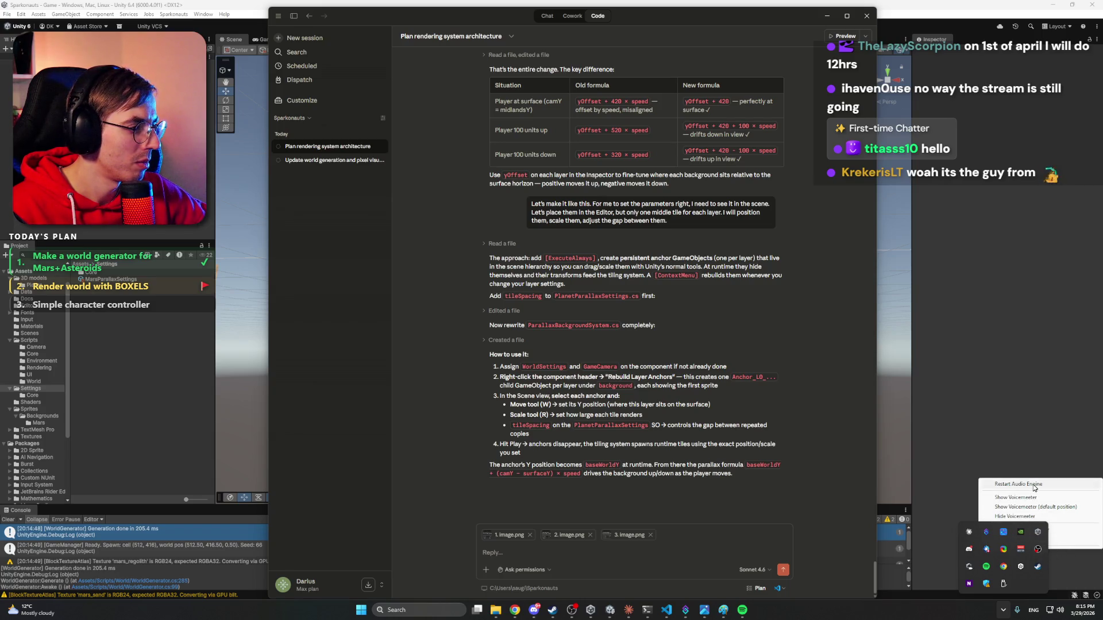
left_click(1044, 515)
left_click(995, 608)
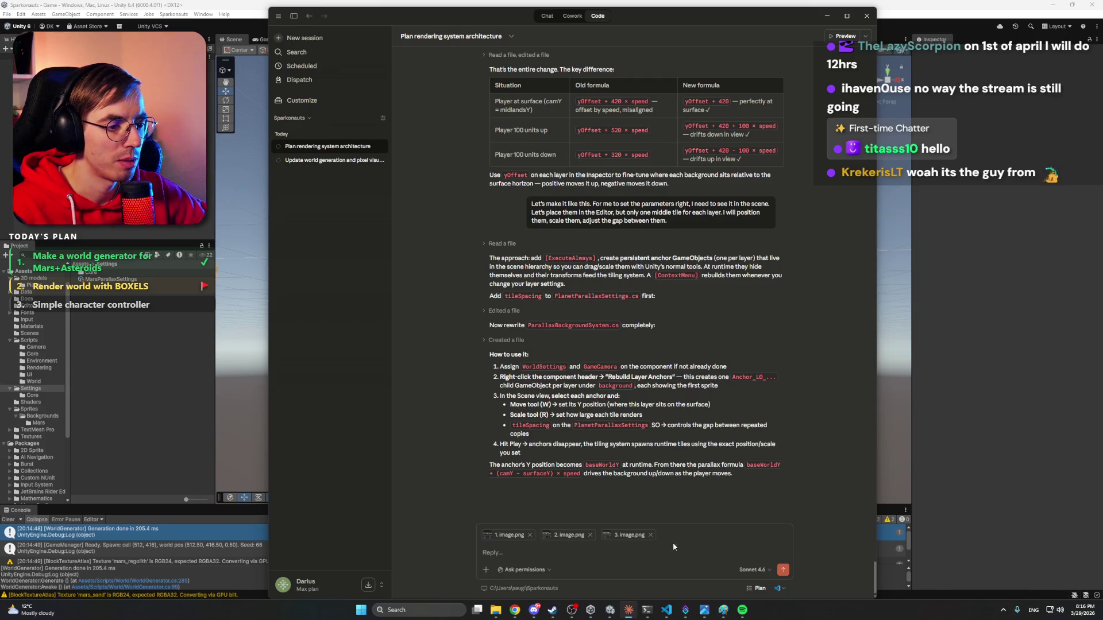
Send the note that layers became mismatched once the game started, then close Claude.
left_click(661, 555)
type("These settings worked well, as soon as I started the game, everything became mismatched")
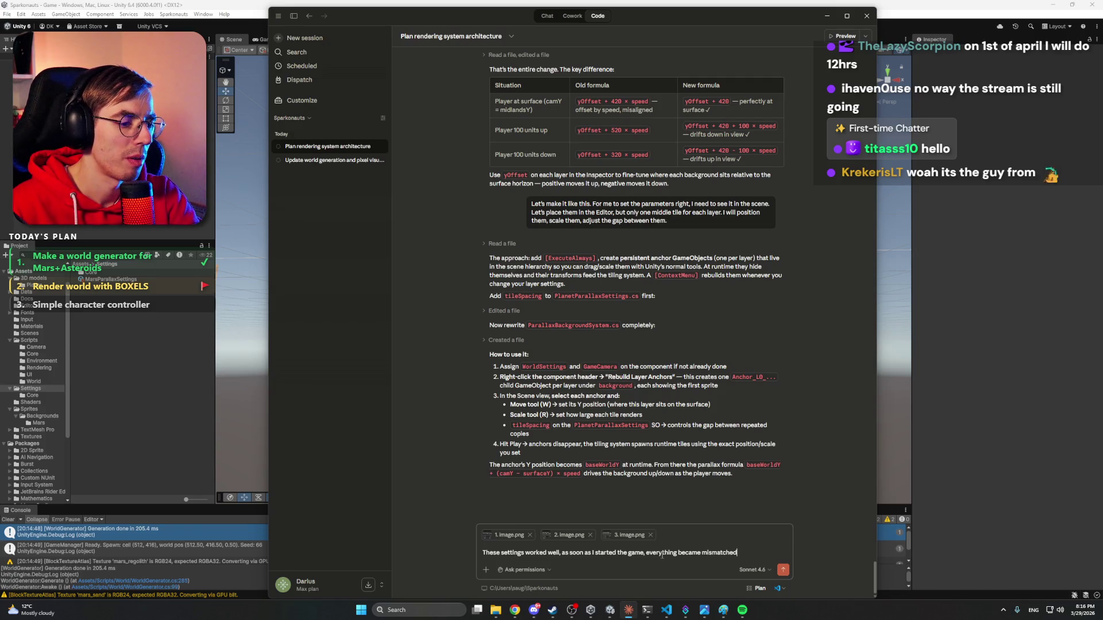
key("Return")
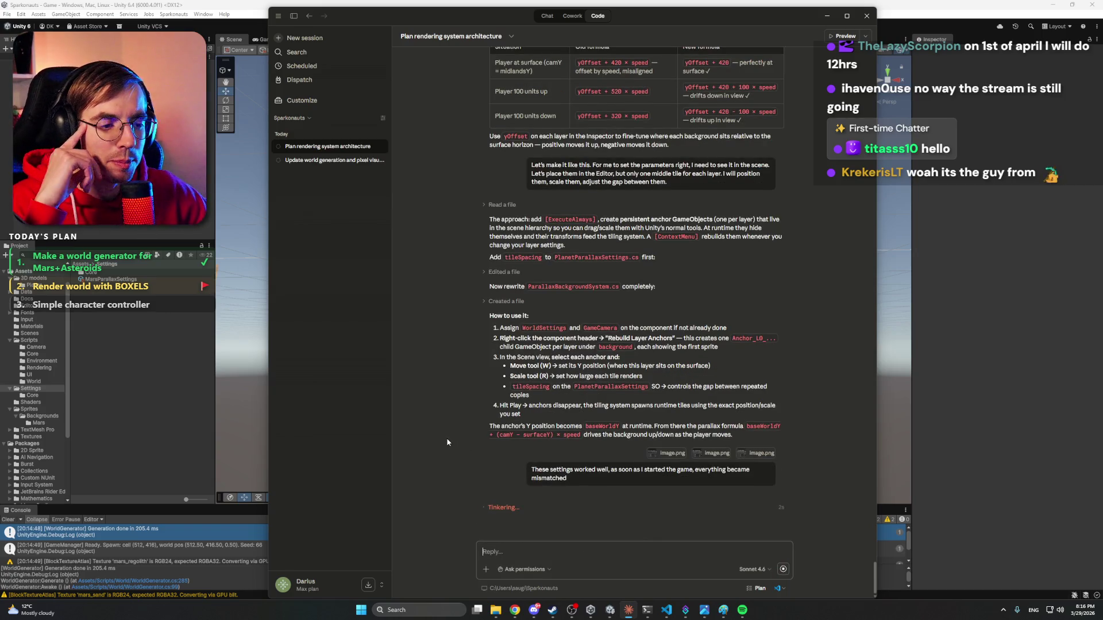
left_click(866, 17)
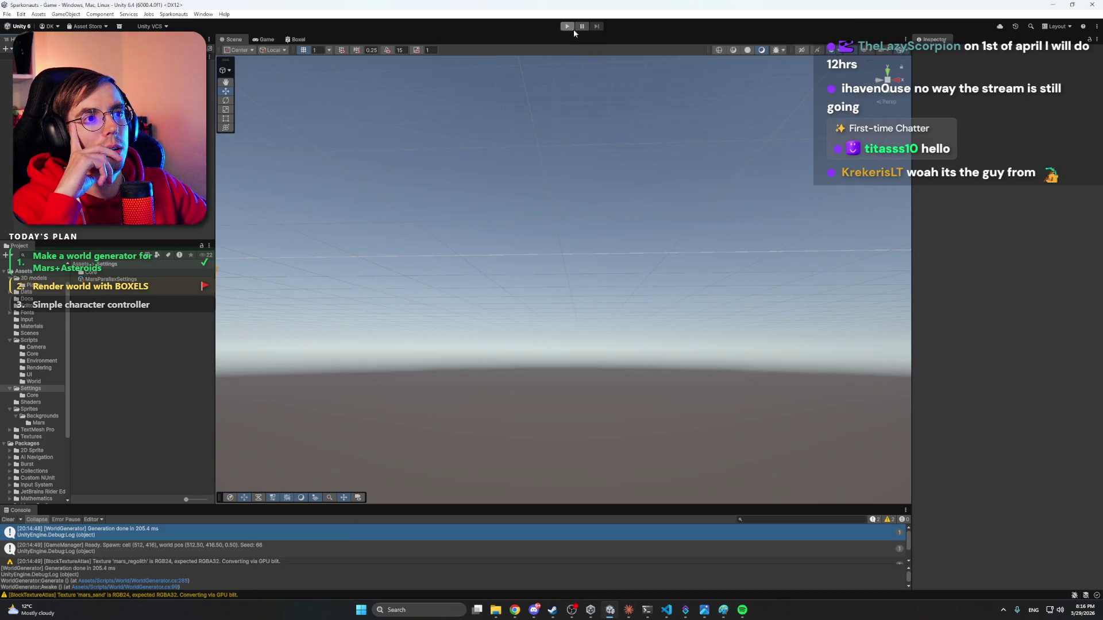
Frame the distant mountains anchor, then the background group, then the astronaut Player.
left_click(534, 611)
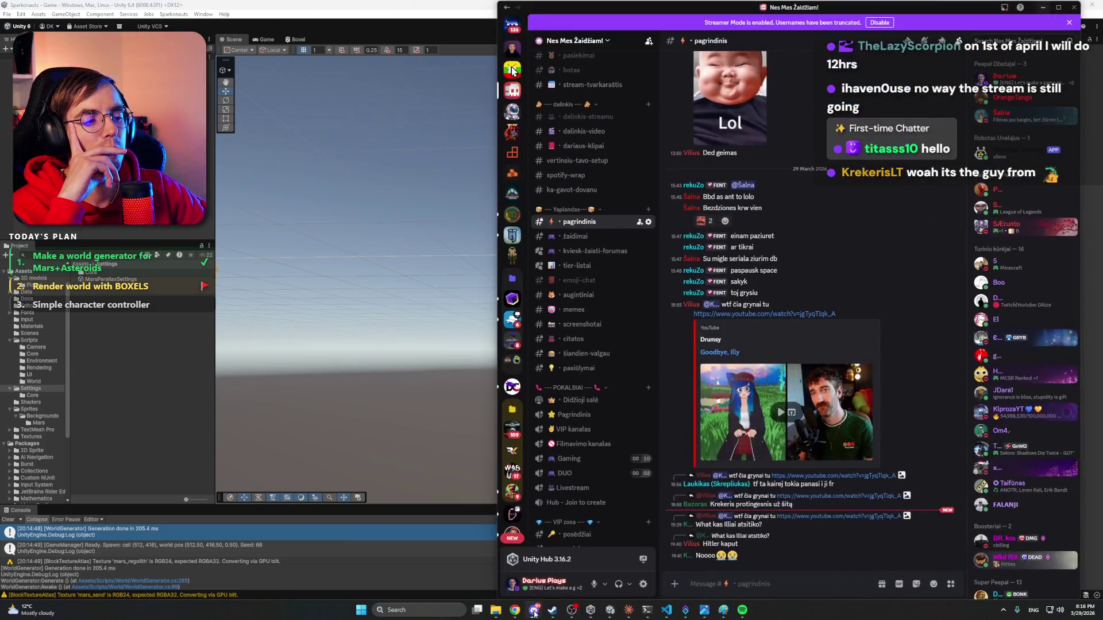
left_click(533, 612)
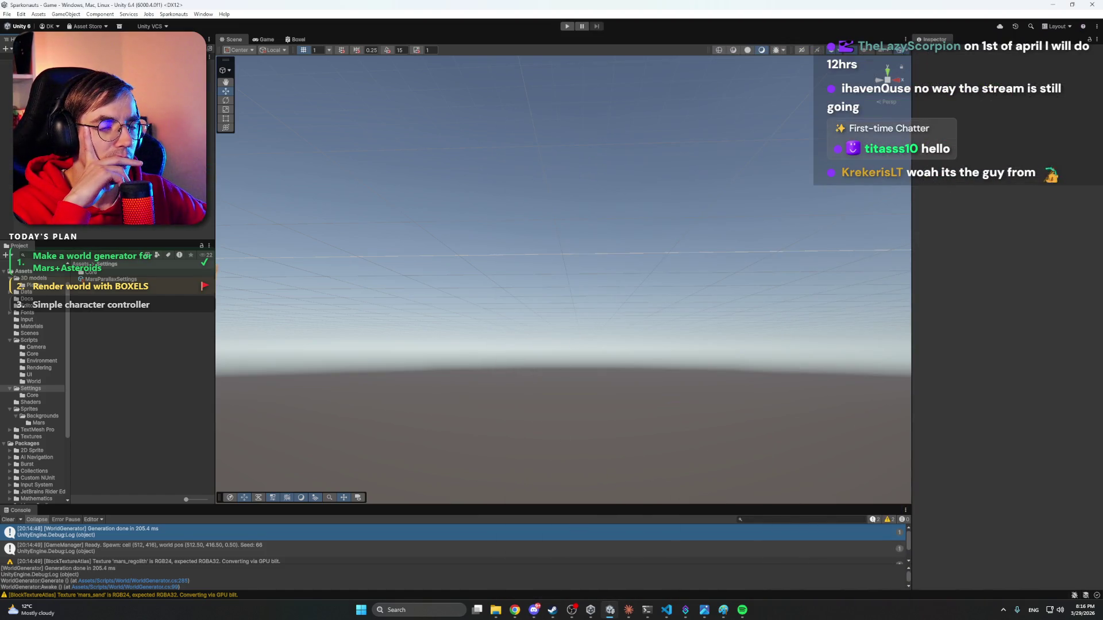
left_click(109, 167)
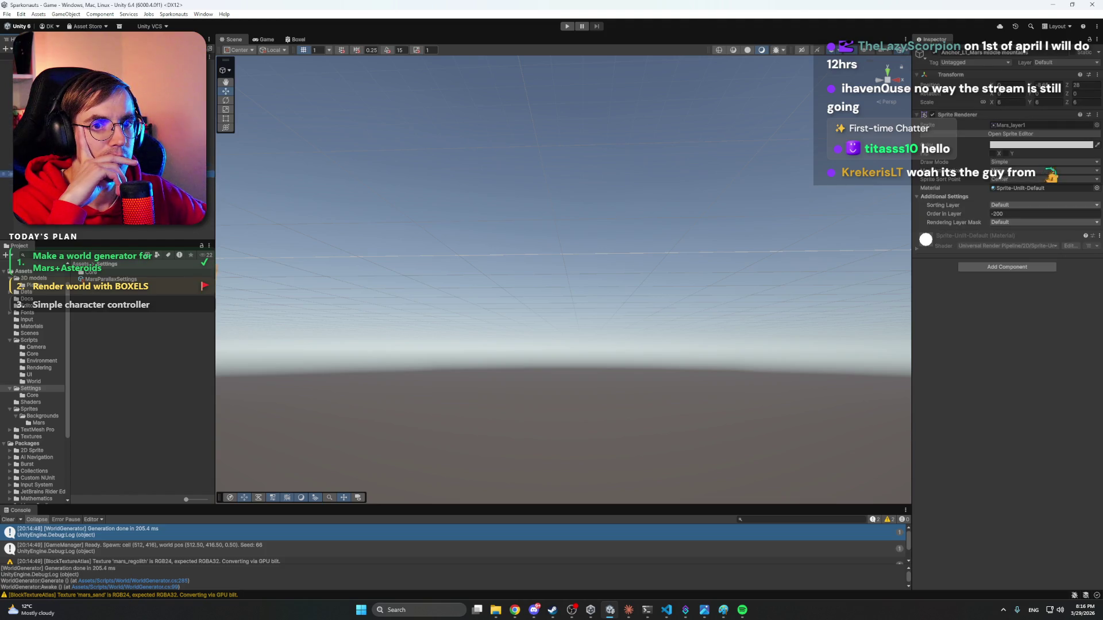
key("f")
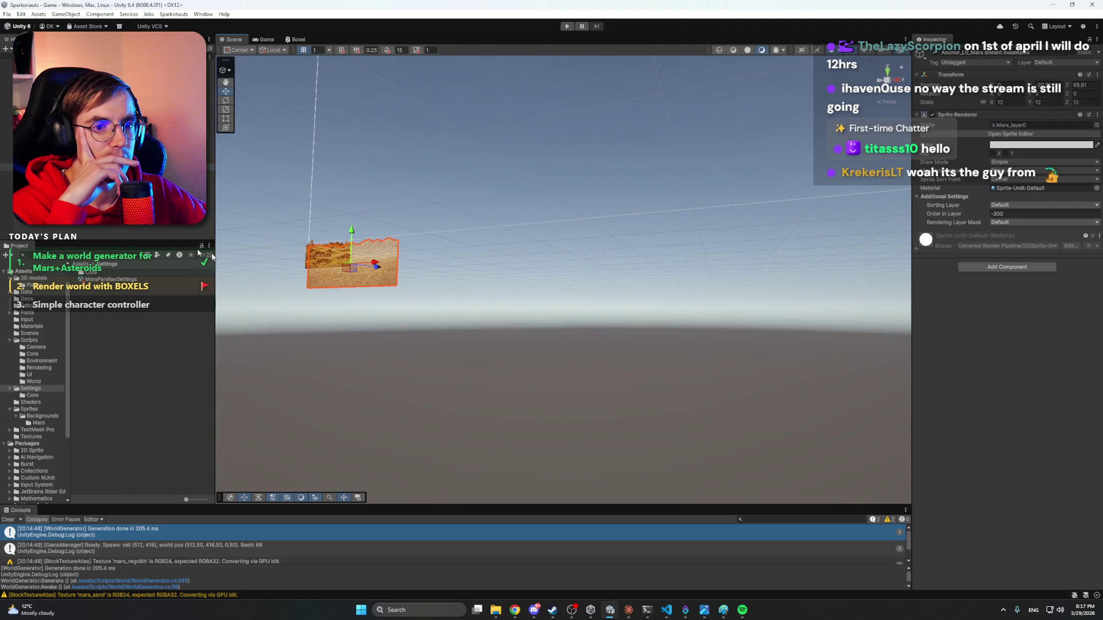
left_click(98, 154)
key("f")
mouse_move(563, 219)
left_mouse_down()
mouse_move(583, 197)
mouse_move(257, 167)
left_mouse_up()
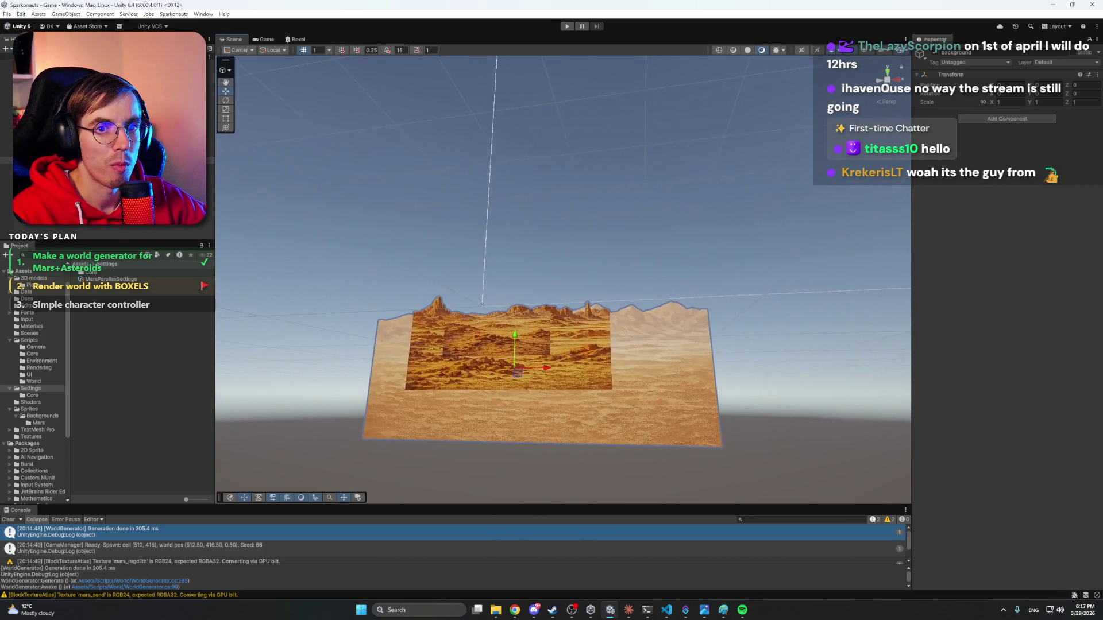
left_click(482, 305)
key("f")
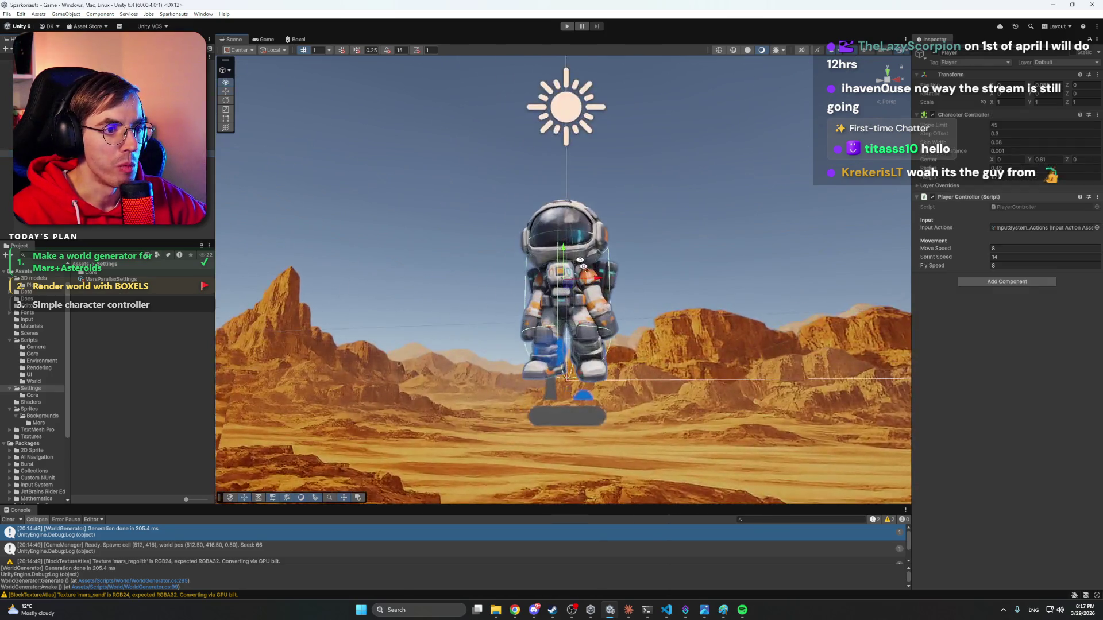
scroll(587, 288, "down", 5)
scroll(588, 287, "up", 6)
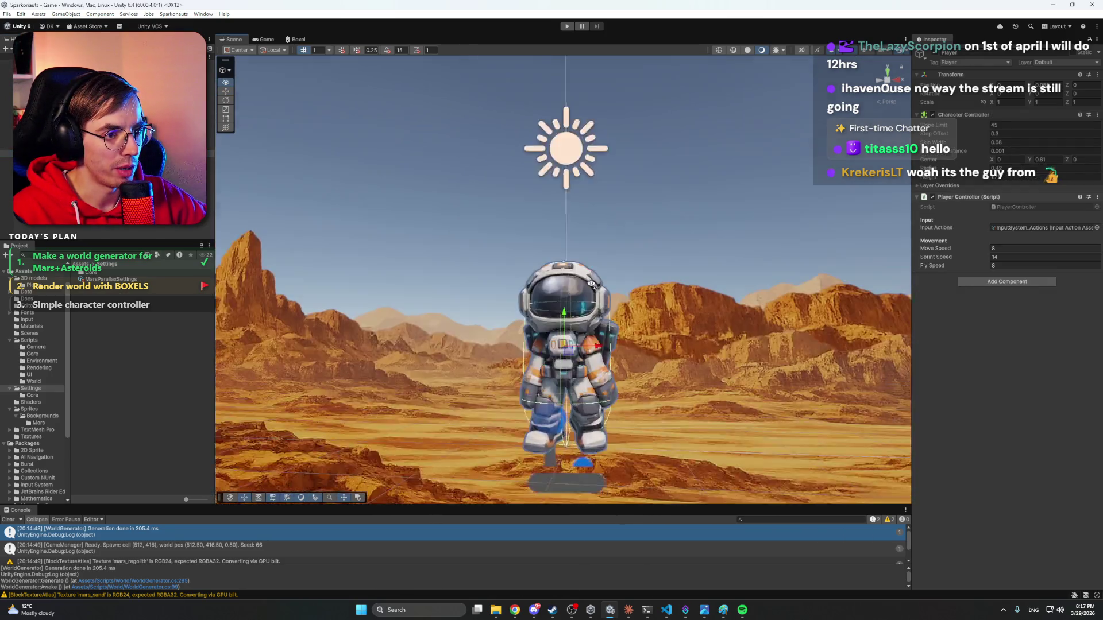
key("a")
key("d")
key("a")
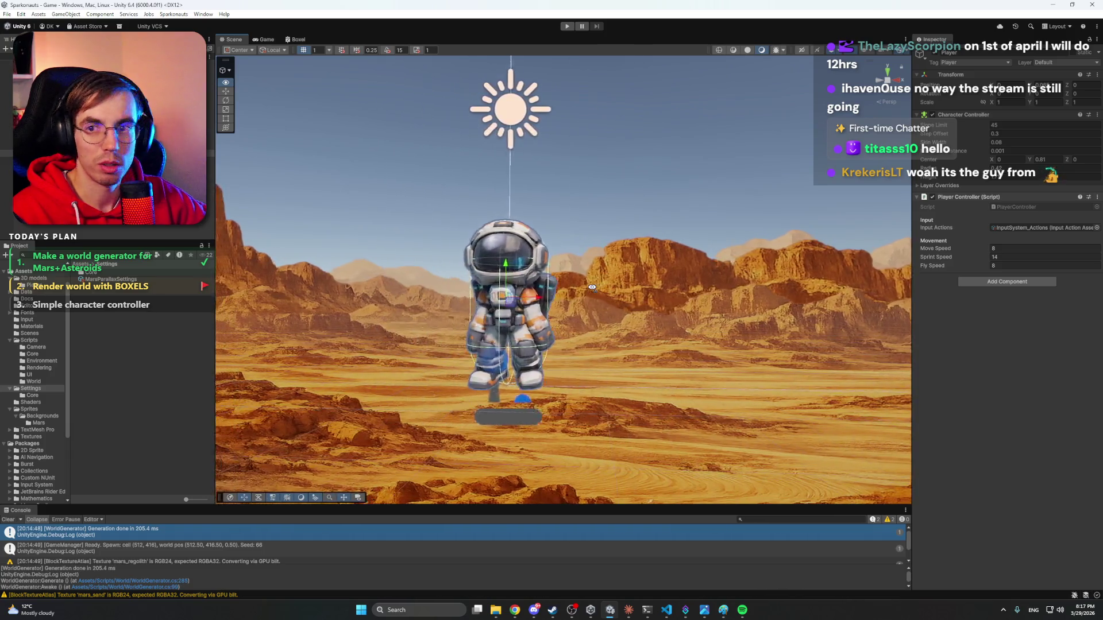
key("d")
key("a")
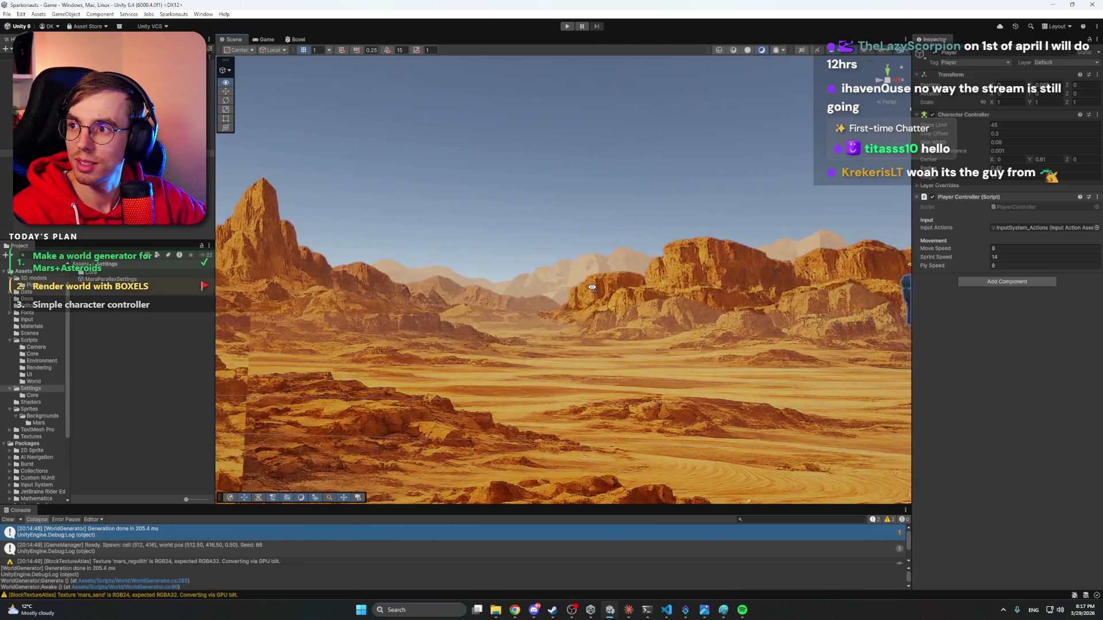
key("d")
key("a")
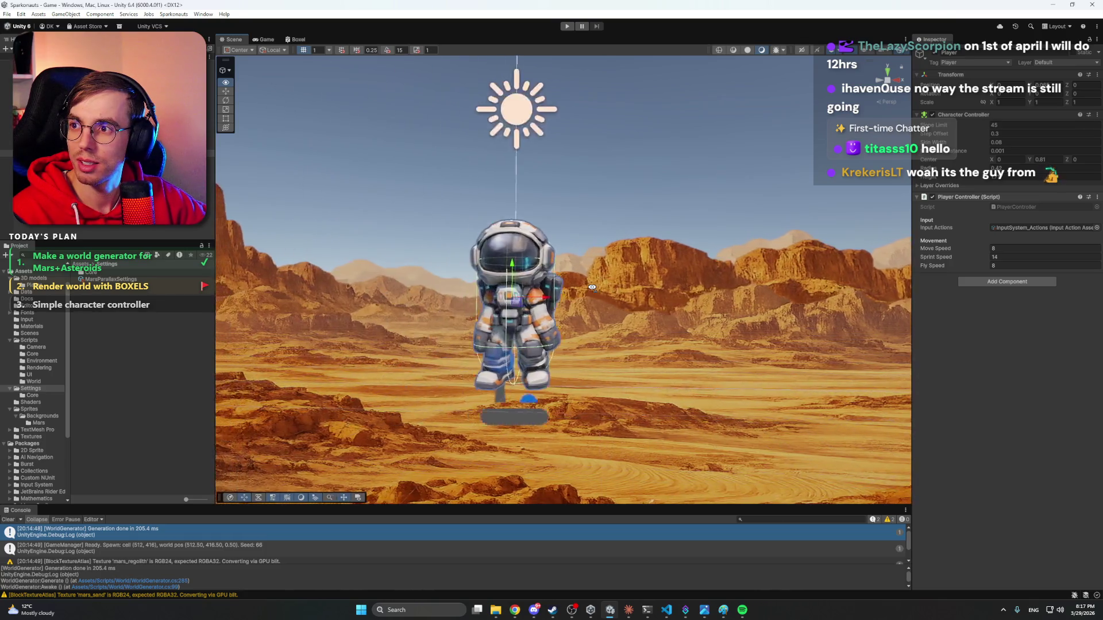
key("d")
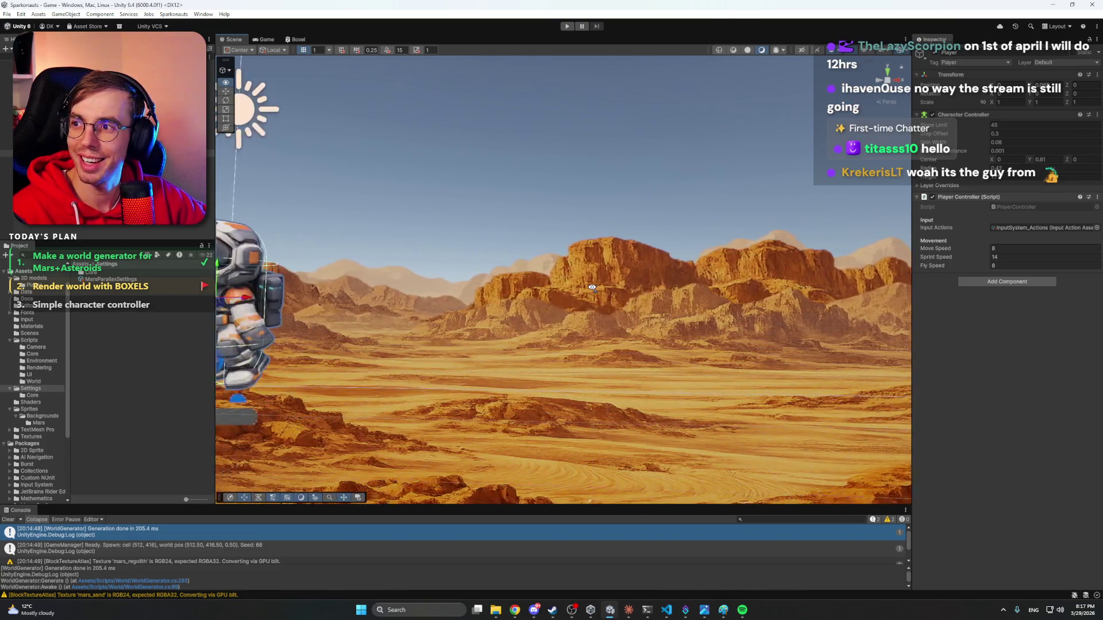
key("a")
key("a")
key("d")
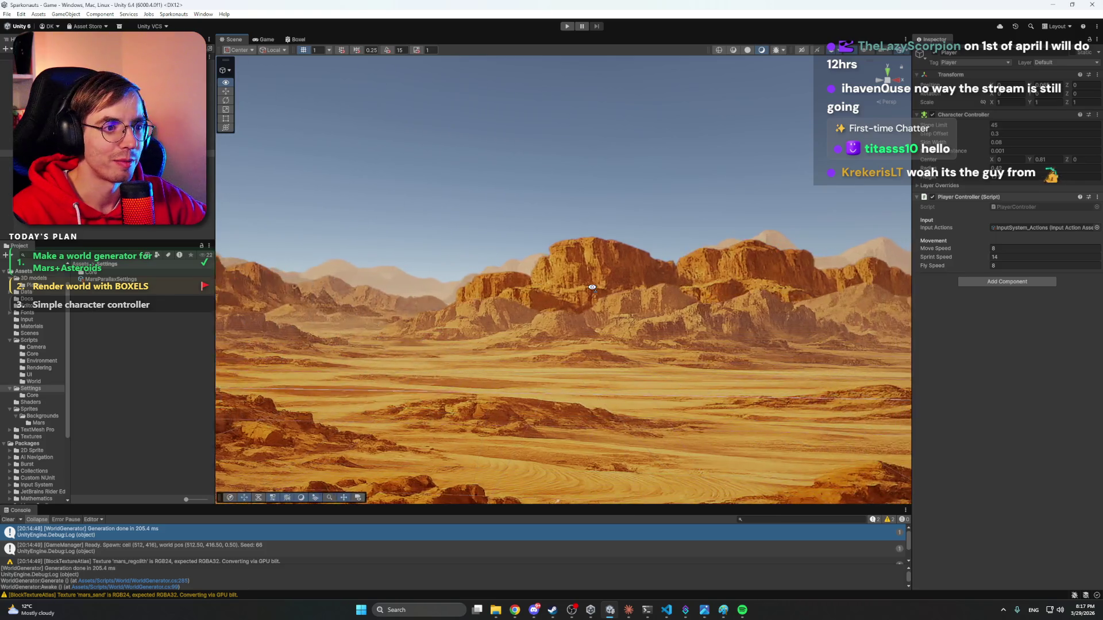
key("a")
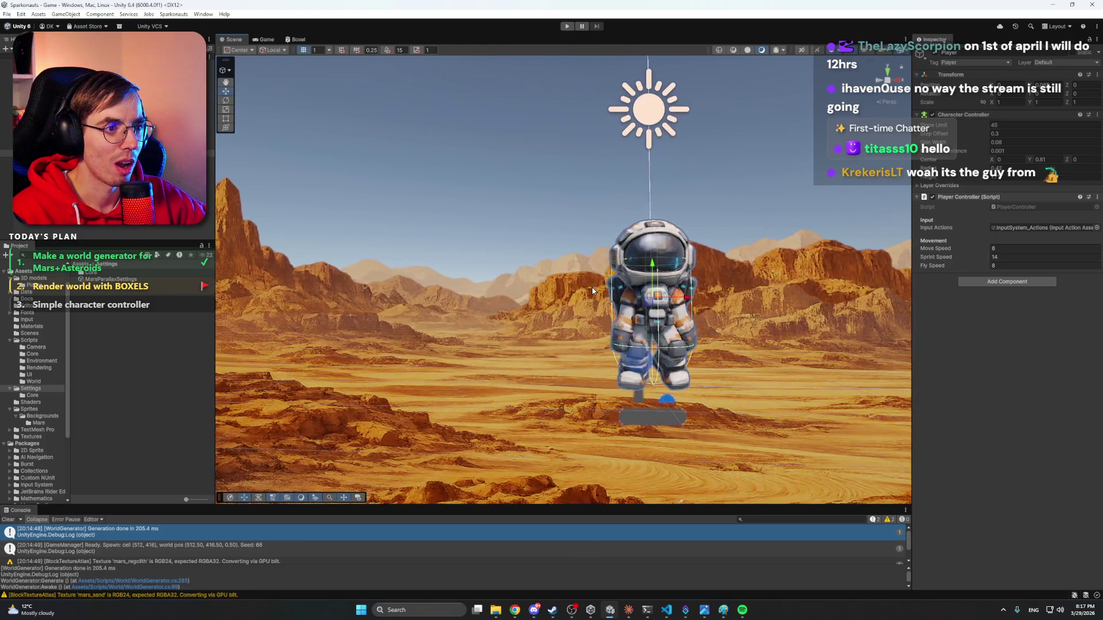
key("d")
key("a")
key("d")
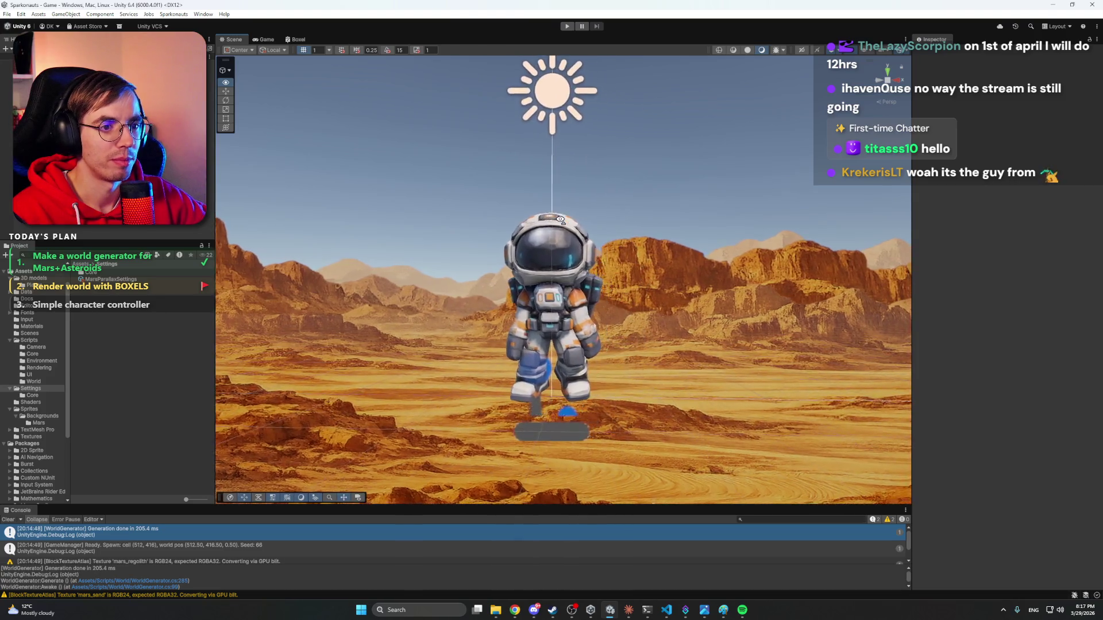
key("e")
key("q")
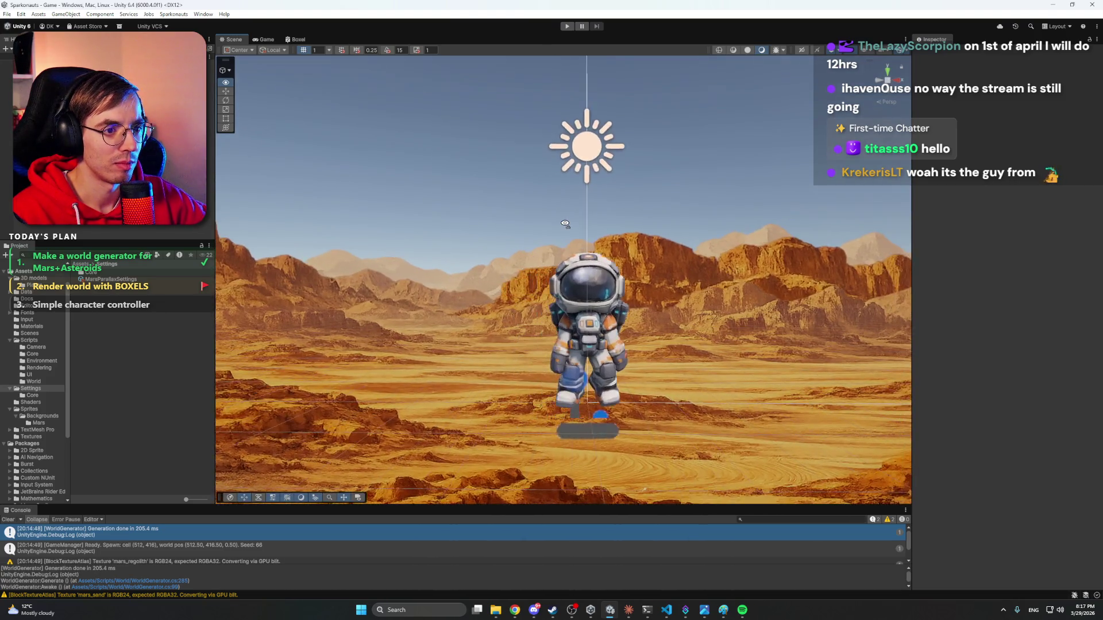
key("d")
key("a")
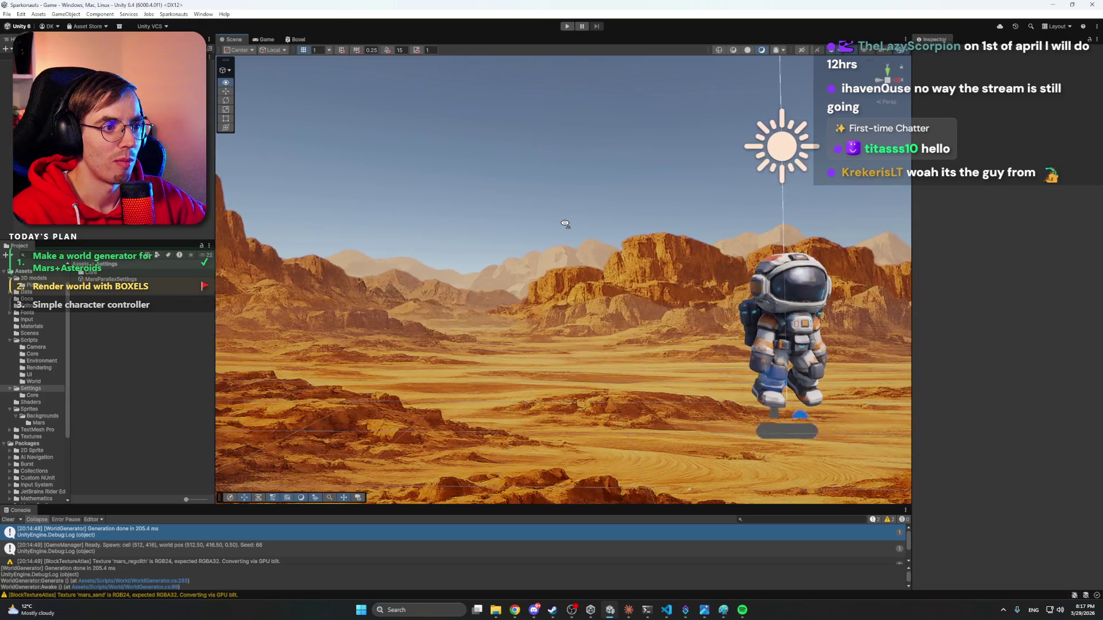
key("d")
key("d")
key("a")
key("d")
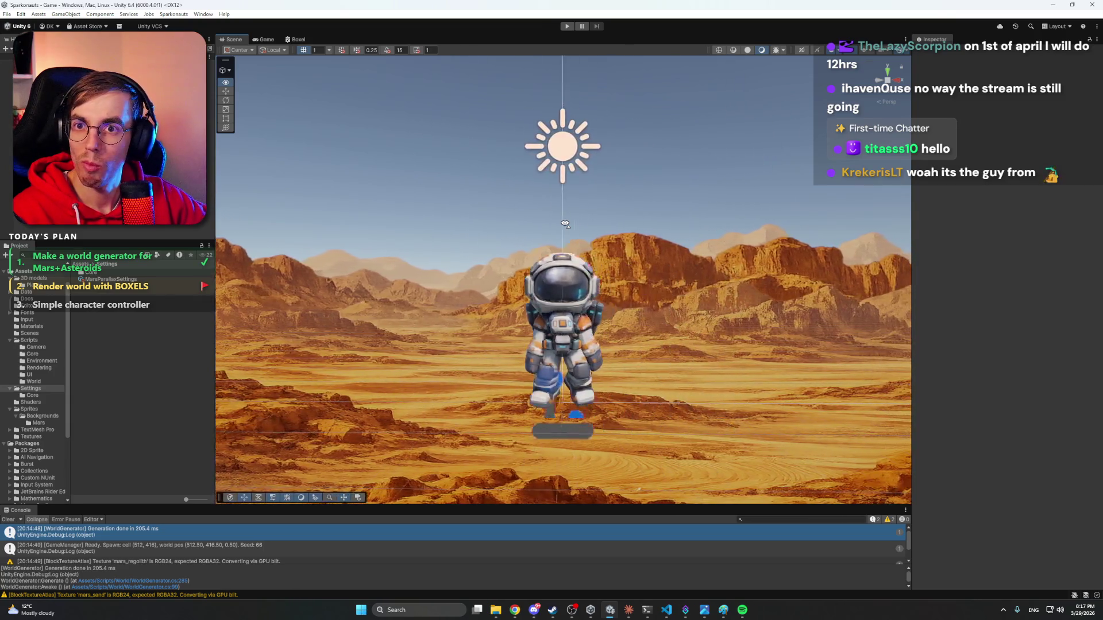
key("a")
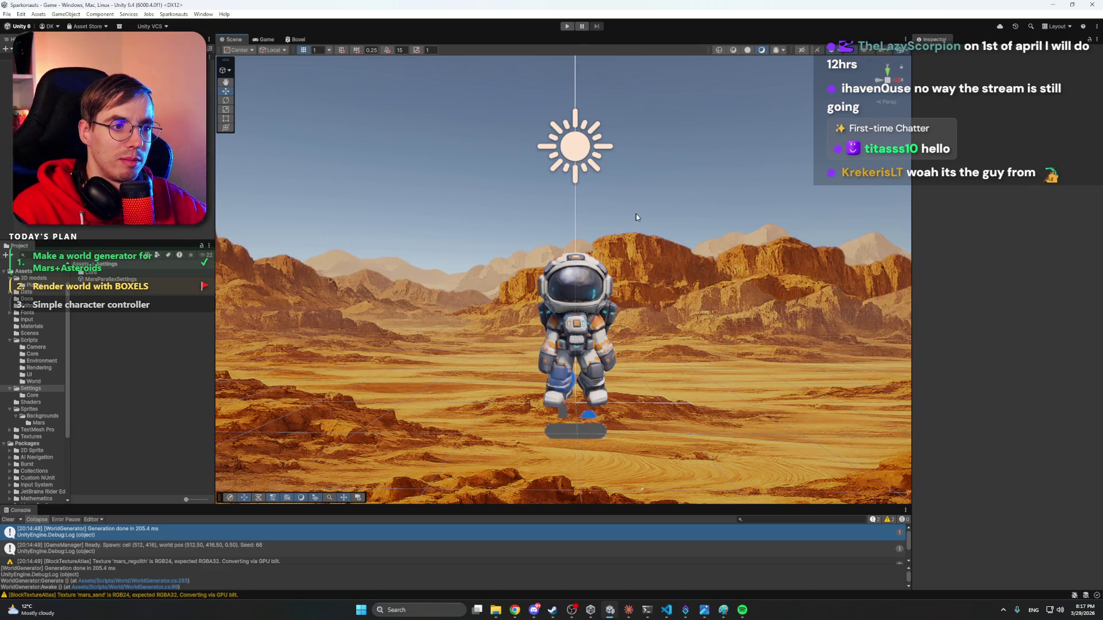
key("w")
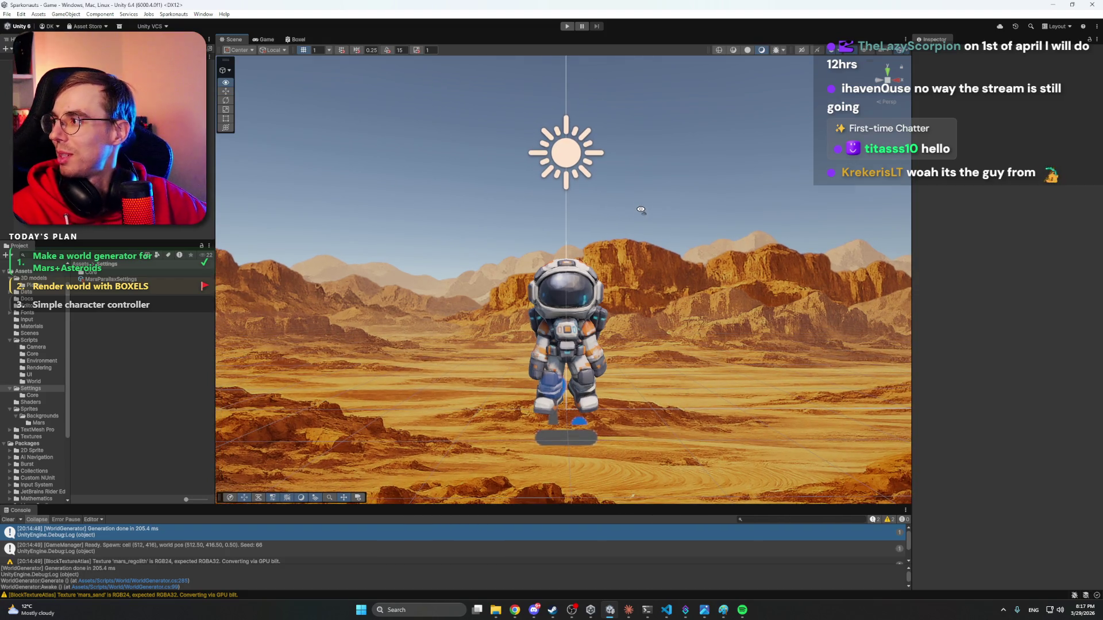
key("d")
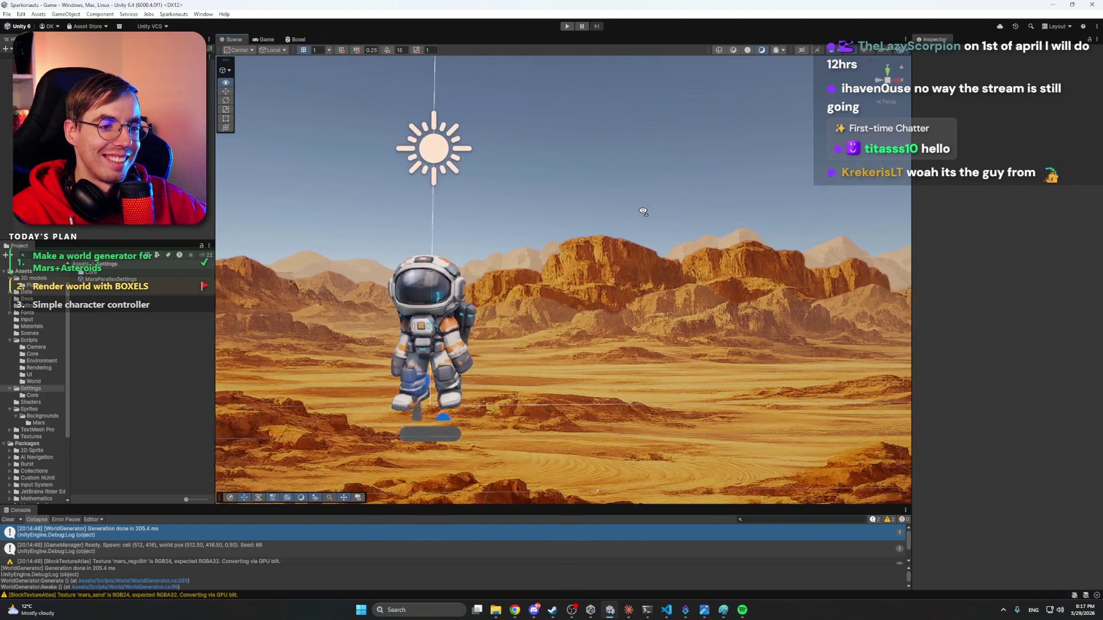
key("a")
key("d")
key("a")
key("a")
key("d")
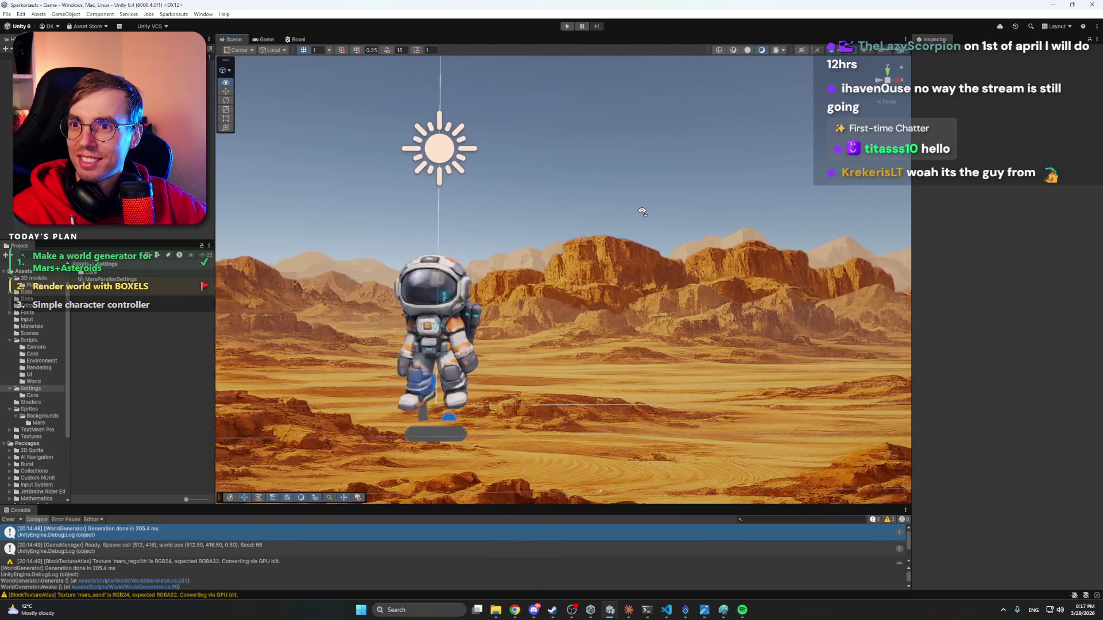
key("a")
key("d")
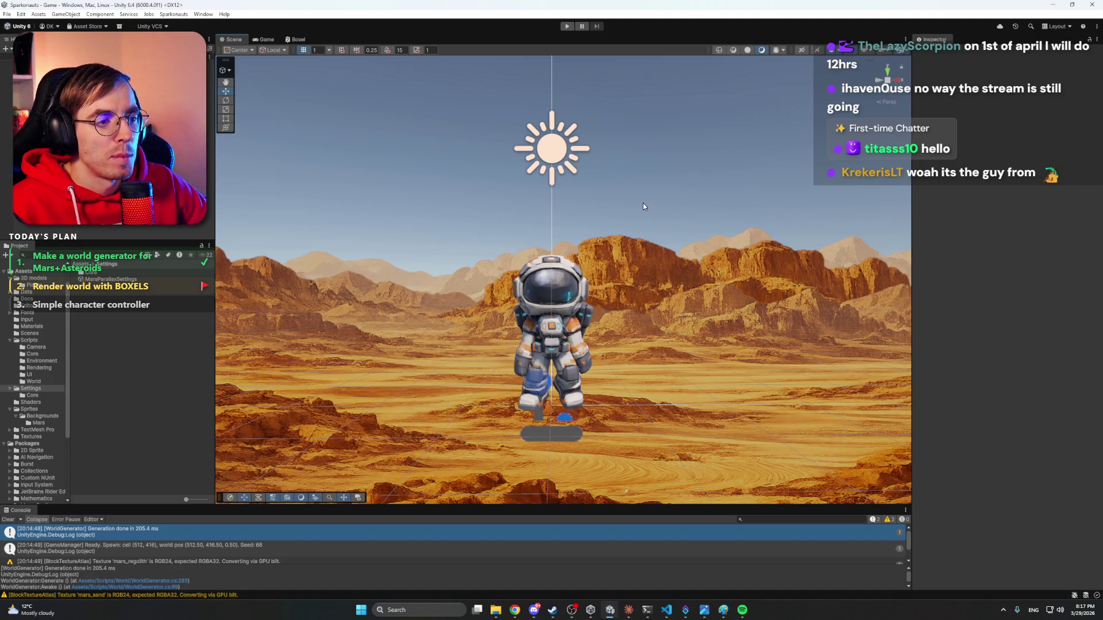
left_click(629, 610)
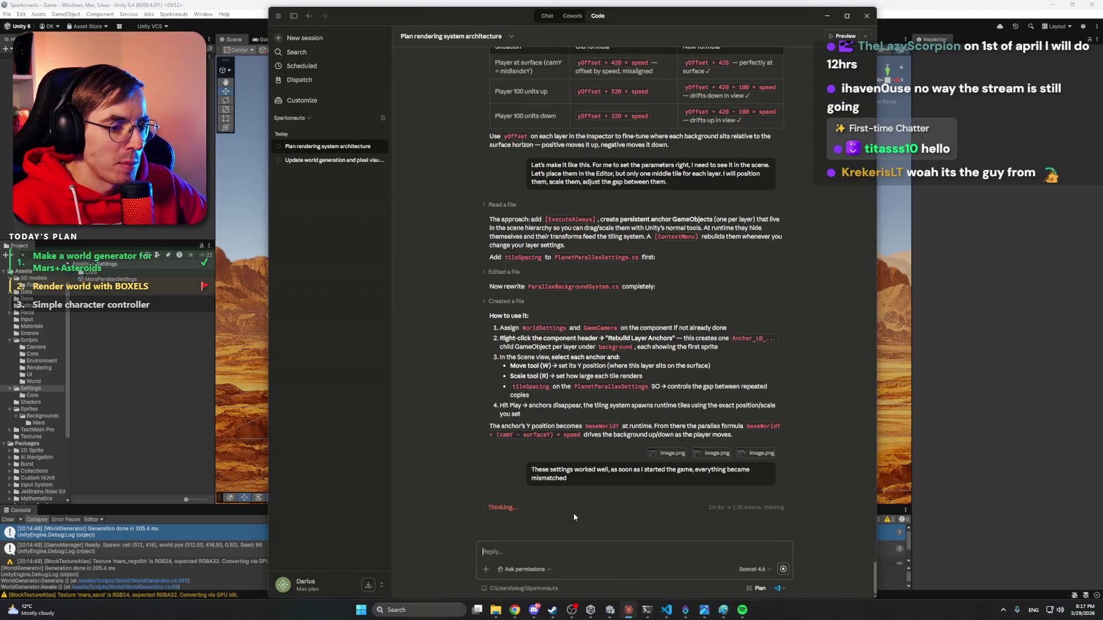
left_click(975, 6)
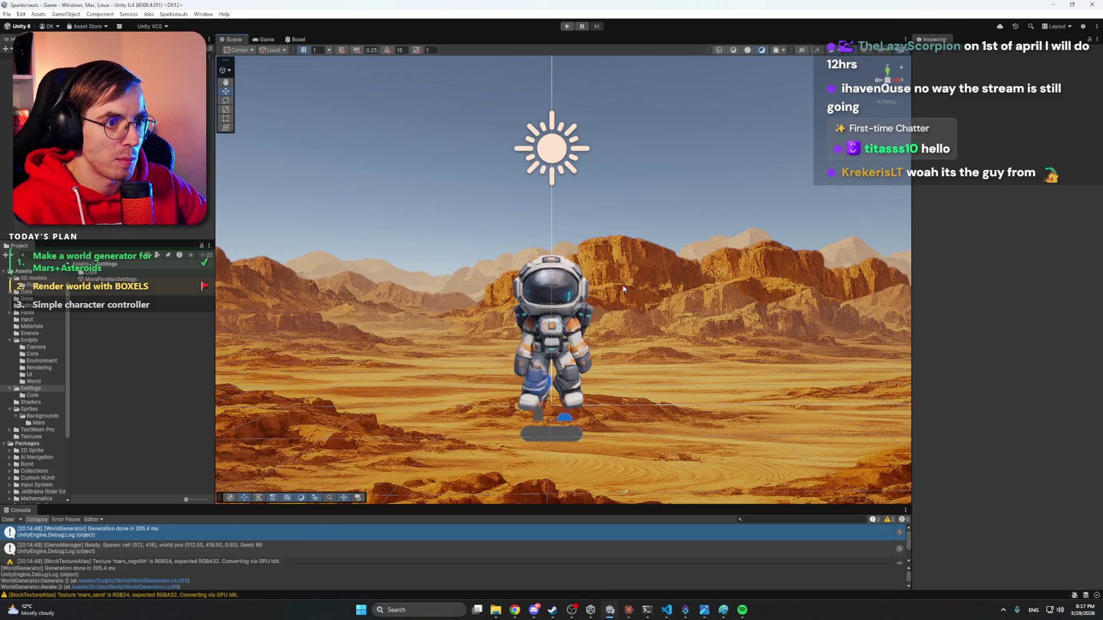
mouse_move(638, 286)
left_mouse_down()
mouse_move(703, 315)
mouse_move(633, 288)
left_mouse_up()
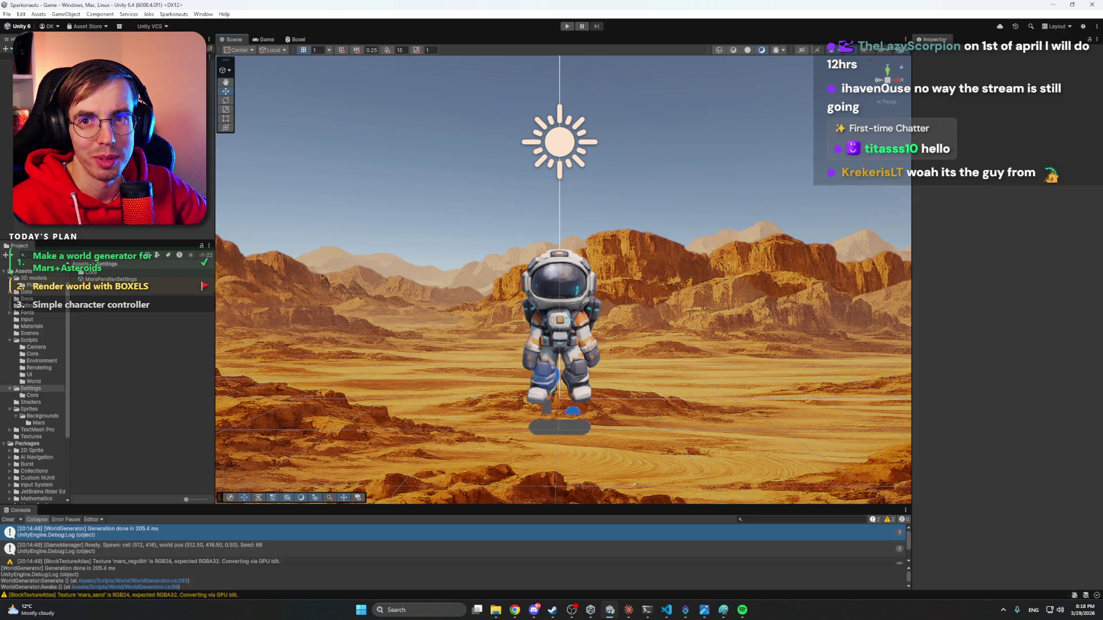
right_click(478, 259)
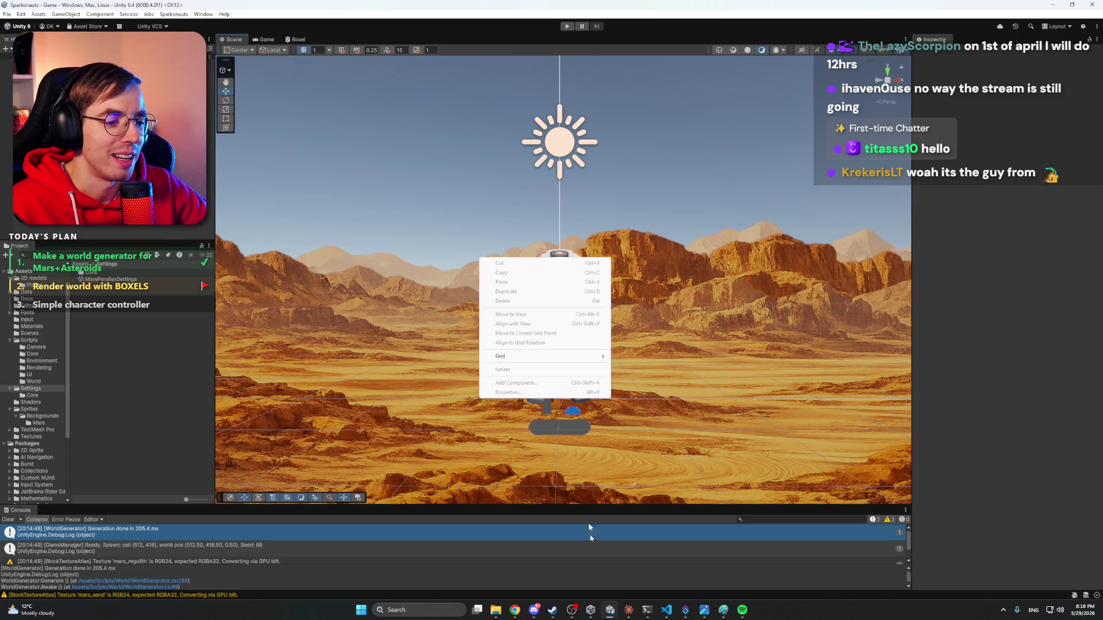
left_click(684, 495)
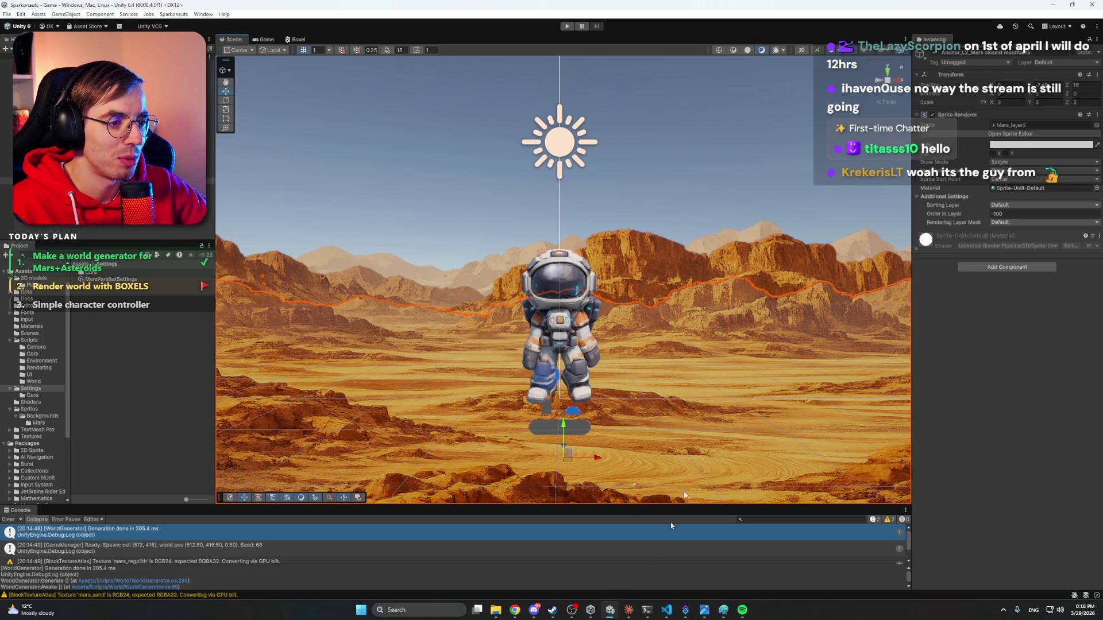
left_click(160, 442)
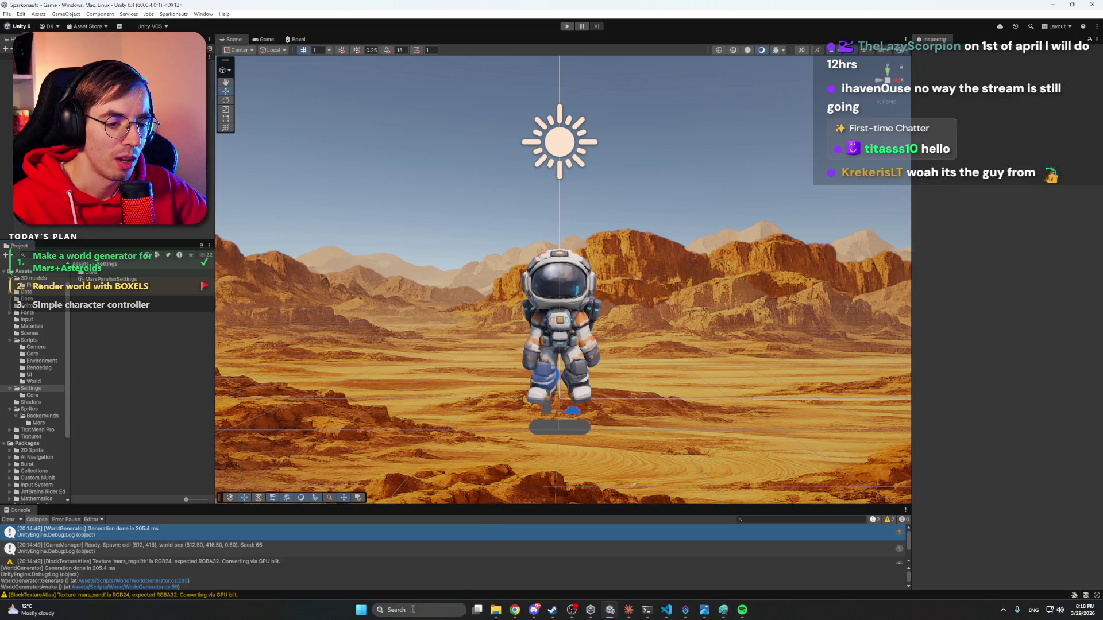
left_click(361, 609)
Launch Photoshop via a 'photo' search and minimize the blank window to reveal Home.
type("photo")
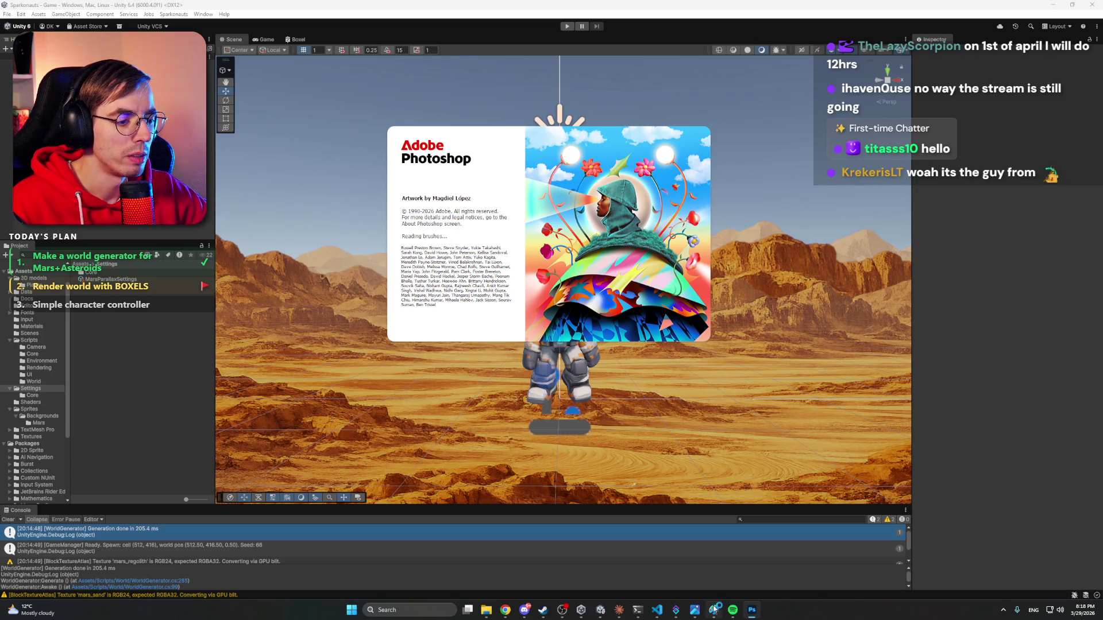
mouse_move(694, 613)
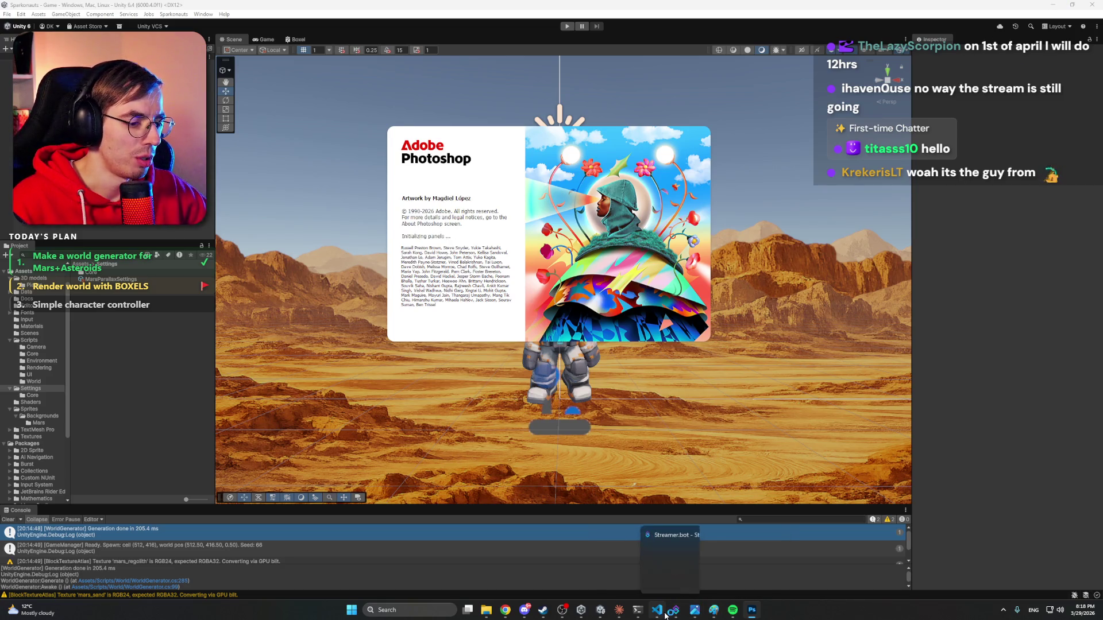
left_click(657, 611)
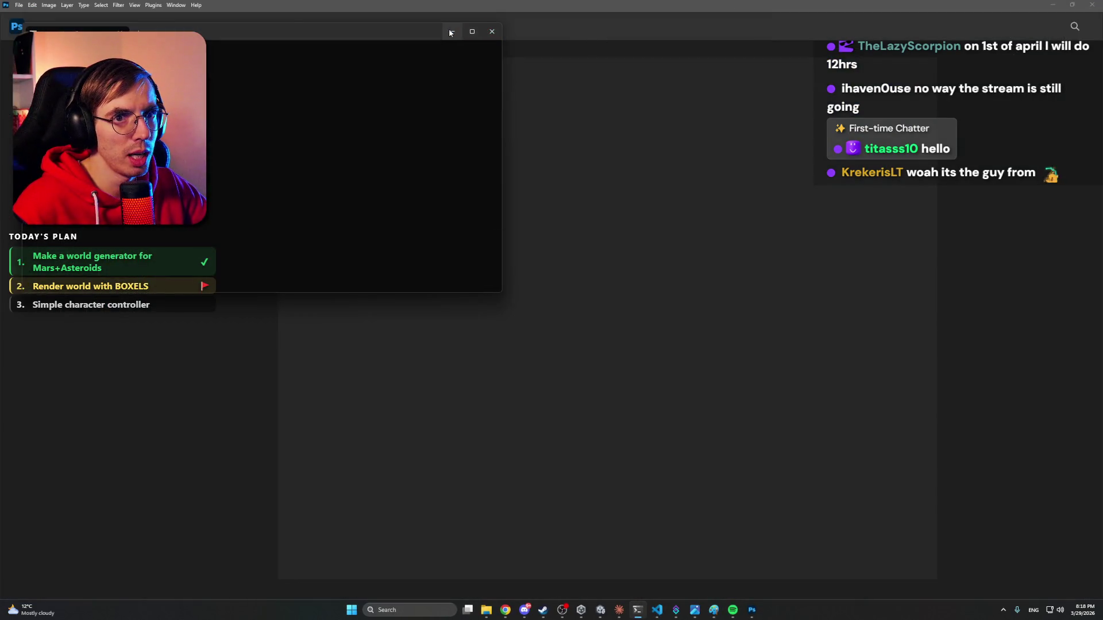
left_click(452, 31)
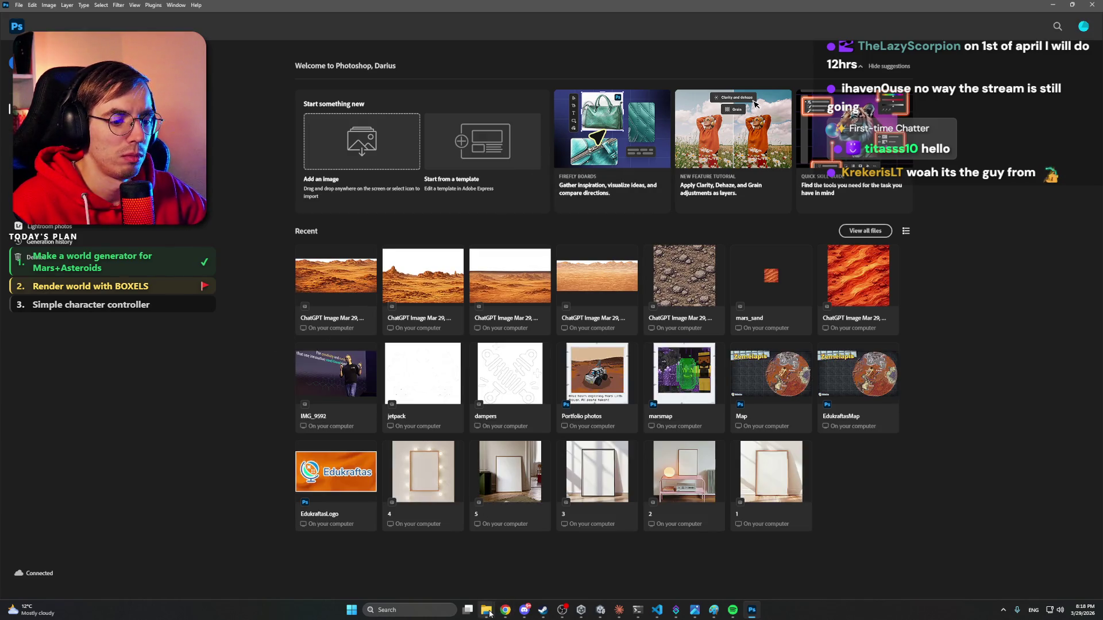
Drag Mars_layer1.png and Mars_layer2.png from the Backgrounds folder into Photoshop.
mouse_move(488, 612)
left_click(458, 568)
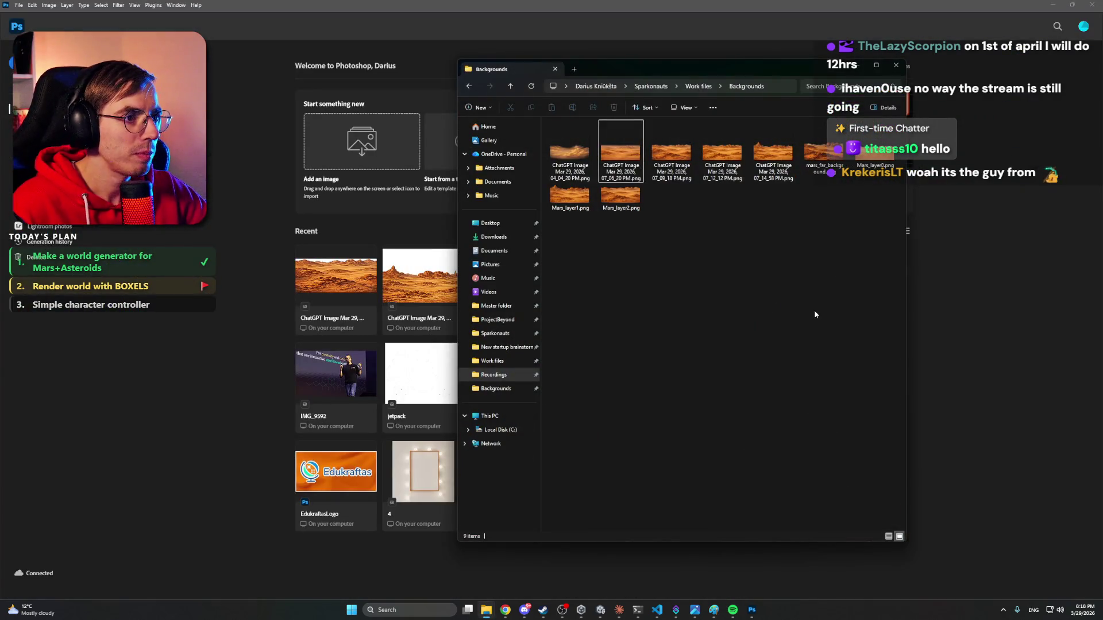
left_click(630, 214)
left_click(569, 196, "ctrl")
mouse_move(616, 192)
left_mouse_down()
mouse_move(873, 147)
mouse_move(971, 164)
mouse_move(994, 181)
left_mouse_up()
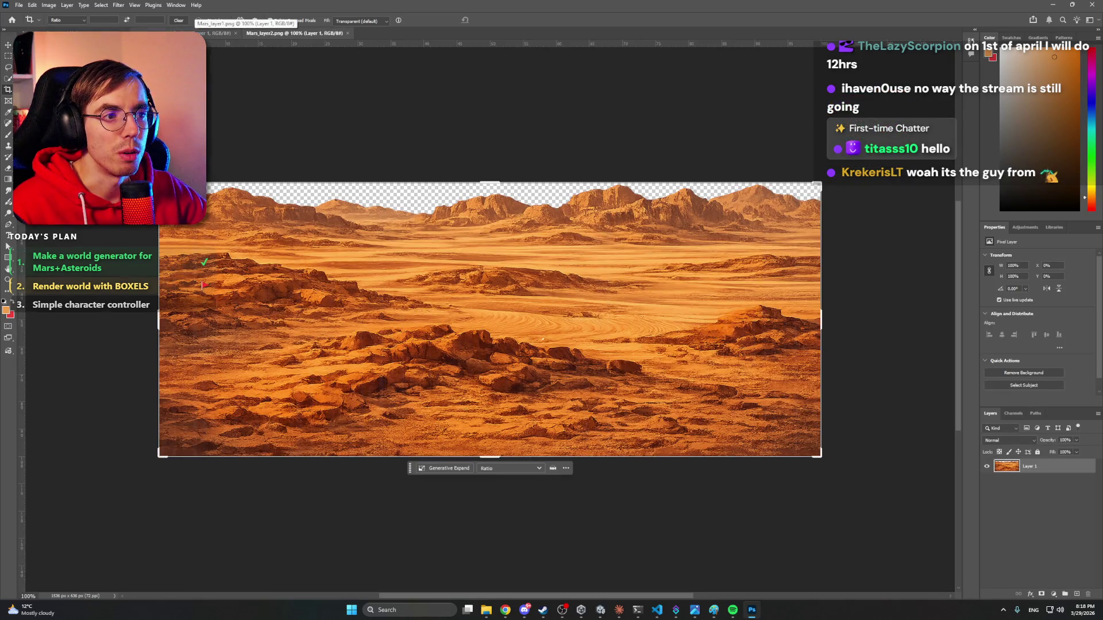
Flip between the Mars_layer1 and Mars_layer2 documents to compare the two images.
left_click(204, 33)
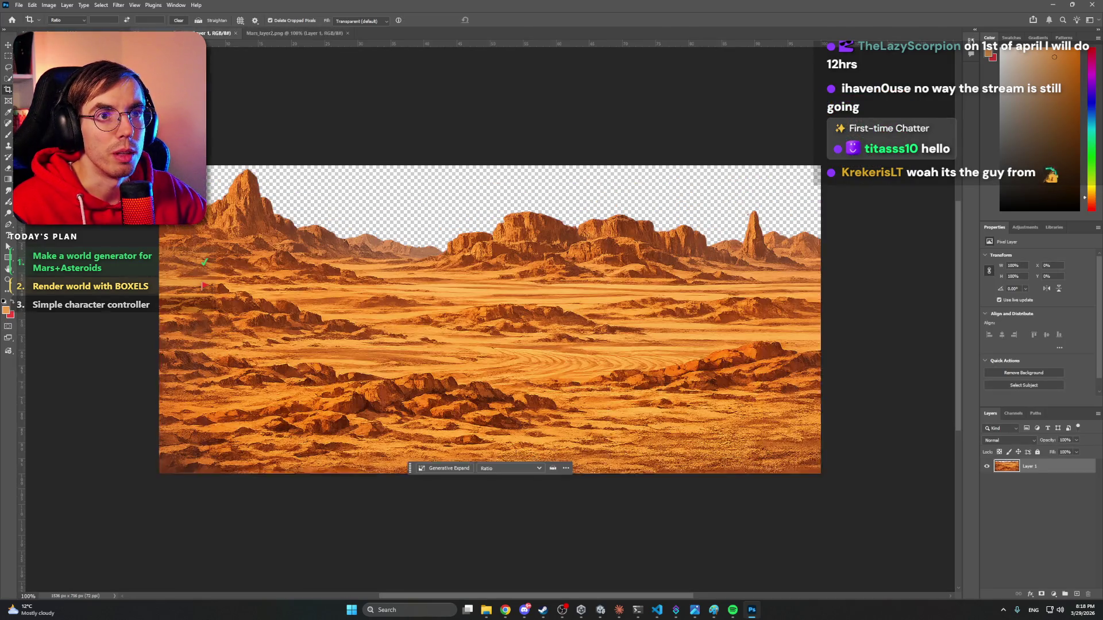
key("ctrl+Tab")
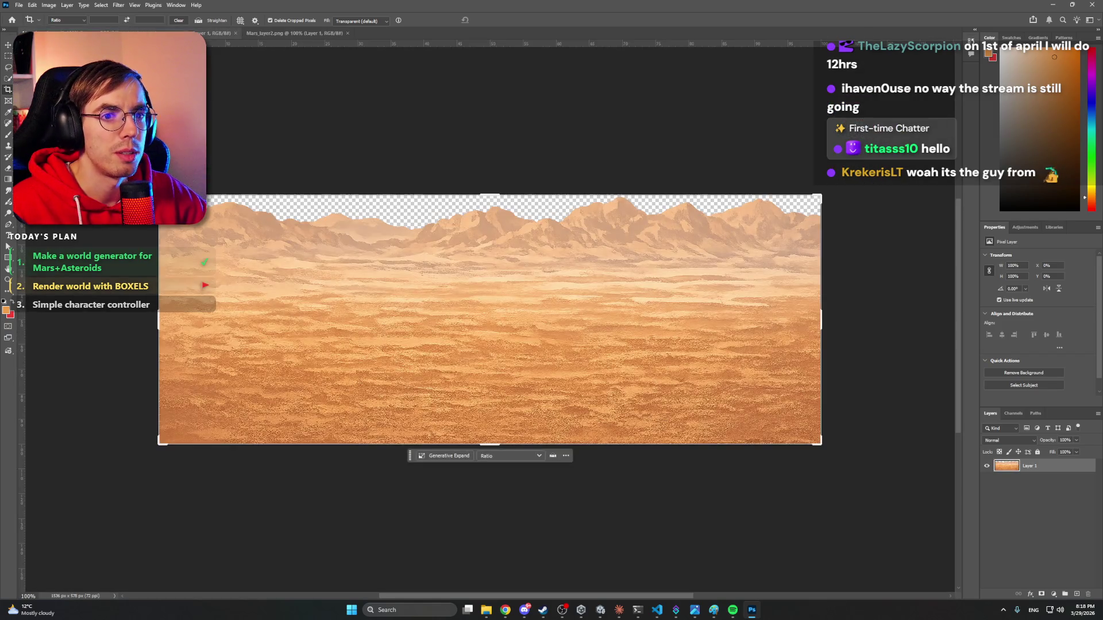
key("ctrl+Tab")
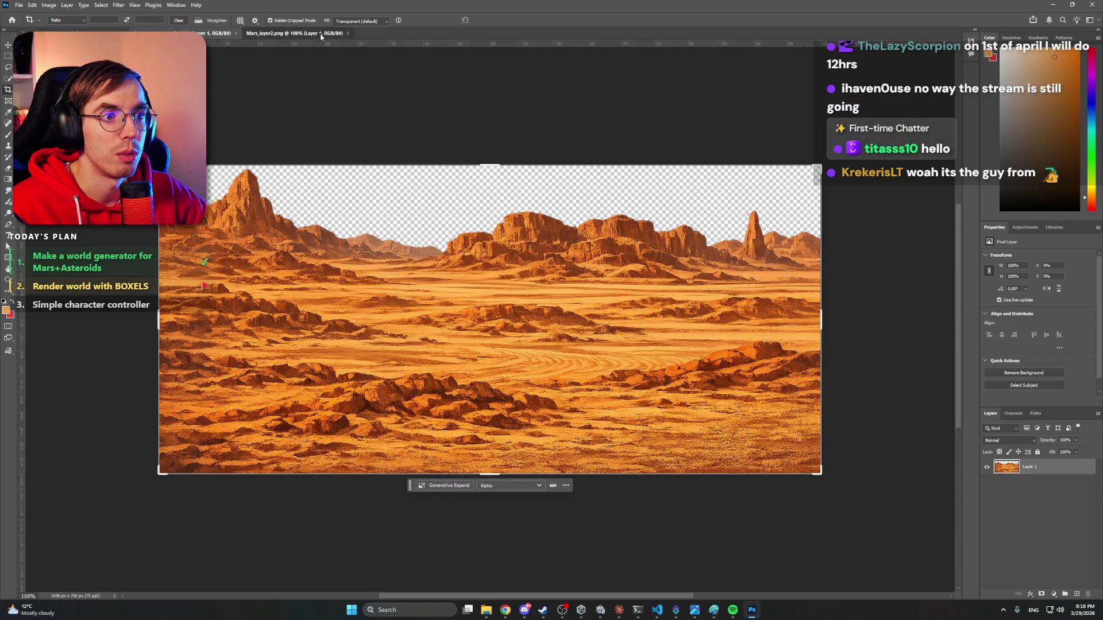
left_click(208, 33)
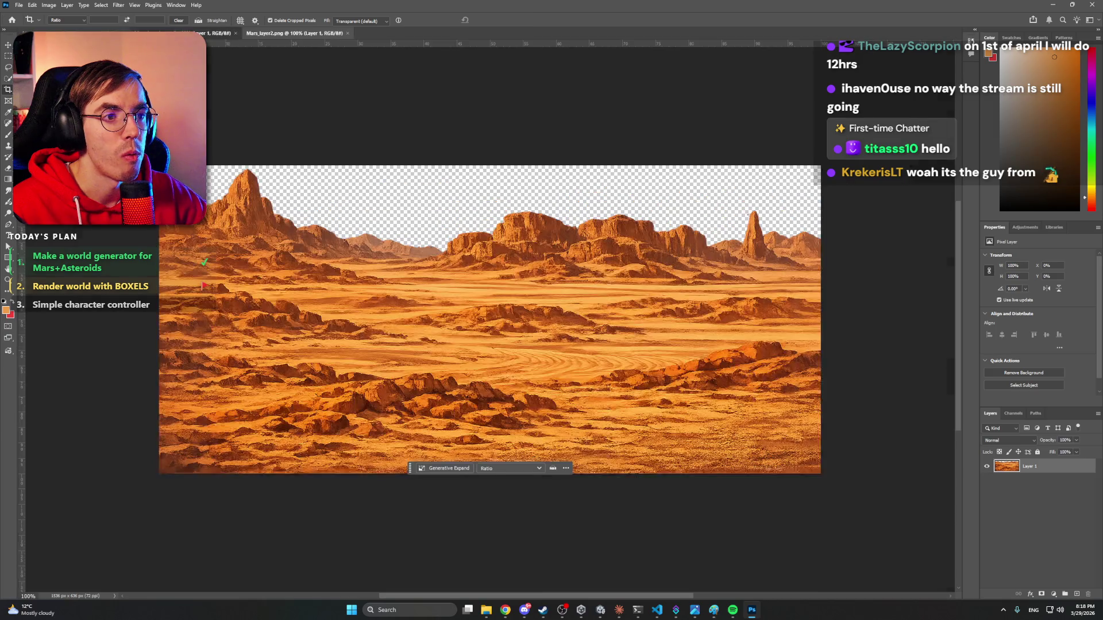
left_click(291, 34)
left_click(210, 33)
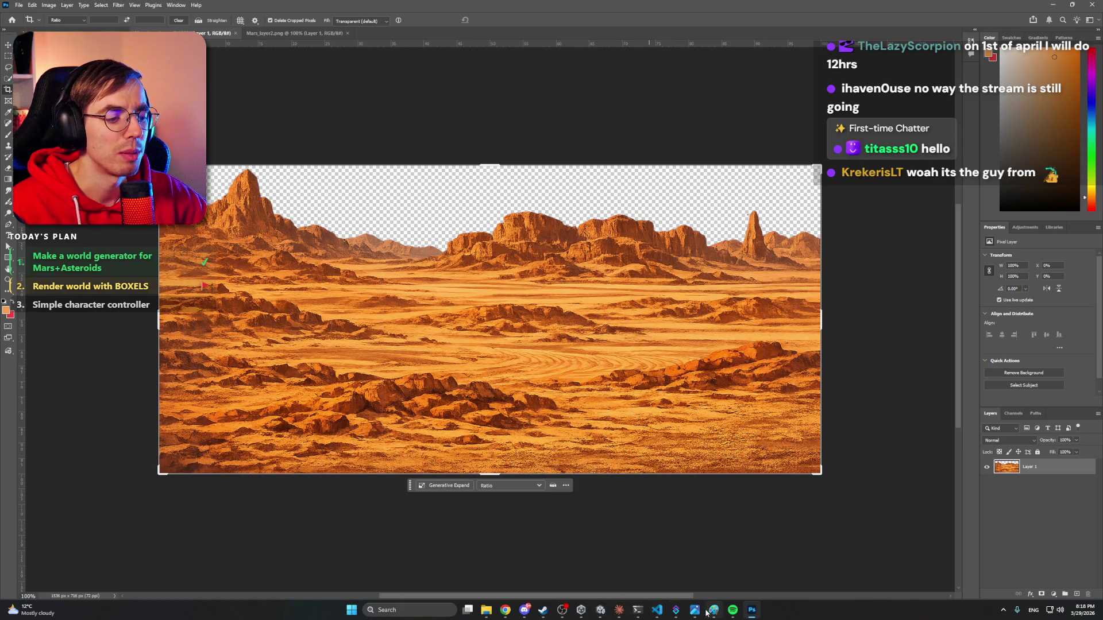
Compare against the Unity scene, then return to Photoshop showing Mars_layer2.png.
left_click(596, 612)
left_click_drag(646, 358, 652, 370)
left_click(1052, 5)
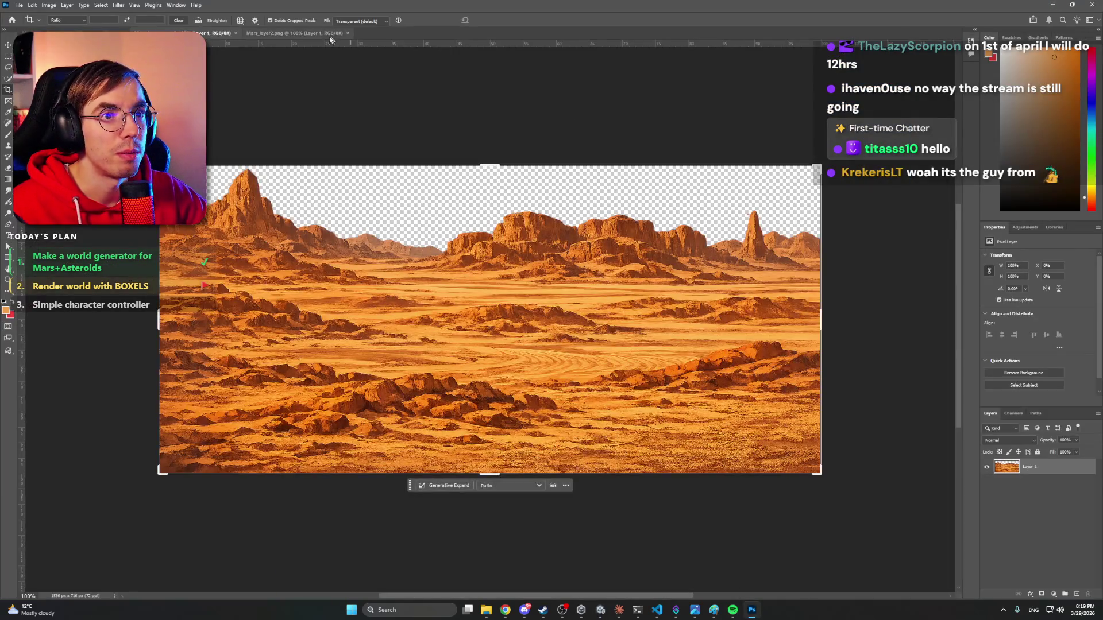
left_click(334, 35)
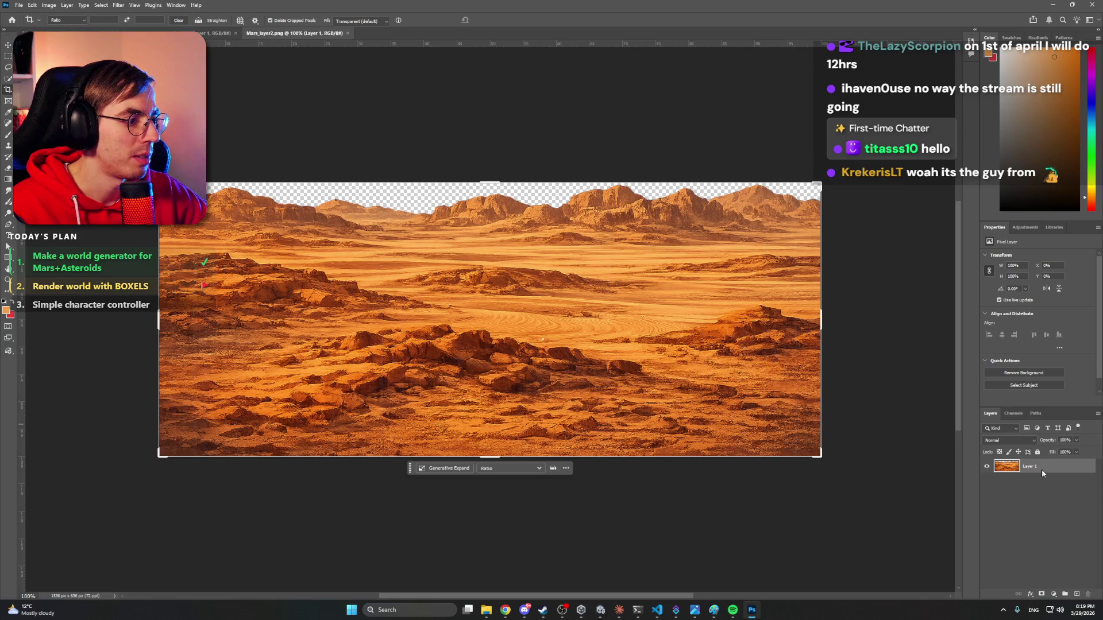
Add an empty Layer 2 and paint soft orange across it with an enlarged brush.
key("b")
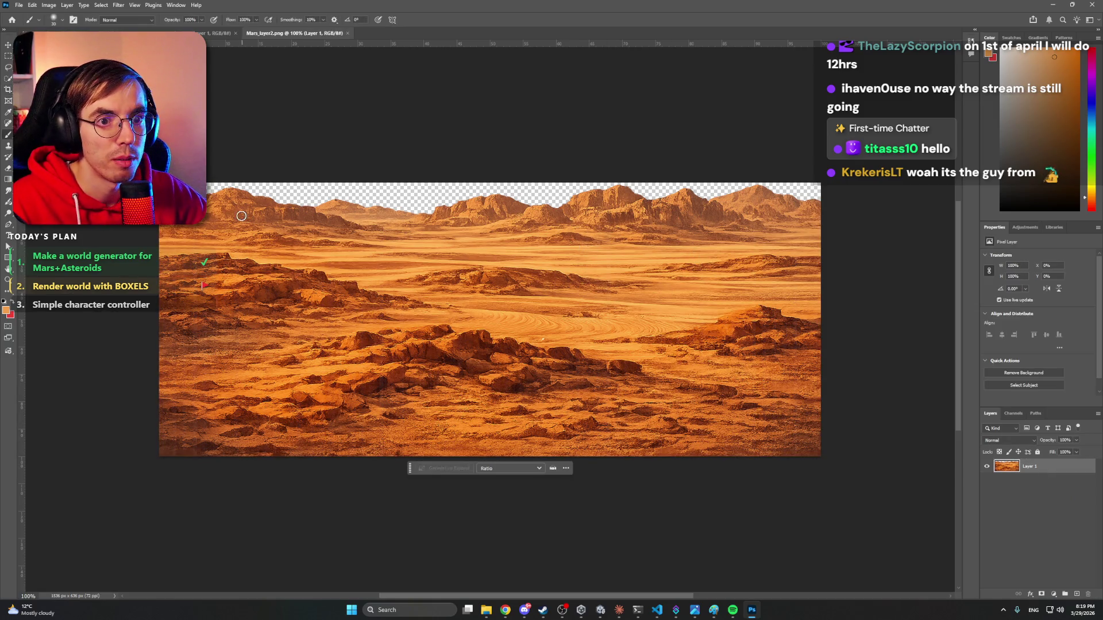
key("ctrl+shift+n")
key("Return")
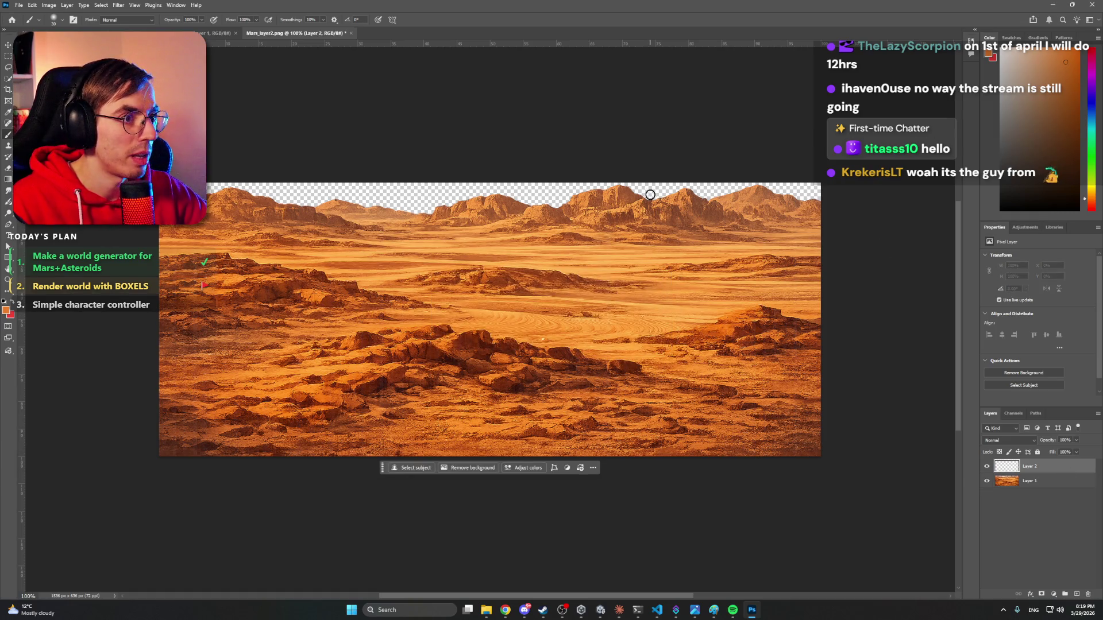
right_click(661, 224)
left_click(718, 193)
key("bracketright")
key("bracketright")
key("bracketright")
key("bracketright")
key("bracketright")
key("bracketright")
mouse_move(714, 192)
left_mouse_down()
mouse_move(767, 209)
mouse_move(510, 201)
mouse_move(320, 229)
left_mouse_up()
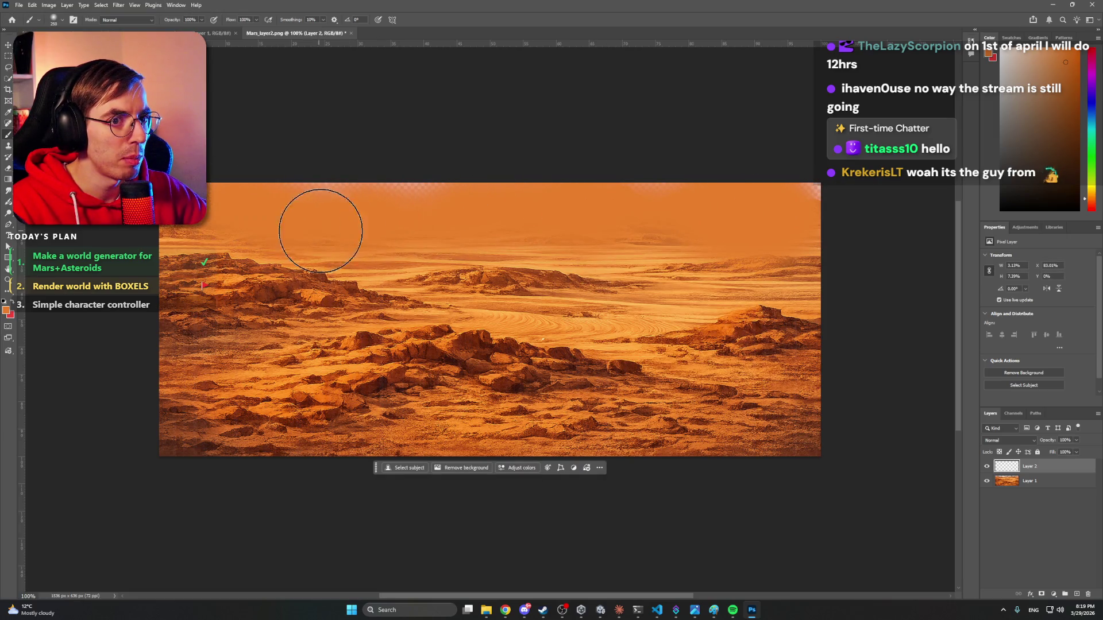
Set Layer 2's blend mode to Color and clip it onto the terrain layer.
left_click(1015, 441)
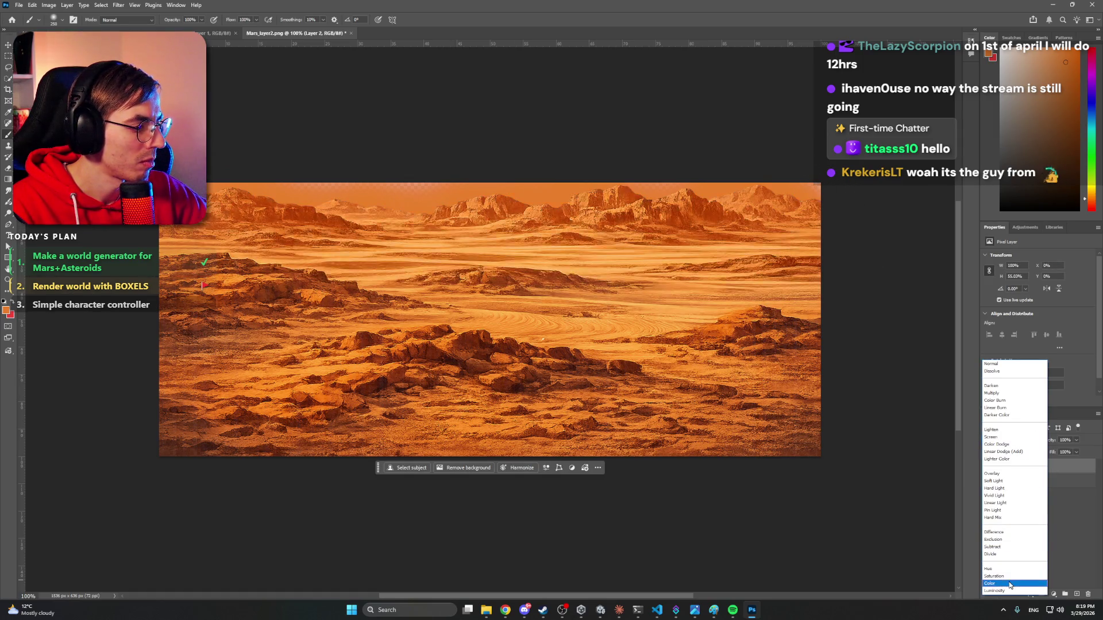
left_click(1009, 584)
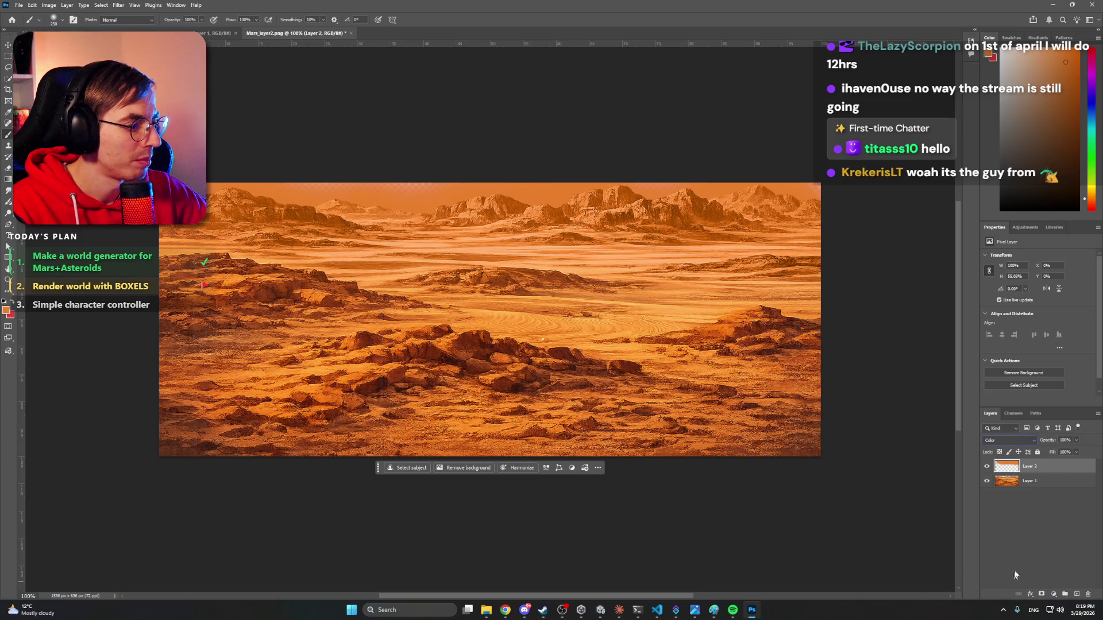
right_click(1041, 467)
left_click(1045, 409)
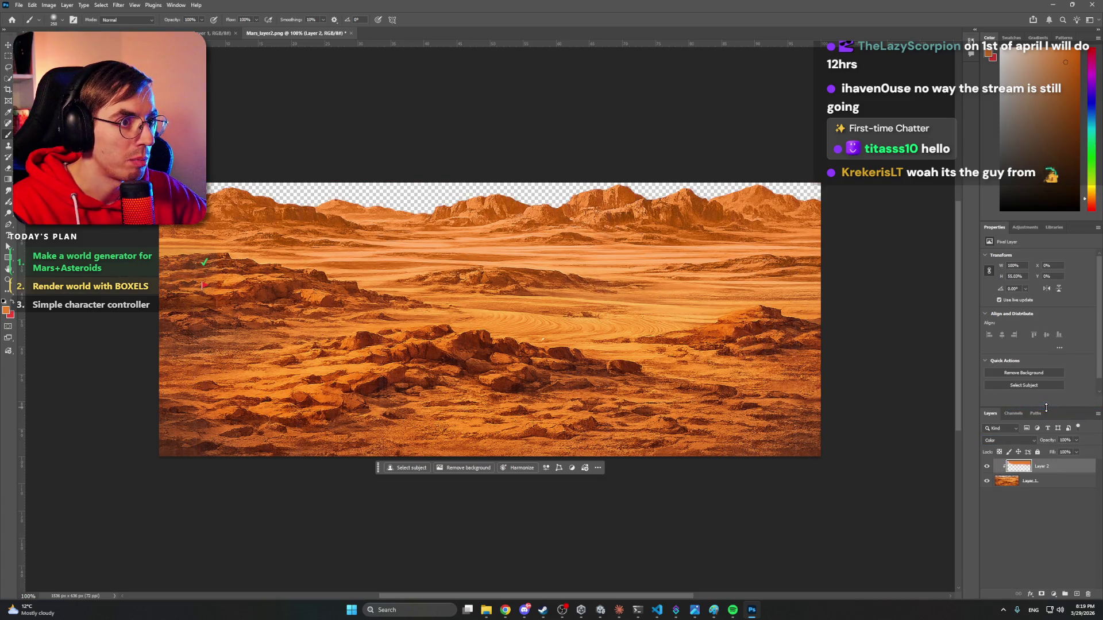
left_click(988, 468)
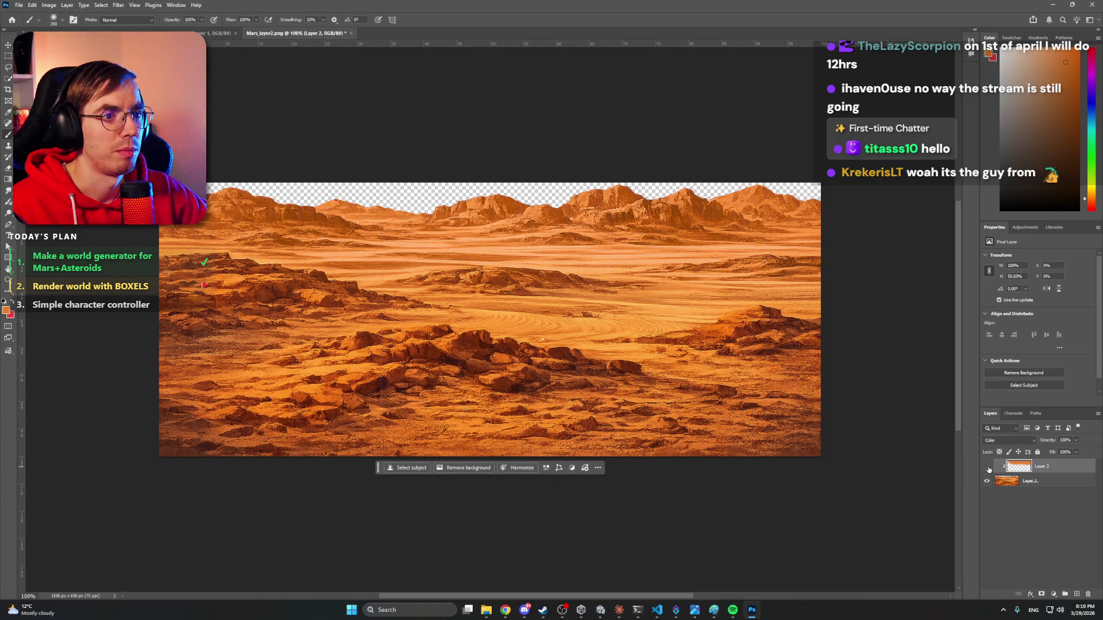
left_click(1009, 441)
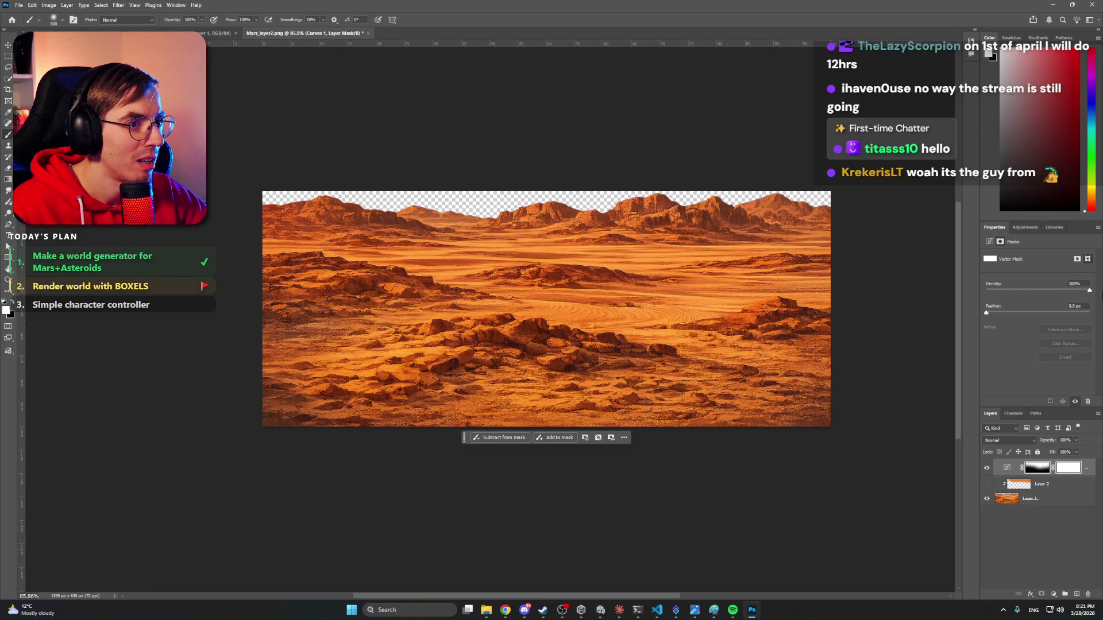
Toggle the Curves adjustment on and off to compare, leaving it on, then bring up Save As.
left_click(1027, 545)
left_click(987, 468)
left_click(987, 468)
left_click(987, 468)
left_click(987, 468)
left_click(987, 468)
left_click(988, 468)
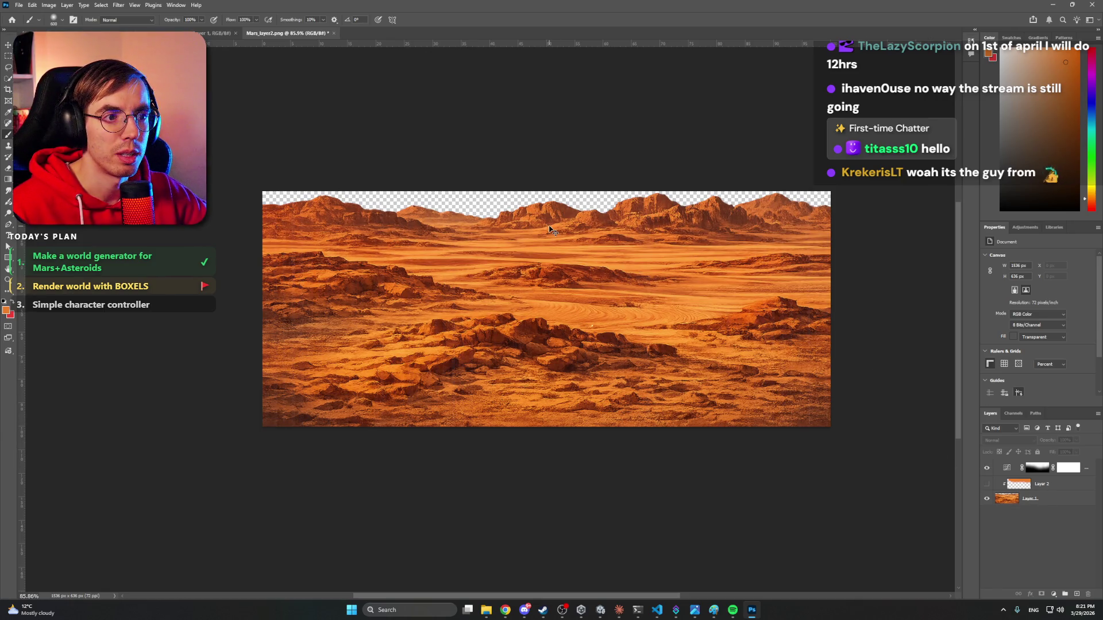
key("ctrl+shift+s")
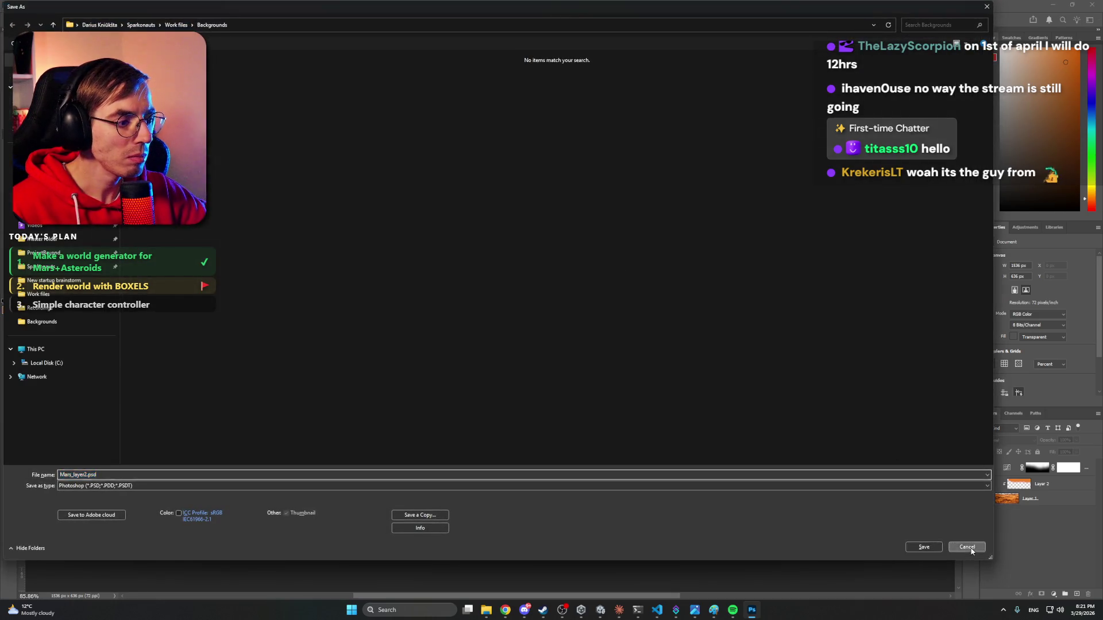
Save the recoloured image as Mars_layer2.png, replacing the existing file.
left_click(968, 549)
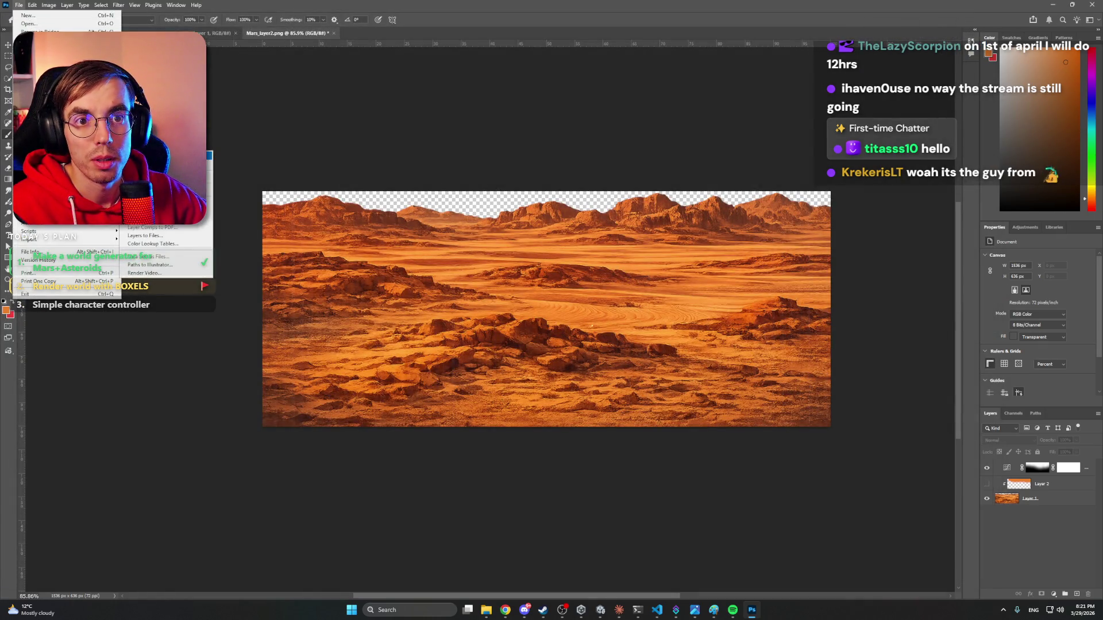
key("ctrl+shift+s")
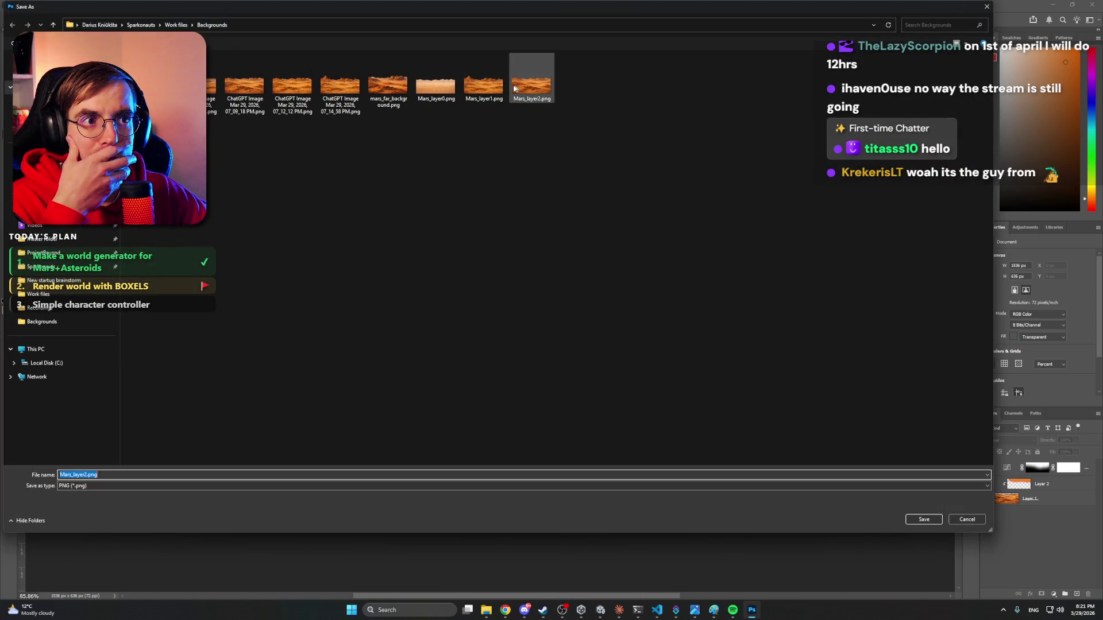
left_click(922, 518)
left_click(577, 304)
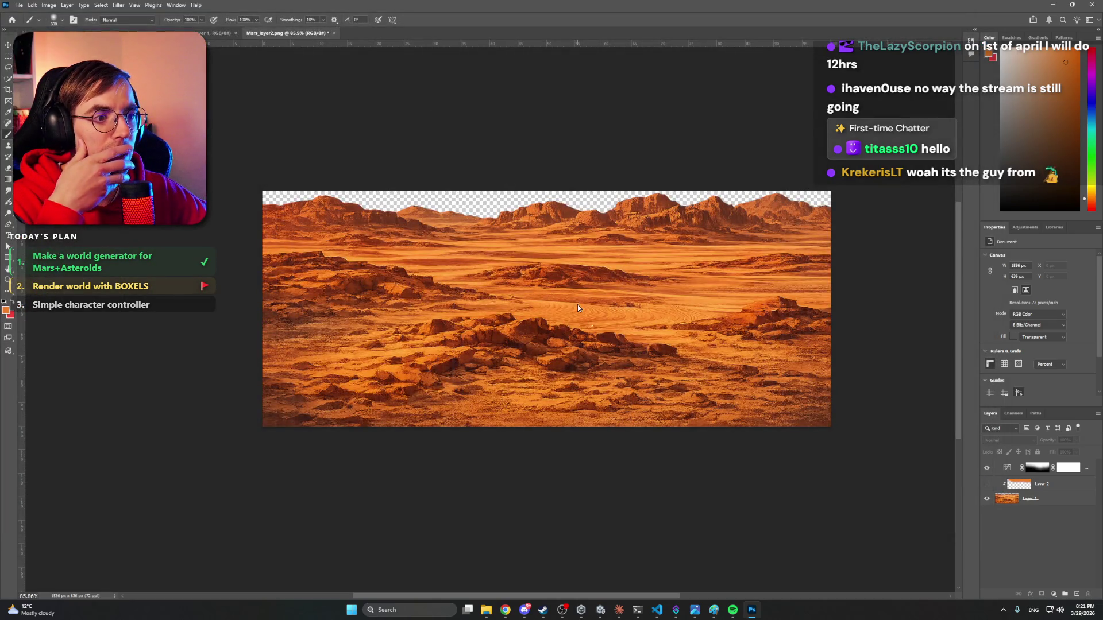
Switch to the other Mars image document, then minimize Photoshop.
left_click(213, 33)
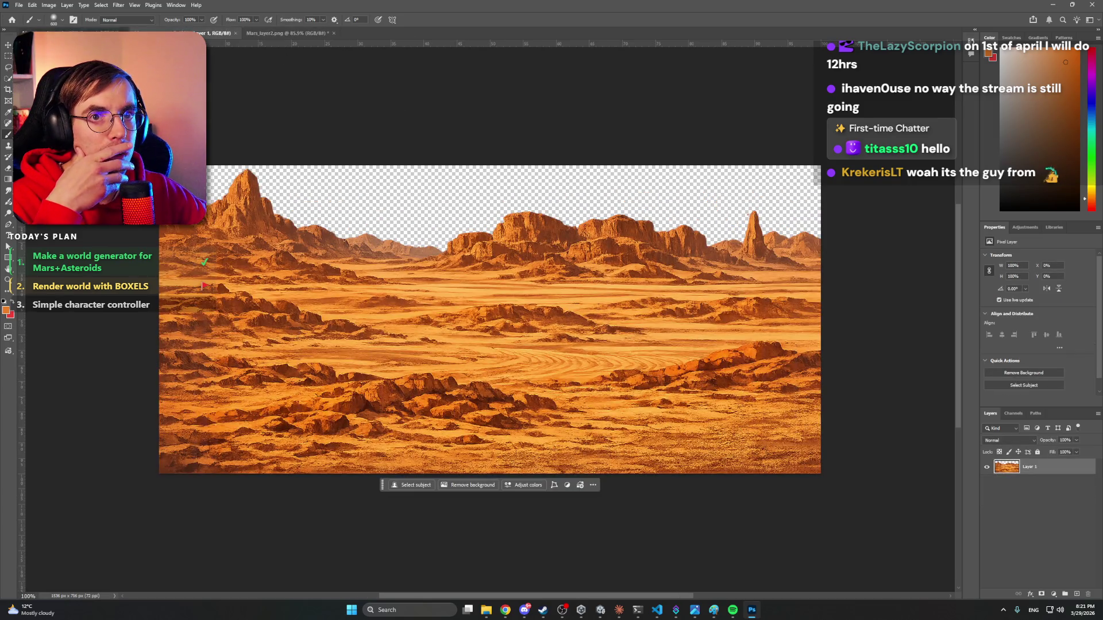
key("ctrl+Tab")
key("ctrl+Tab")
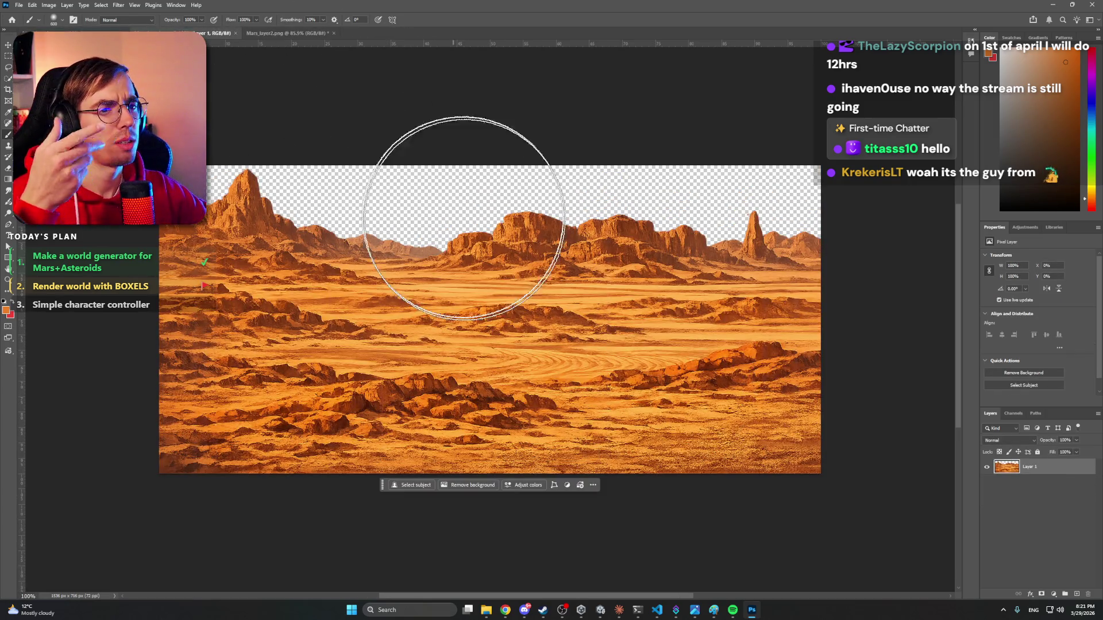
left_click(1086, 552)
key("super")
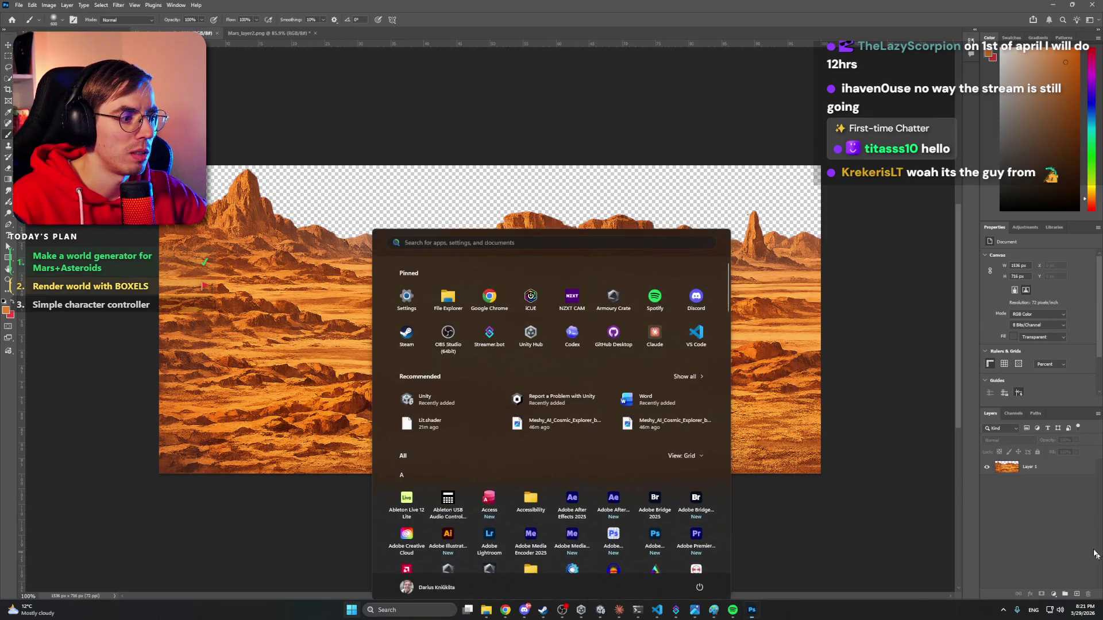
left_click(562, 117)
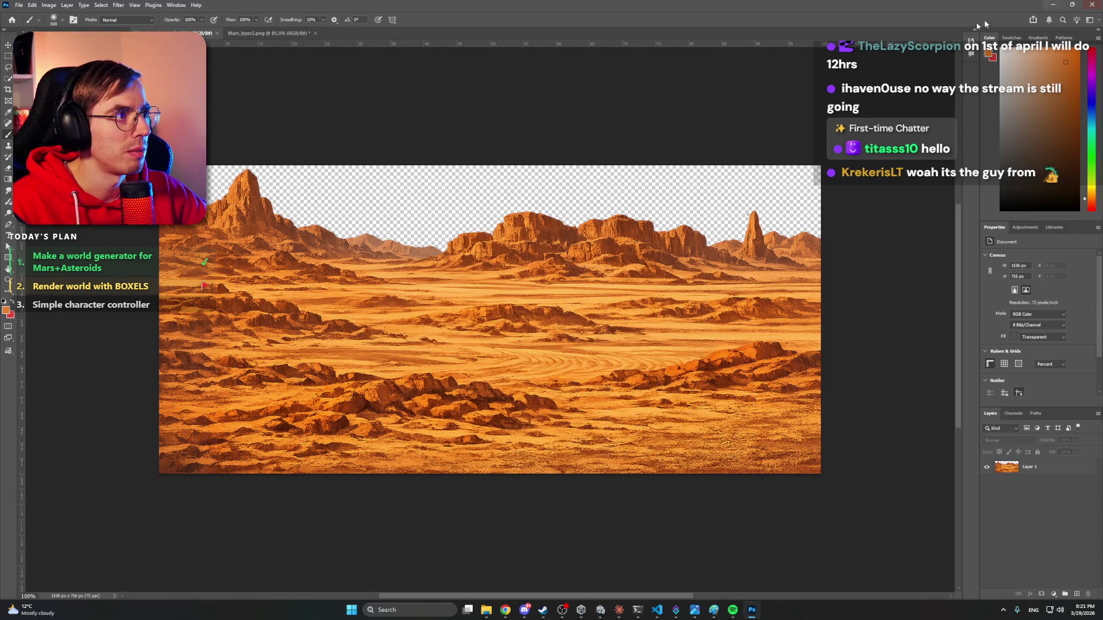
left_click(1050, 4)
Put away the Backgrounds folder window and bring the Unity Sparkonauts window forward.
mouse_move(758, 256)
left_mouse_down()
mouse_move(780, 281)
mouse_move(755, 276)
left_mouse_up()
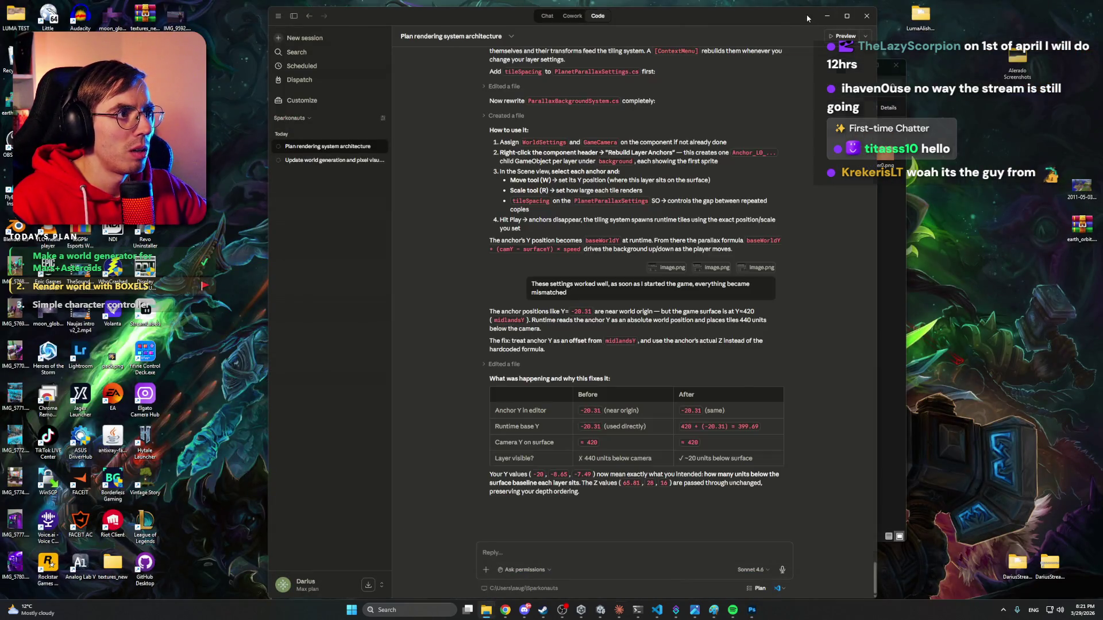
left_click(895, 65)
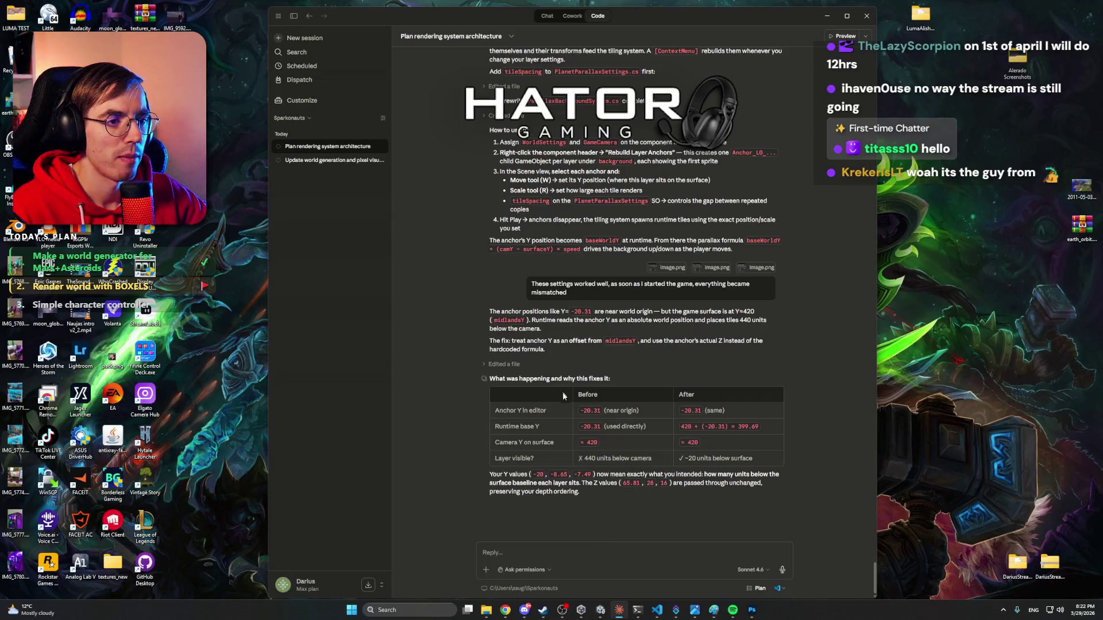
mouse_move(597, 614)
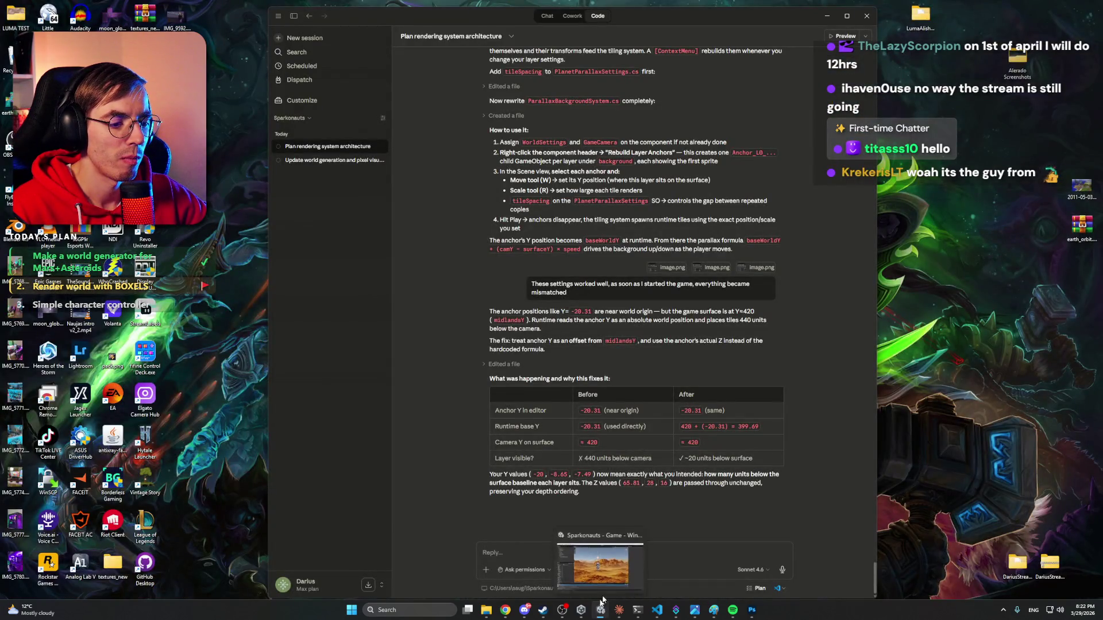
left_click(600, 611)
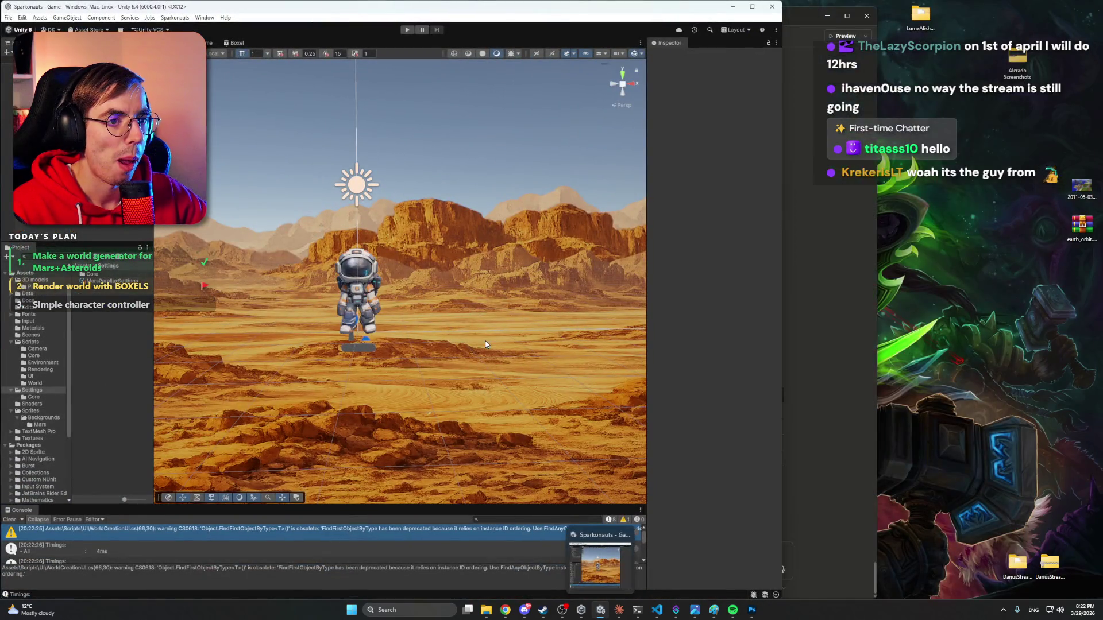
Maximize the Unity editor and pan the Scene view to check the Mars background parallax.
left_click(752, 7)
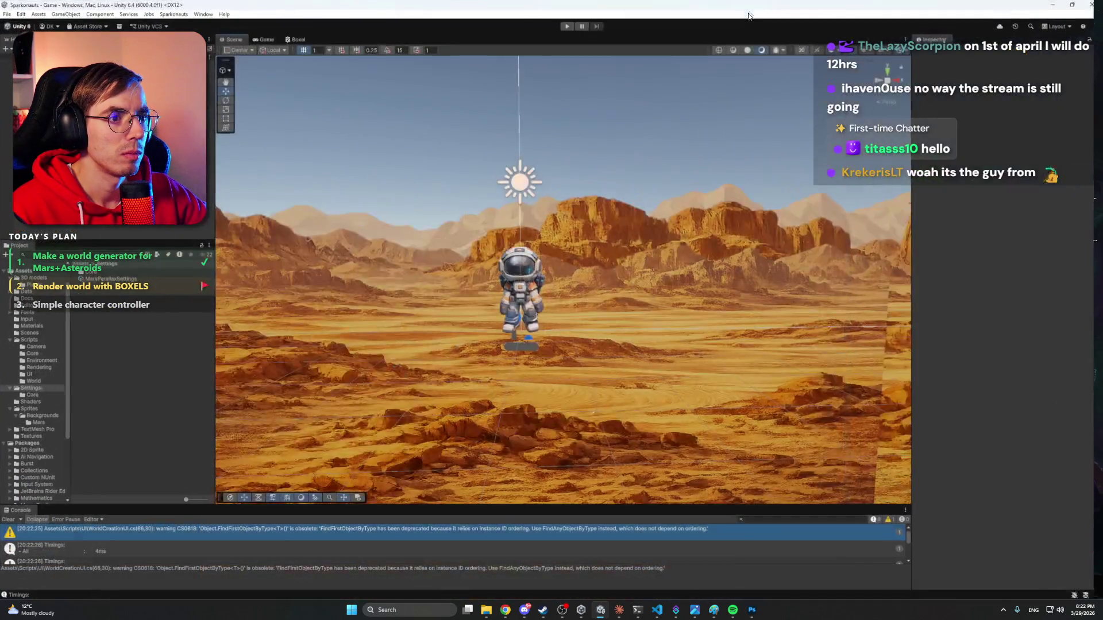
left_click(600, 613)
left_click(601, 613)
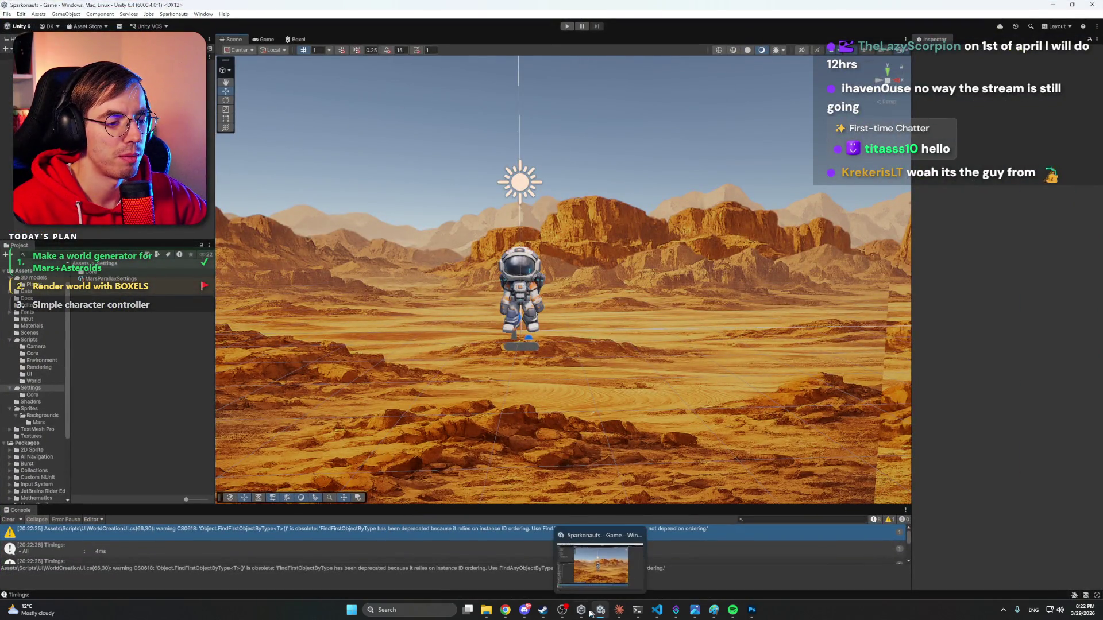
left_click(618, 612)
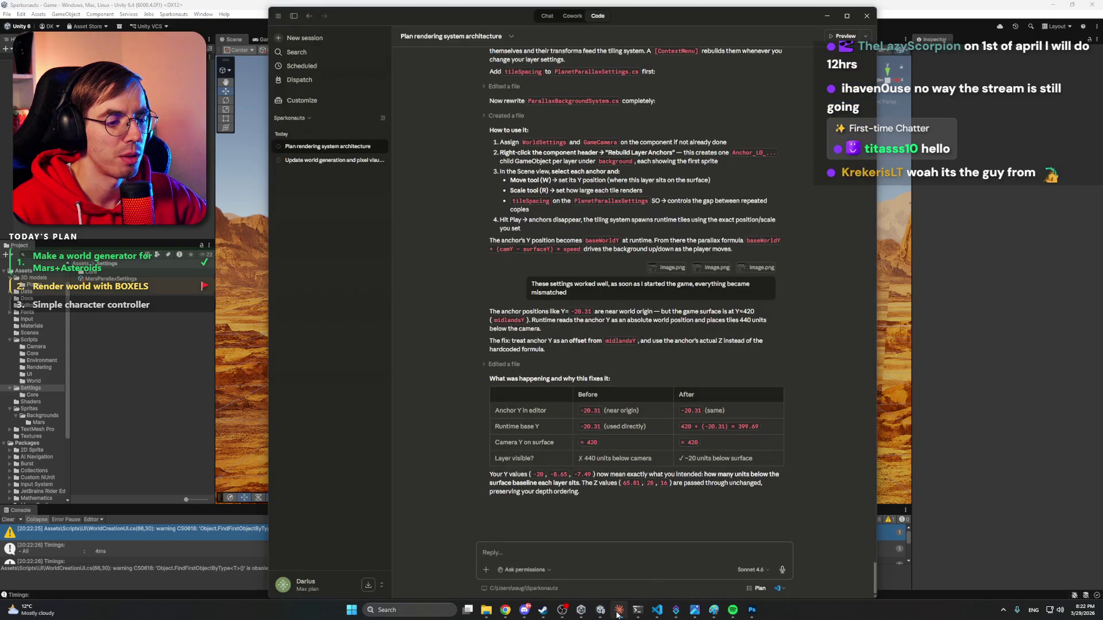
left_click(617, 612)
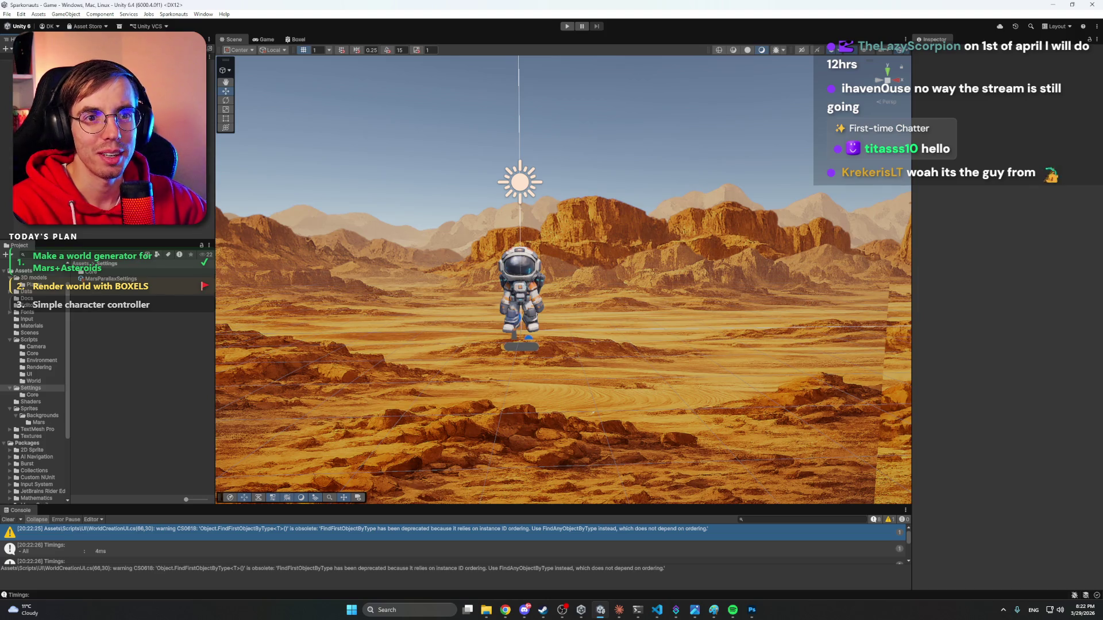
left_click_drag(609, 270, 602, 270)
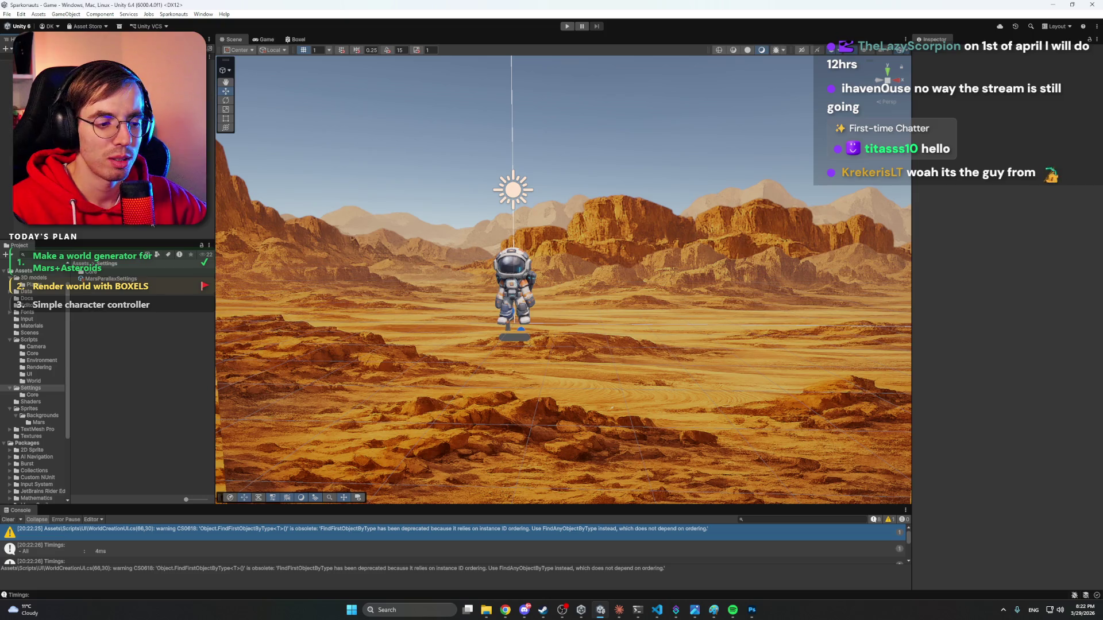
left_click(619, 610)
left_click(619, 610)
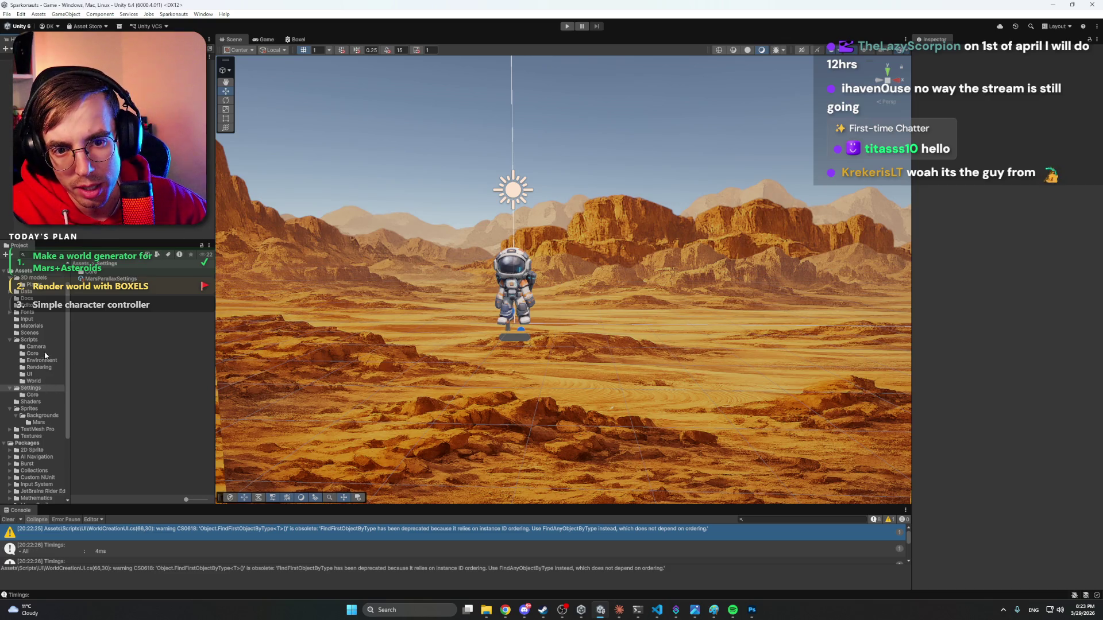
Open the Mars backgrounds folder in the Project window and reimport the Mars_layer2 texture.
left_click(38, 415)
left_click(38, 422)
left_click(112, 287)
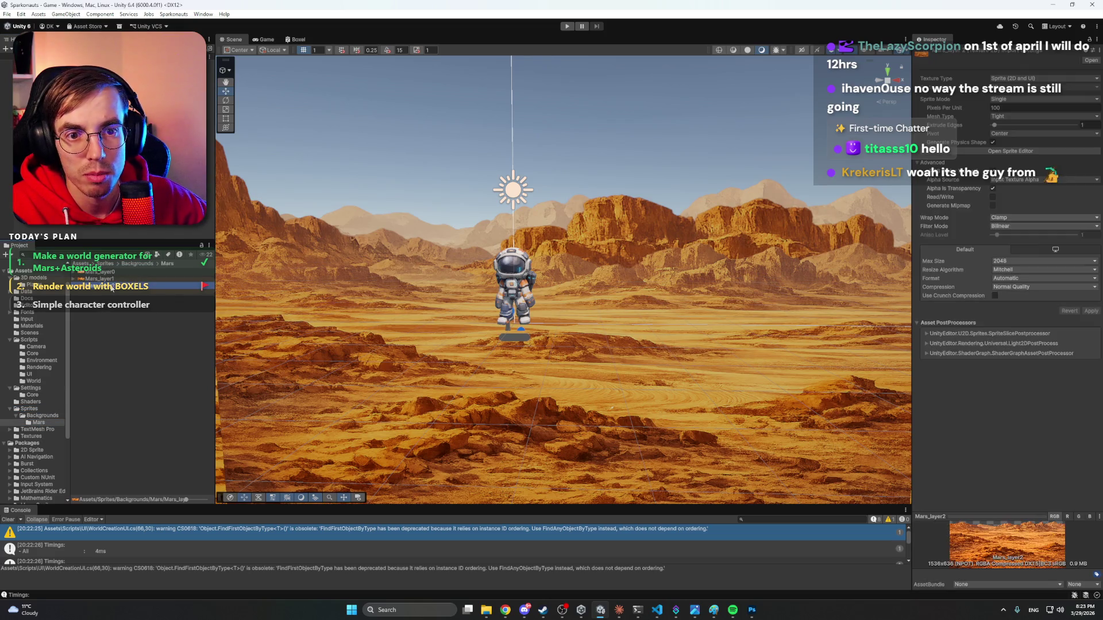
right_click(111, 287)
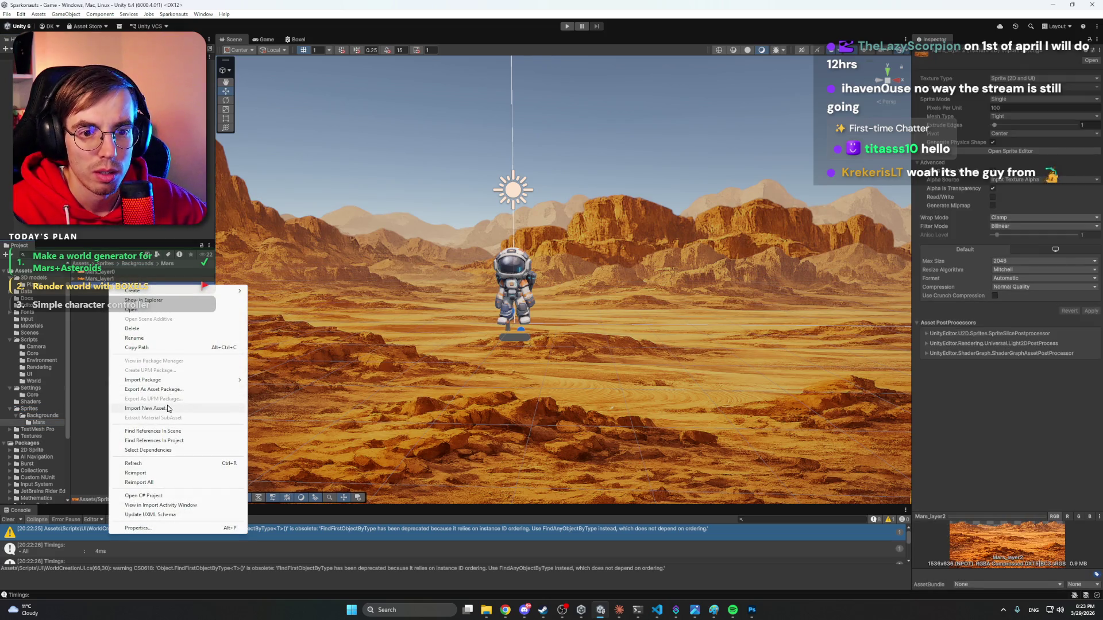
left_click(165, 474)
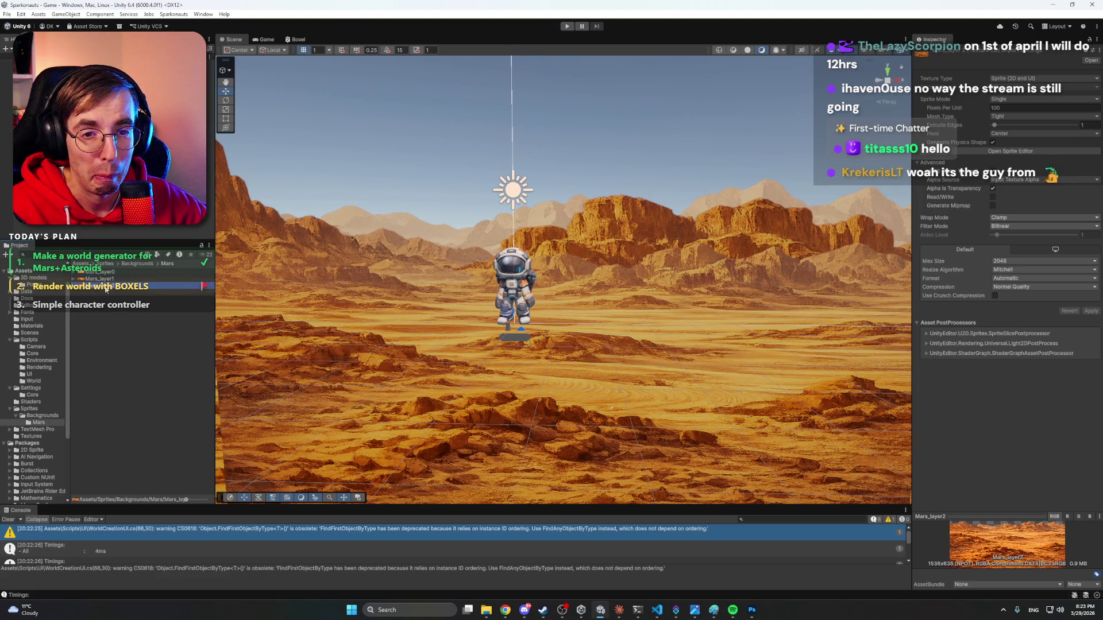
Preview Mars_layer2.png from the Backgrounds folder in Explorer, then return to Unity.
mouse_move(488, 613)
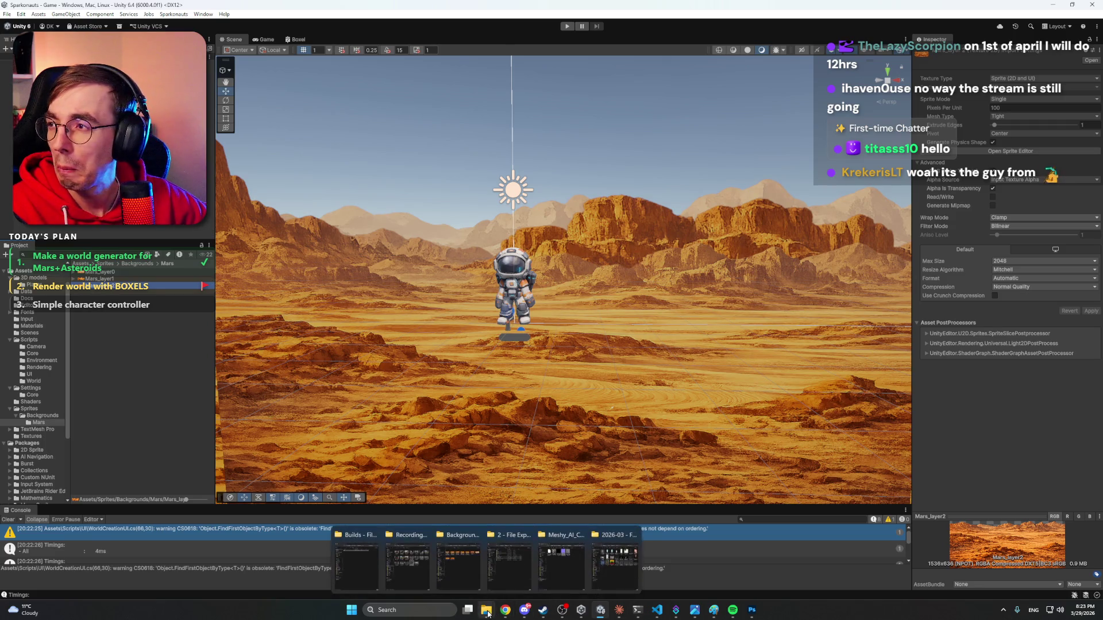
left_click(458, 562)
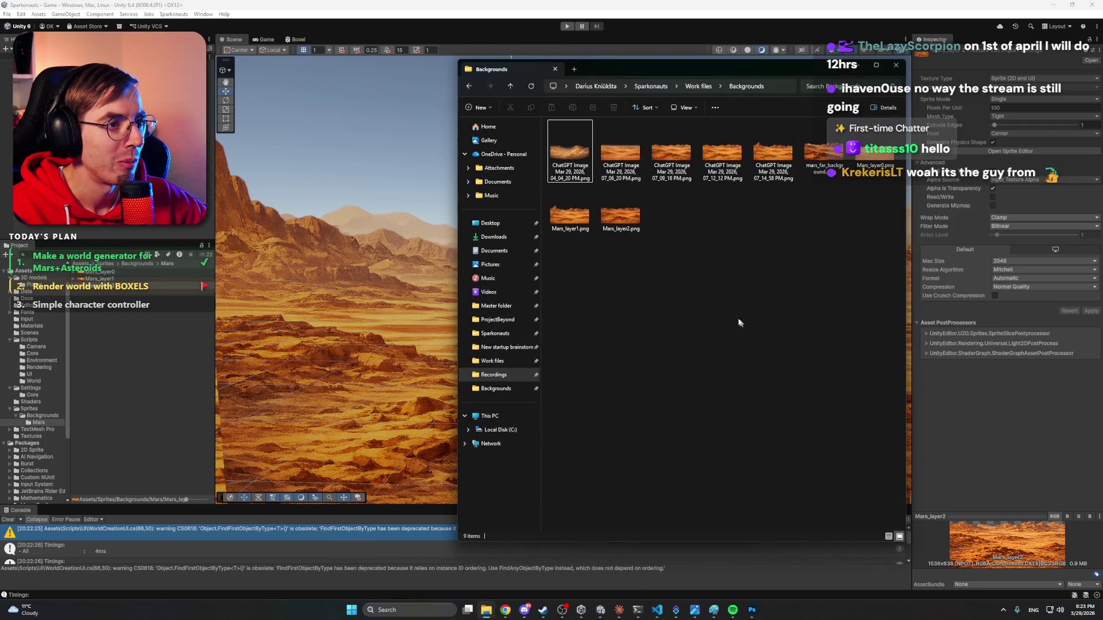
double_click(621, 217)
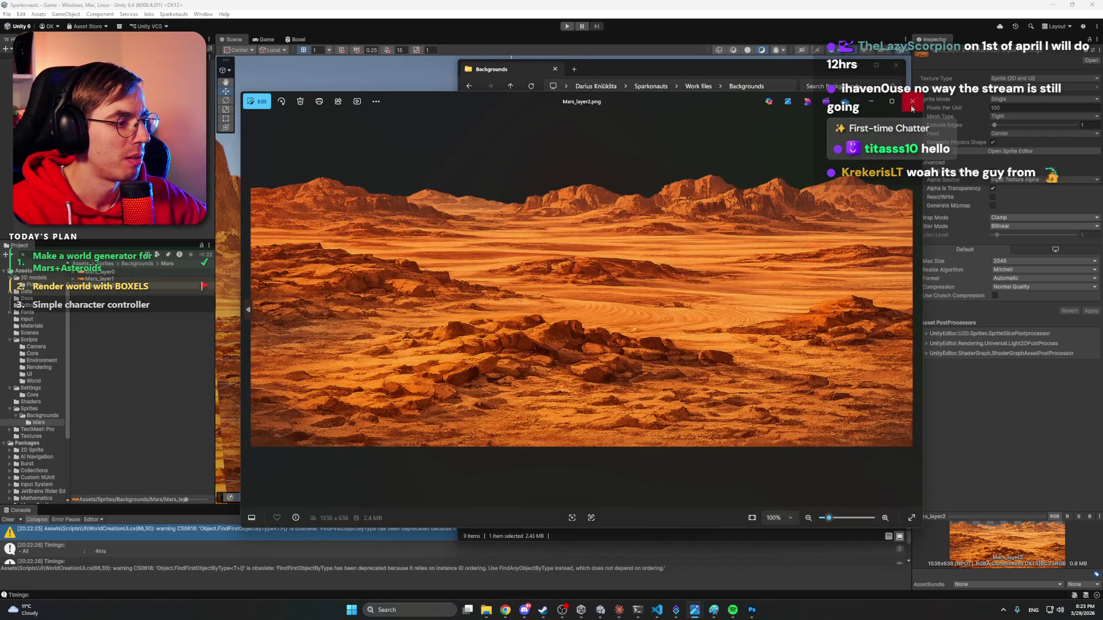
left_click(912, 101)
left_click(115, 294)
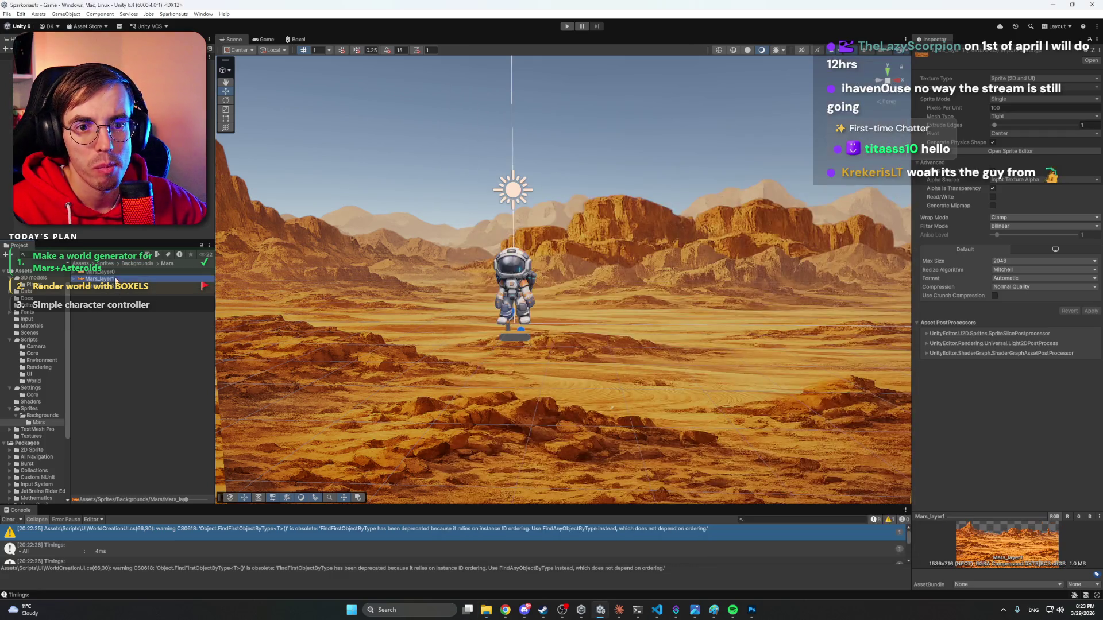
Inspect the Mars_layer0, 1 and 2 textures and refresh Mars_layer2 from disk twice.
left_click(108, 272)
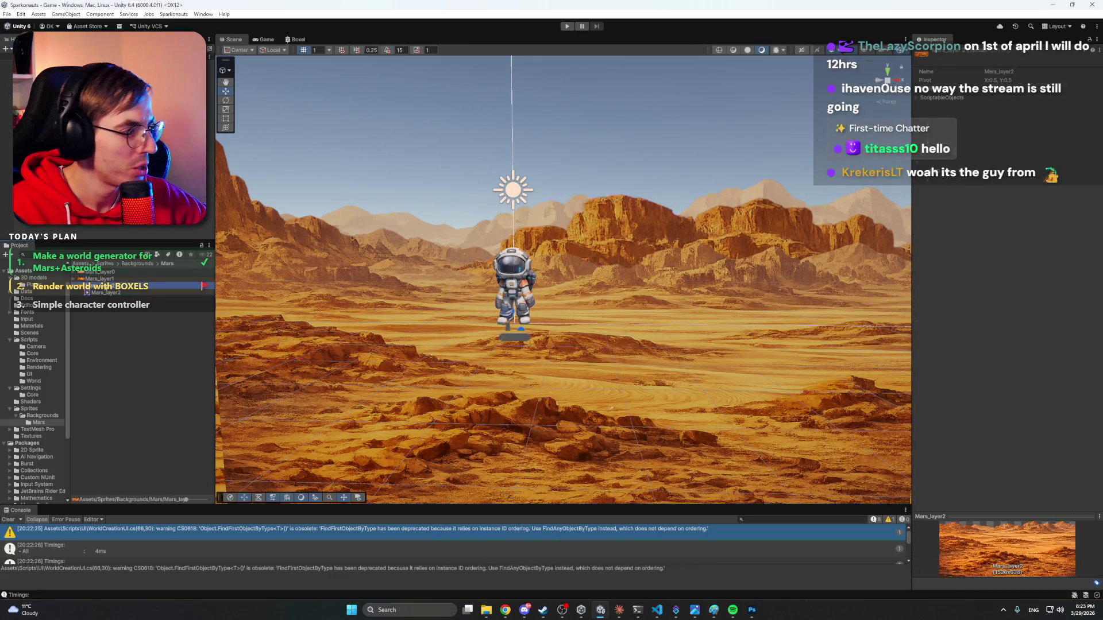
left_click(117, 280)
left_click(118, 292)
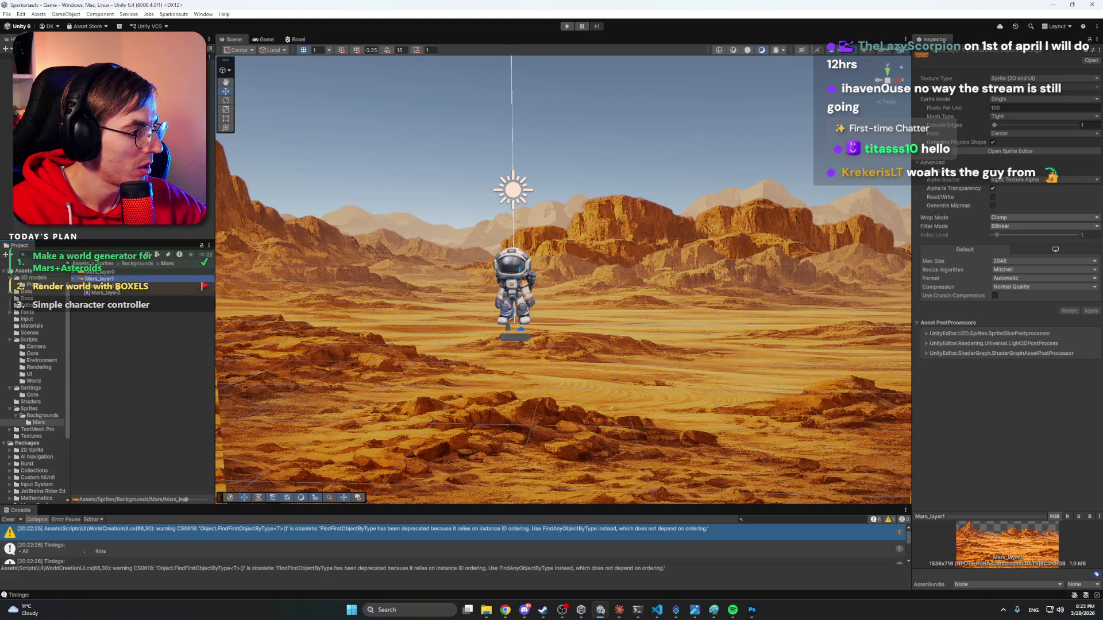
right_click(122, 290)
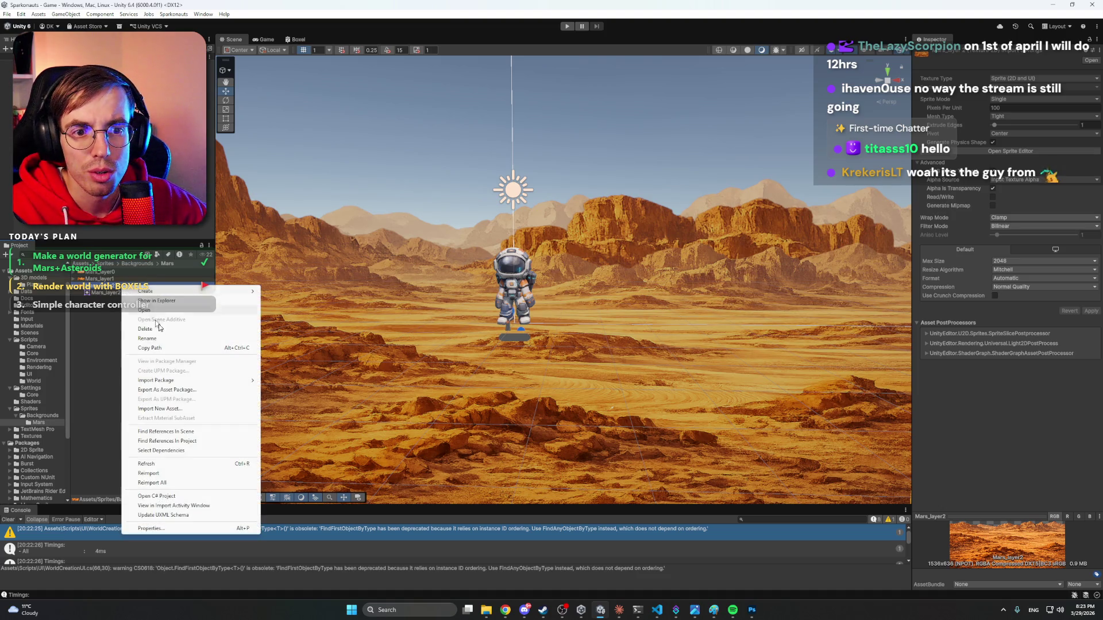
left_click(179, 463)
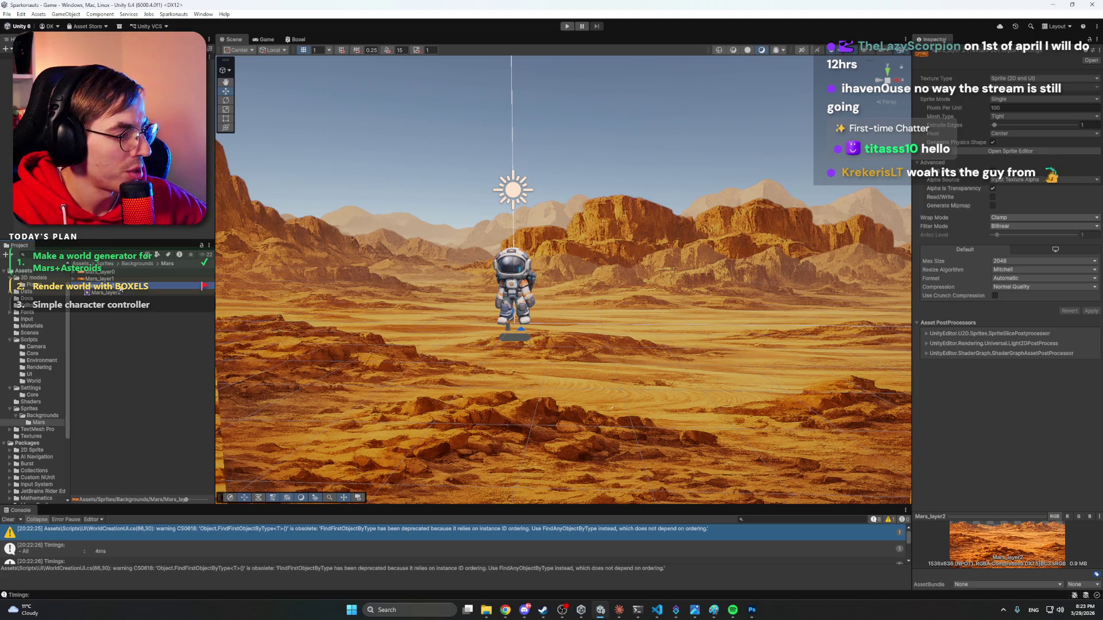
right_click(121, 289)
left_click(173, 464)
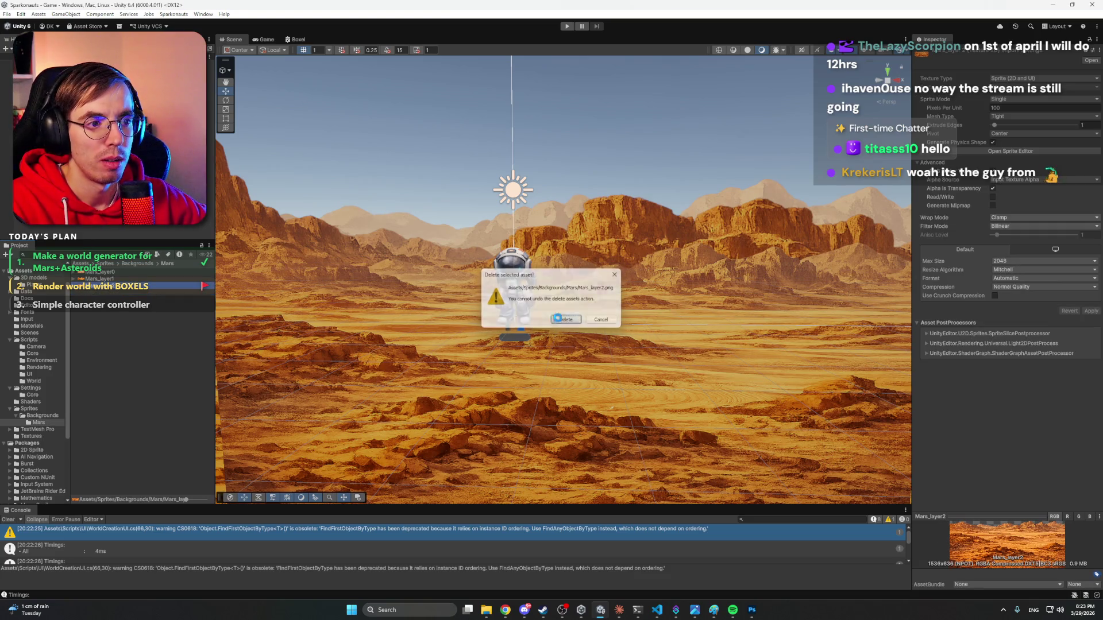
Import Mars_layer2.png from Work files/Backgrounds as a new asset in the Mars folder.
right_click(138, 303)
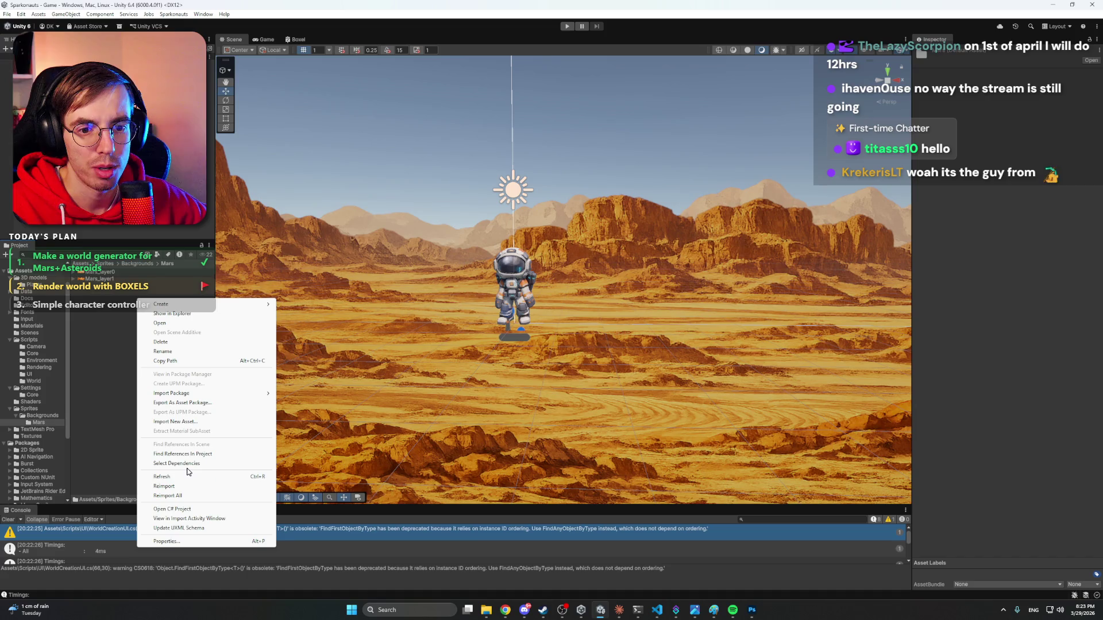
left_click(195, 428)
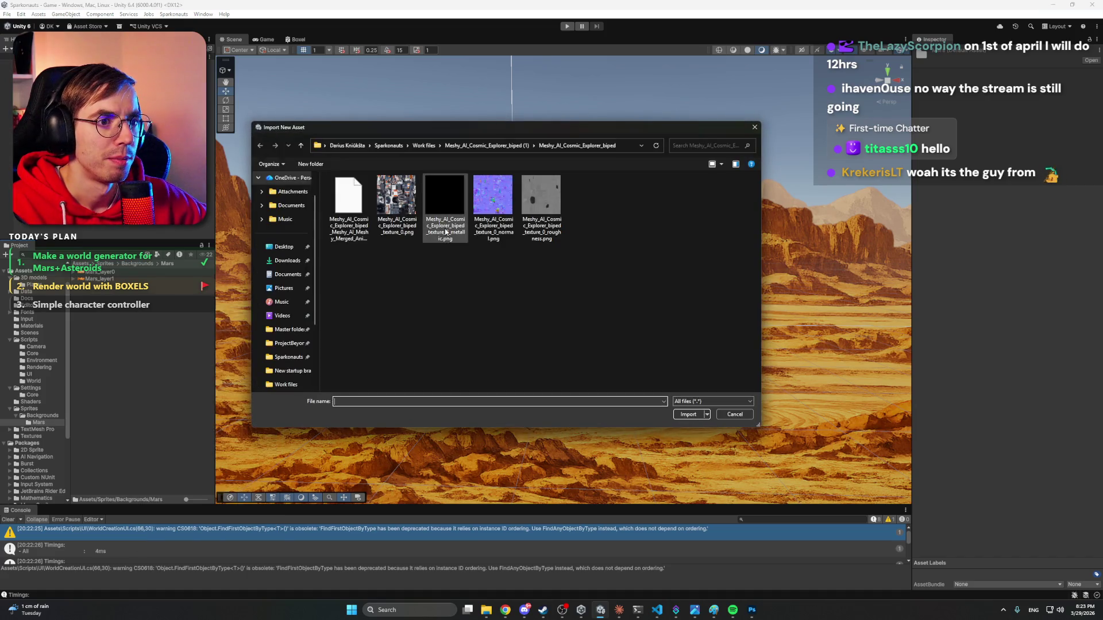
left_click(414, 147)
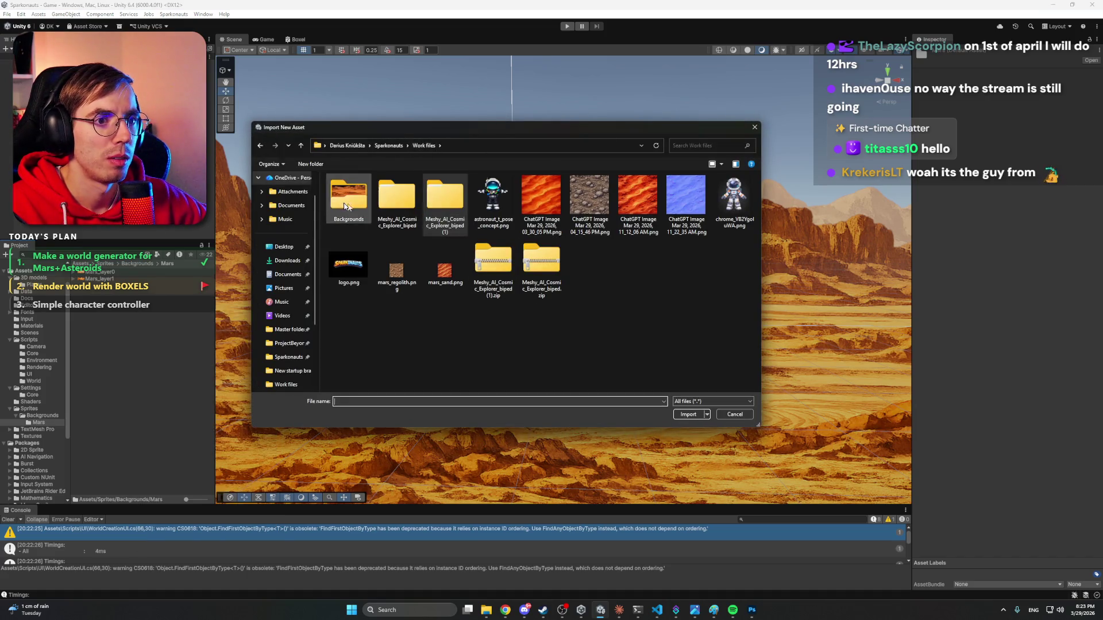
double_click(396, 199)
double_click(721, 216)
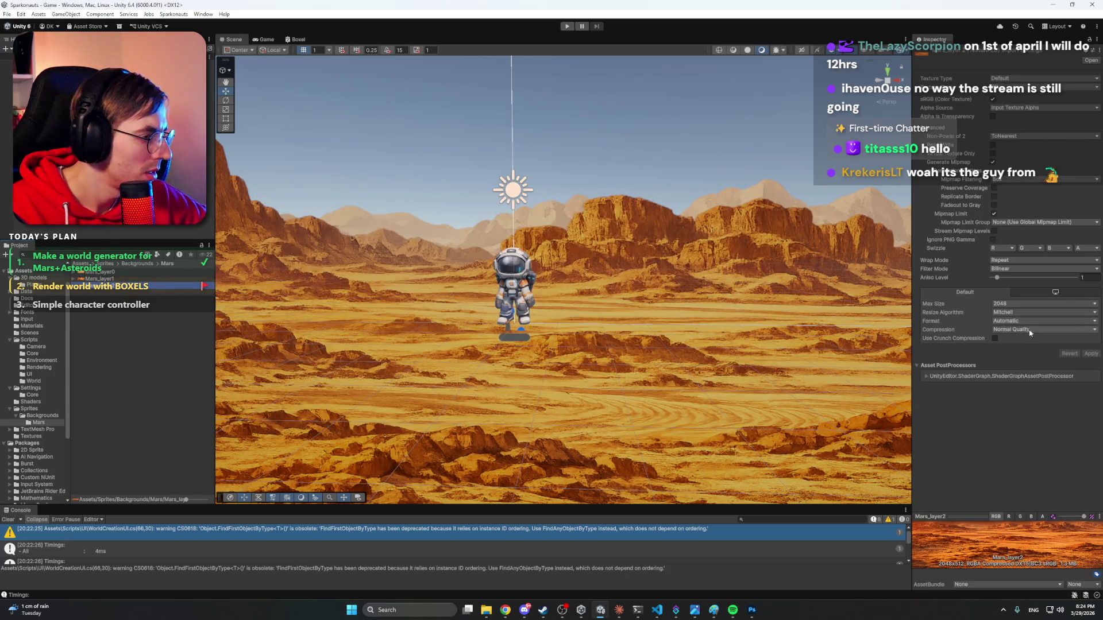
Set Mars_layer2's Texture Type to Sprite (2D and UI) with Sprite Mode Single.
left_click(1019, 79)
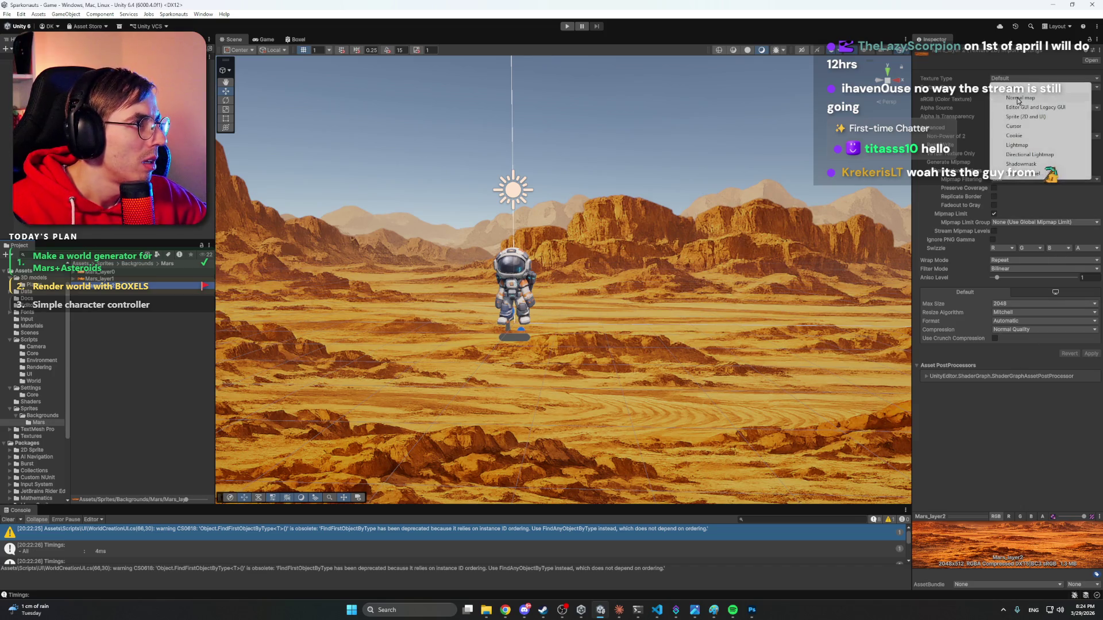
left_click(1023, 118)
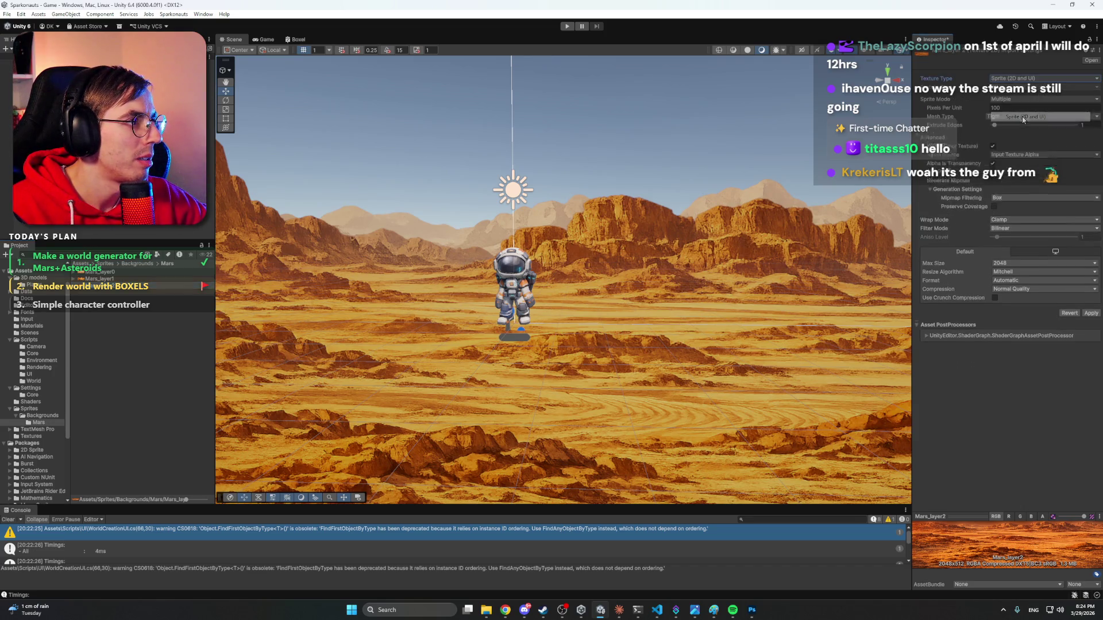
left_click(1007, 98)
left_click(1019, 109)
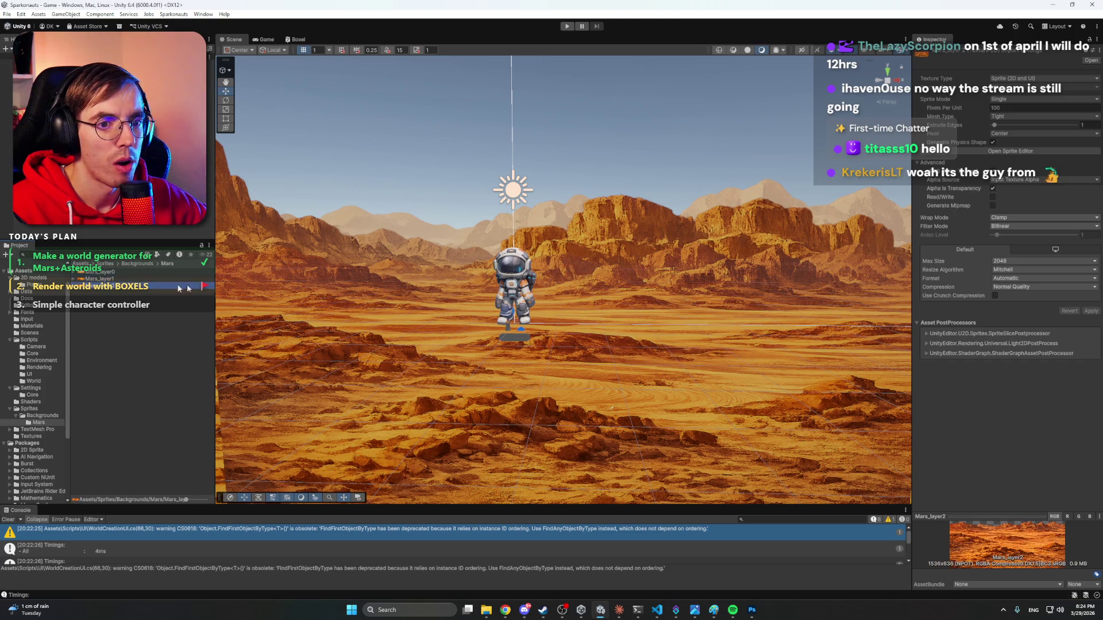
left_click_drag(729, 282, 717, 285)
Frame the astronaut, open Assets/Settings/MarsParallaxSettings, and pick the middle mountains Tint swatch.
key("f")
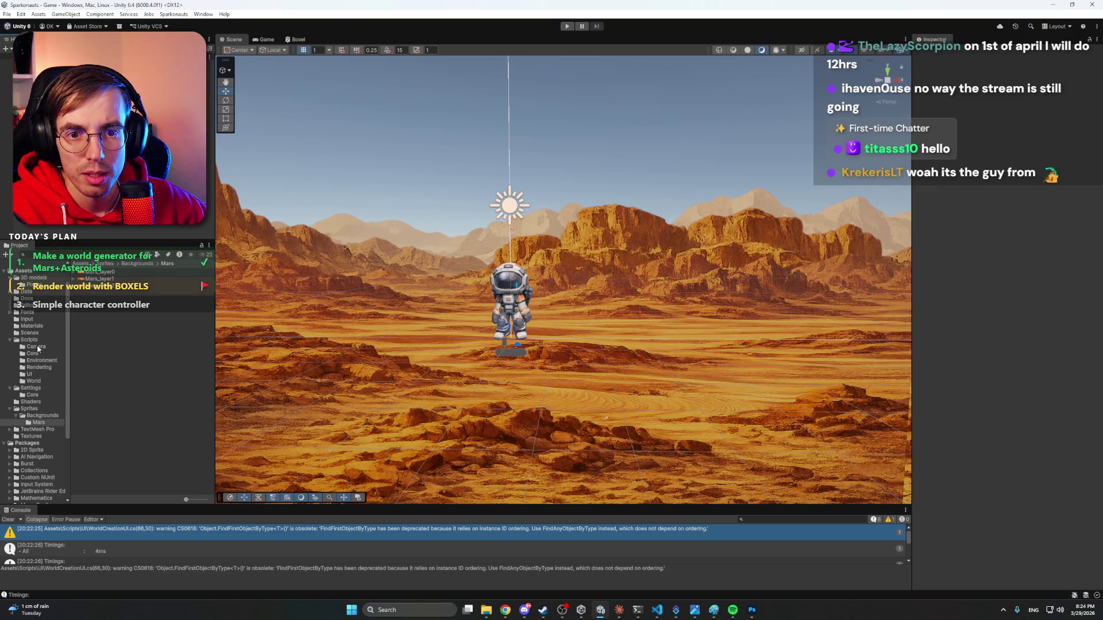
left_click(38, 436)
left_click(38, 430)
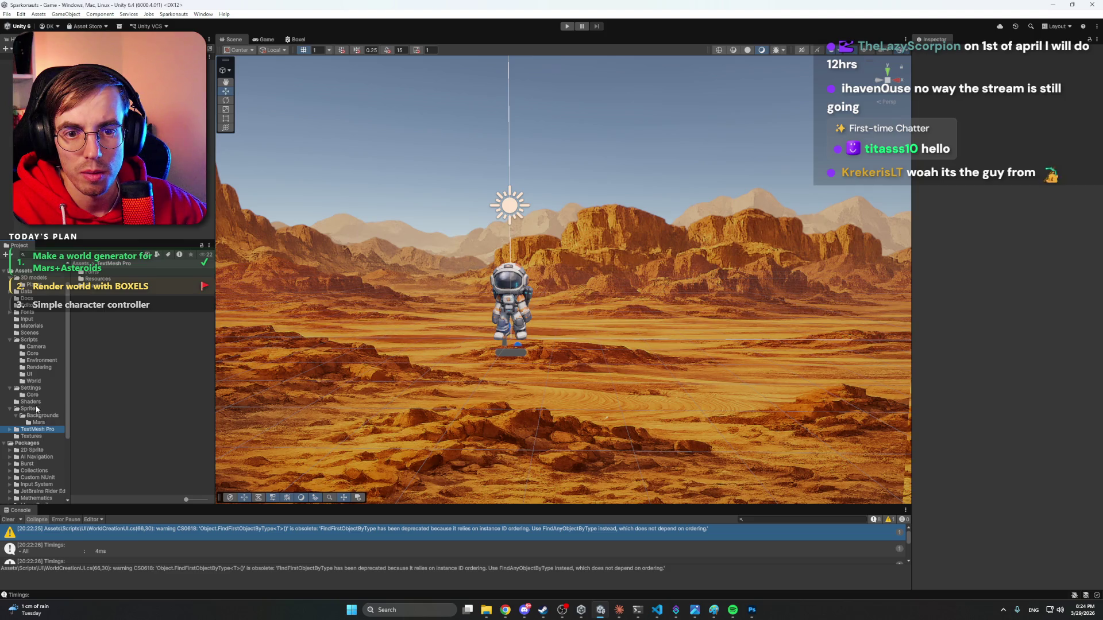
left_click(36, 409)
left_click(31, 388)
left_click(110, 279)
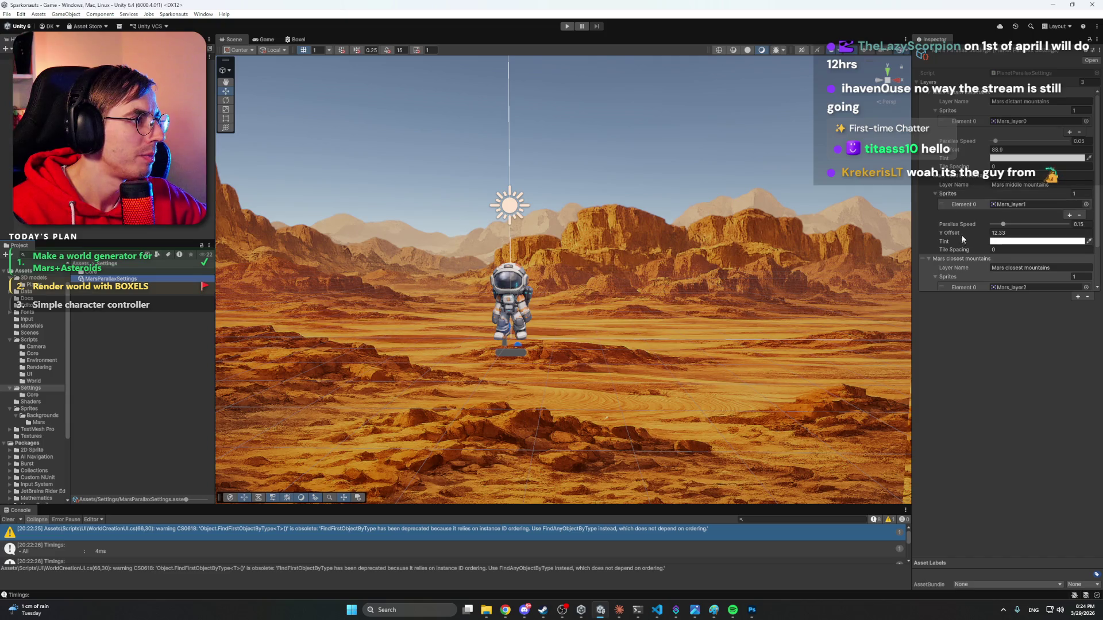
left_click(1013, 243)
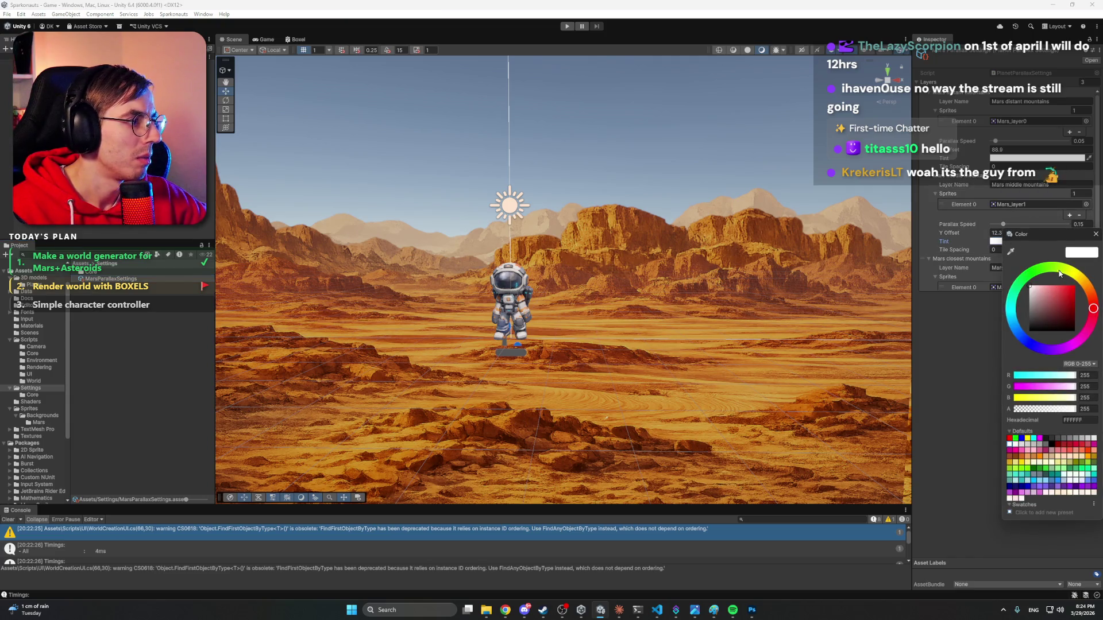
Change the middle mountains tint from white to a light peach-orange, then enter Play mode.
mouse_move(1078, 279)
left_mouse_down()
mouse_move(1087, 287)
mouse_move(1051, 284)
left_mouse_up()
left_click(1054, 289)
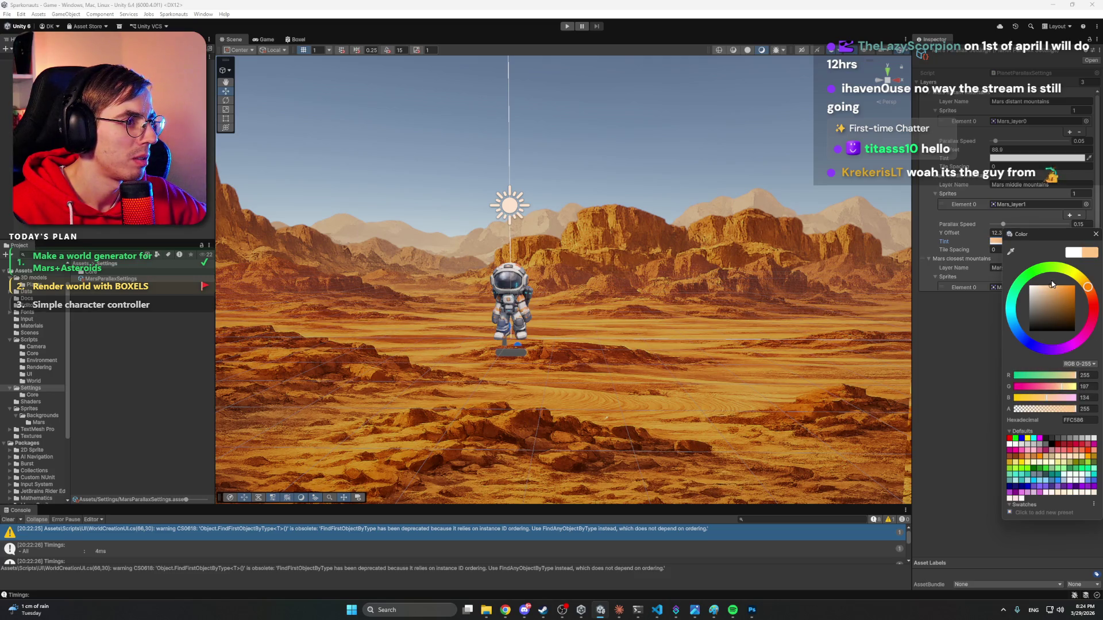
key("Return")
key("super")
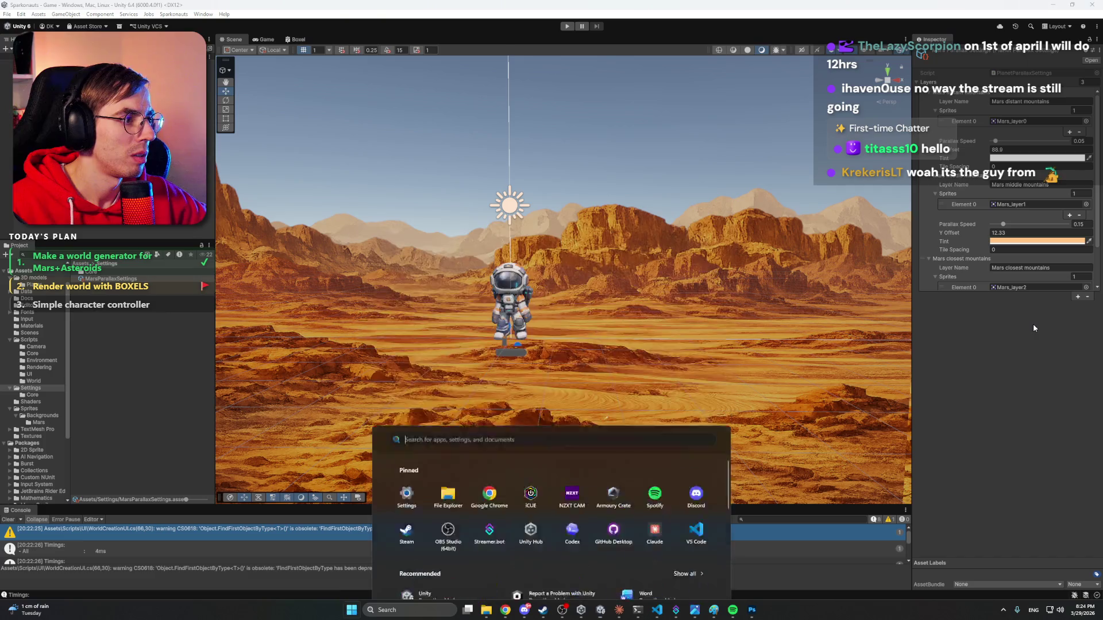
key("super")
left_click(566, 26)
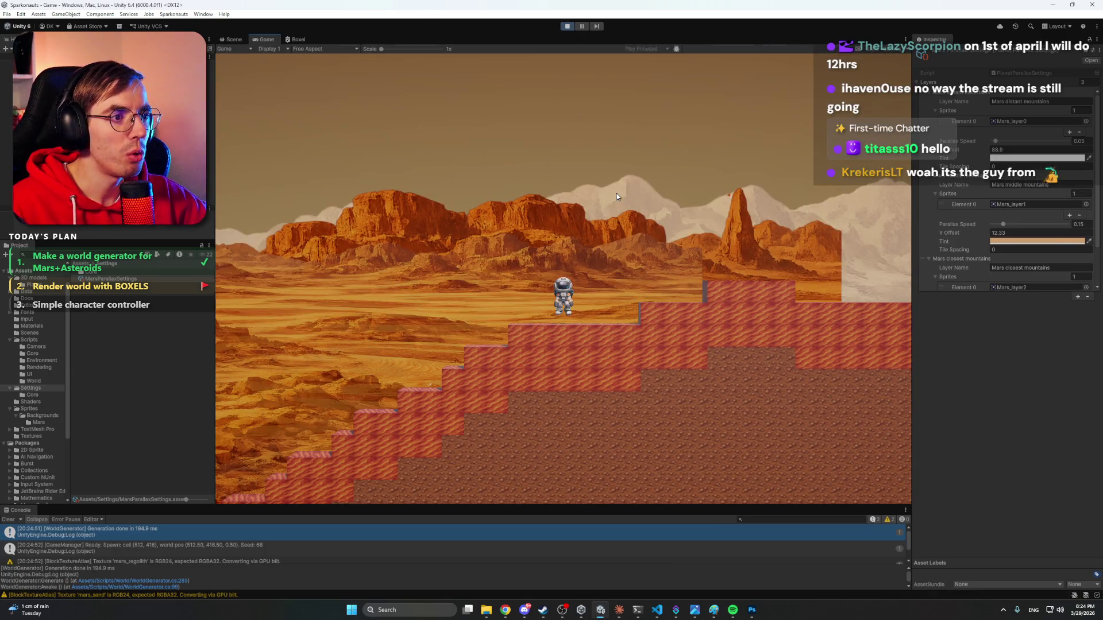
Walk the astronaut right and left across the voxel terrain, then stop Play mode.
key("d")
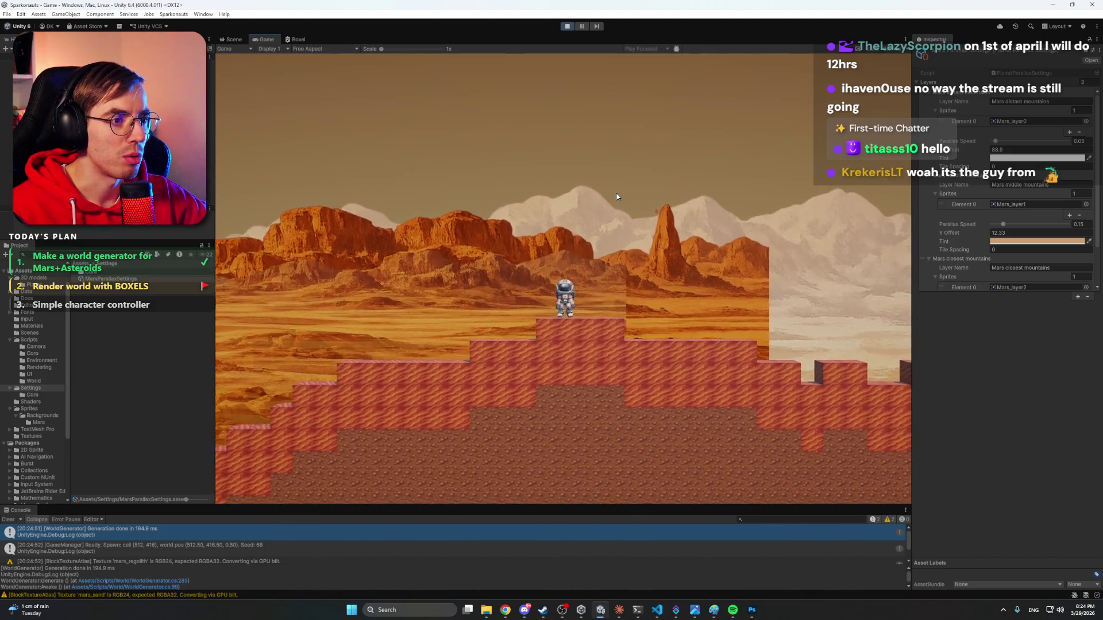
key("d")
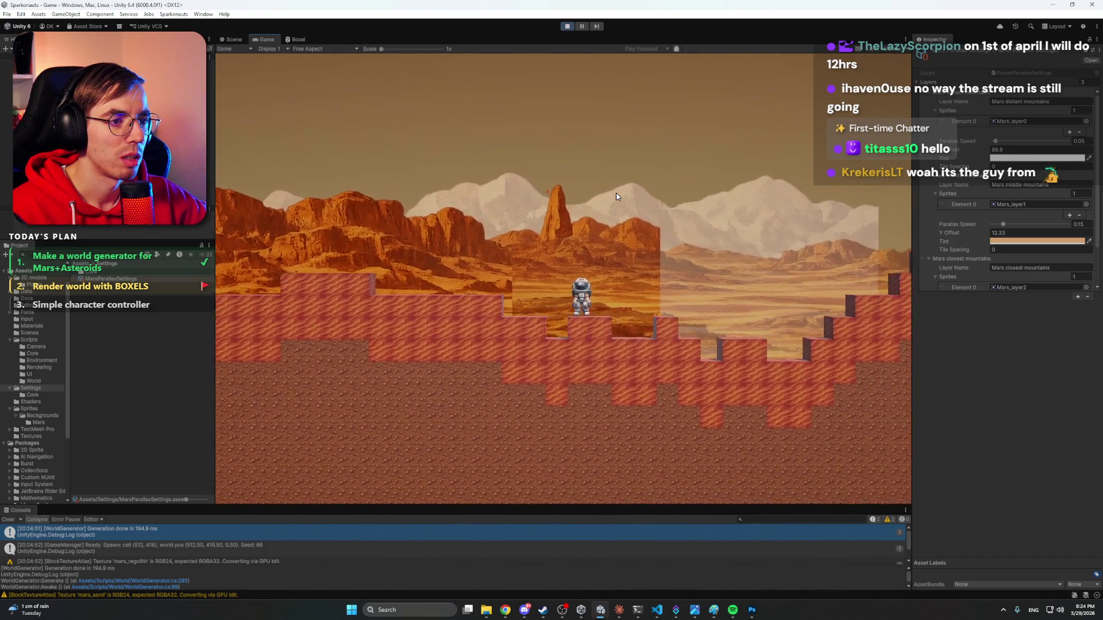
key("d")
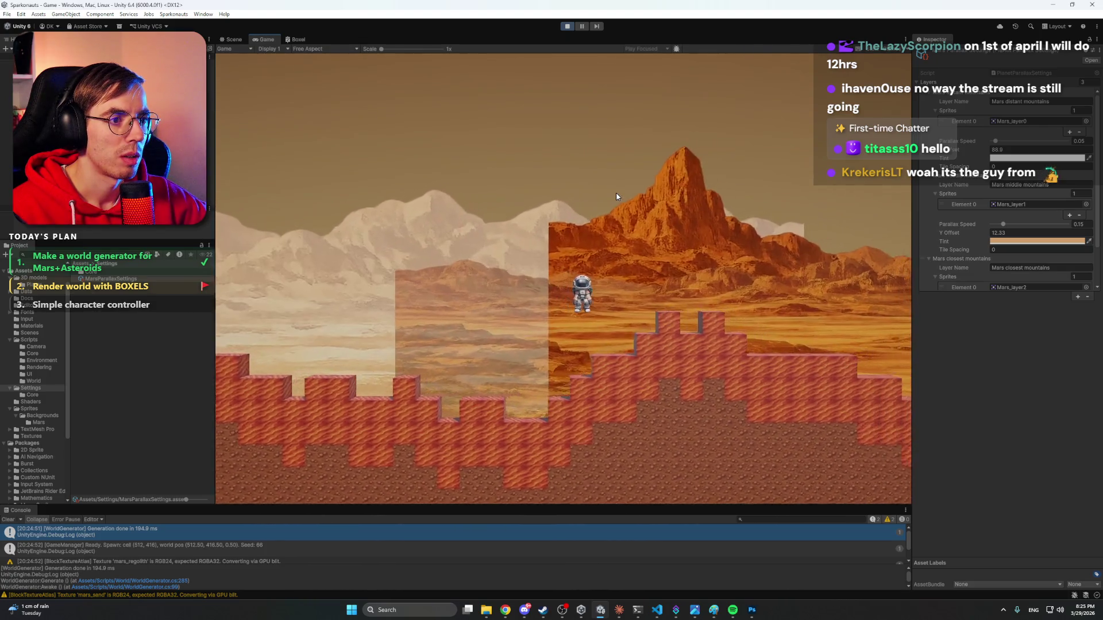
key("d")
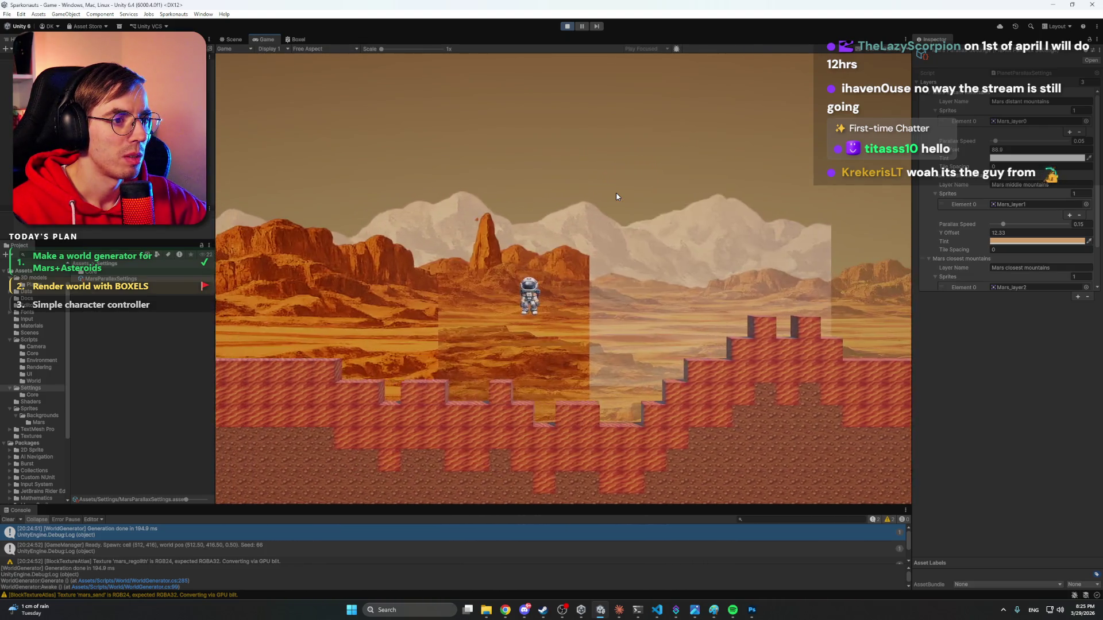
key("a")
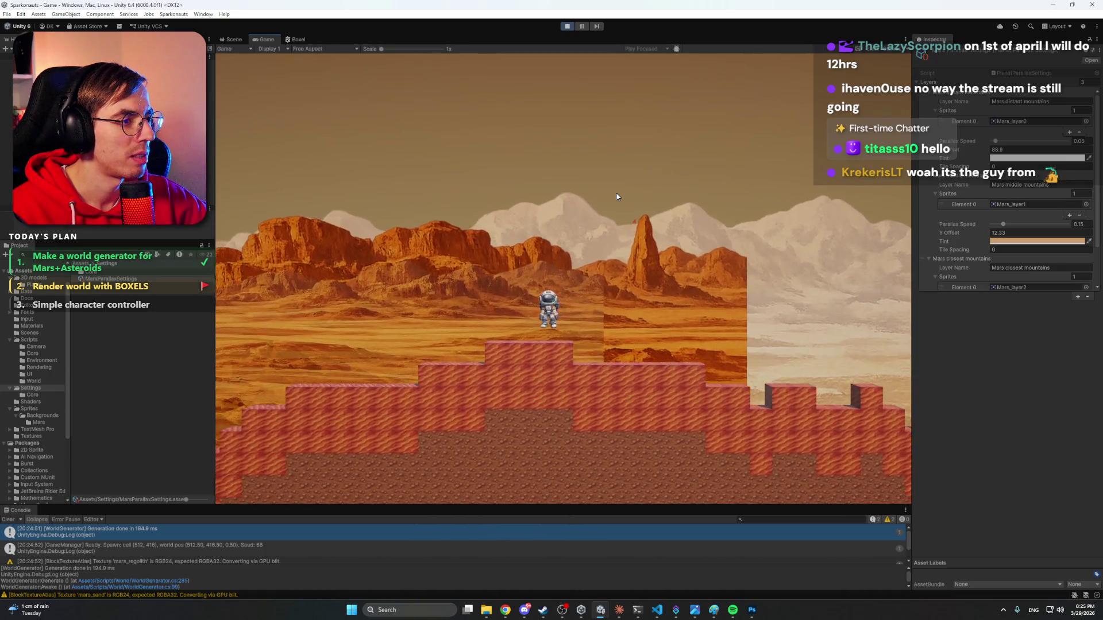
key("a")
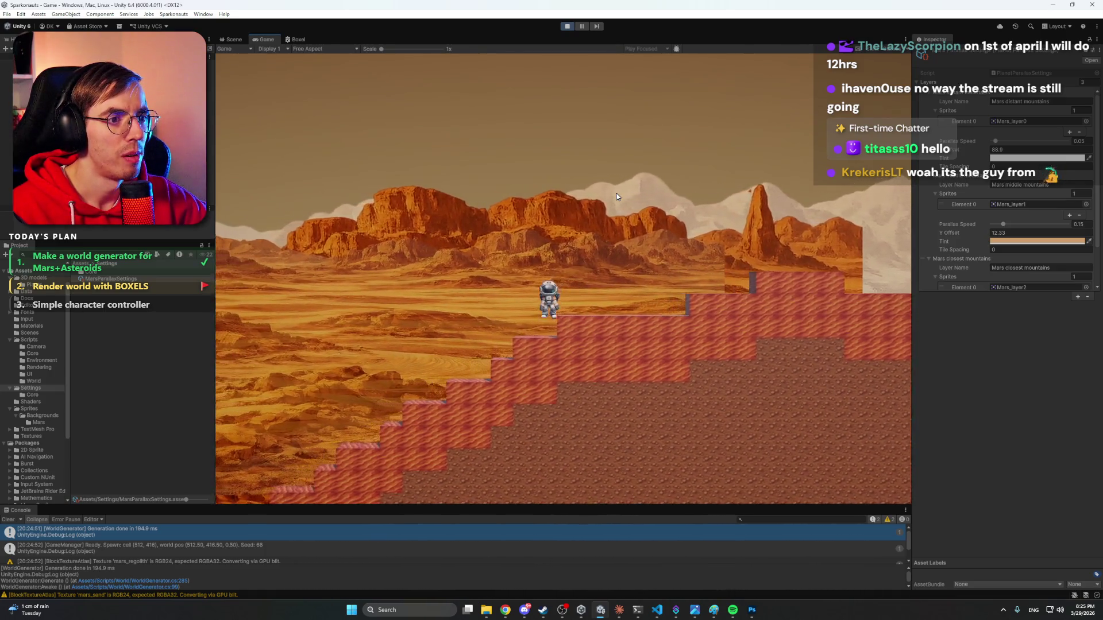
key("d")
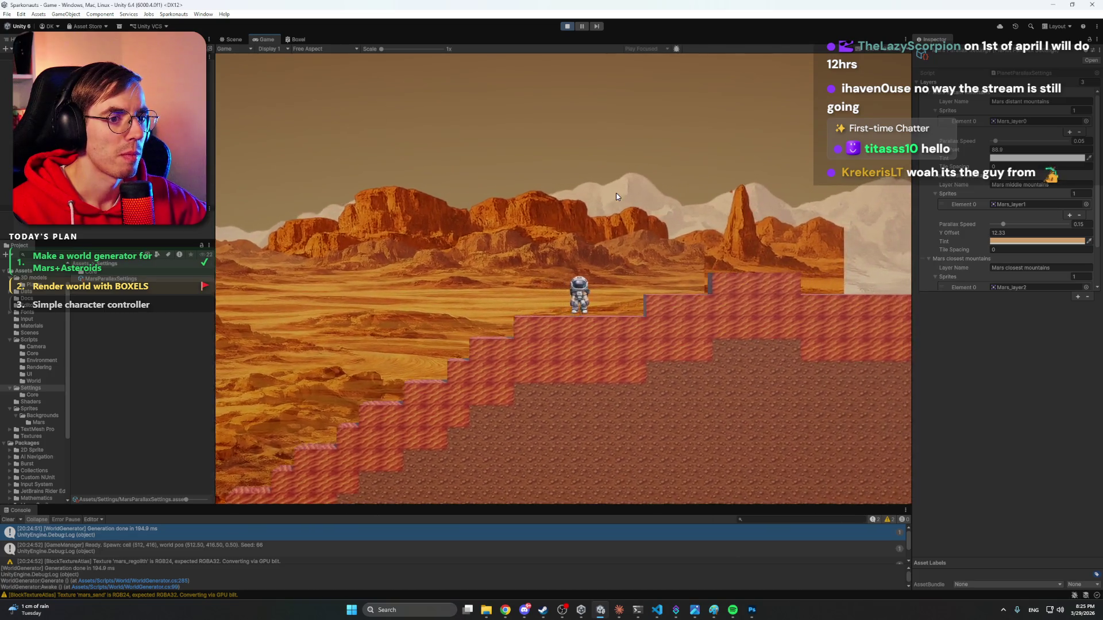
key("d")
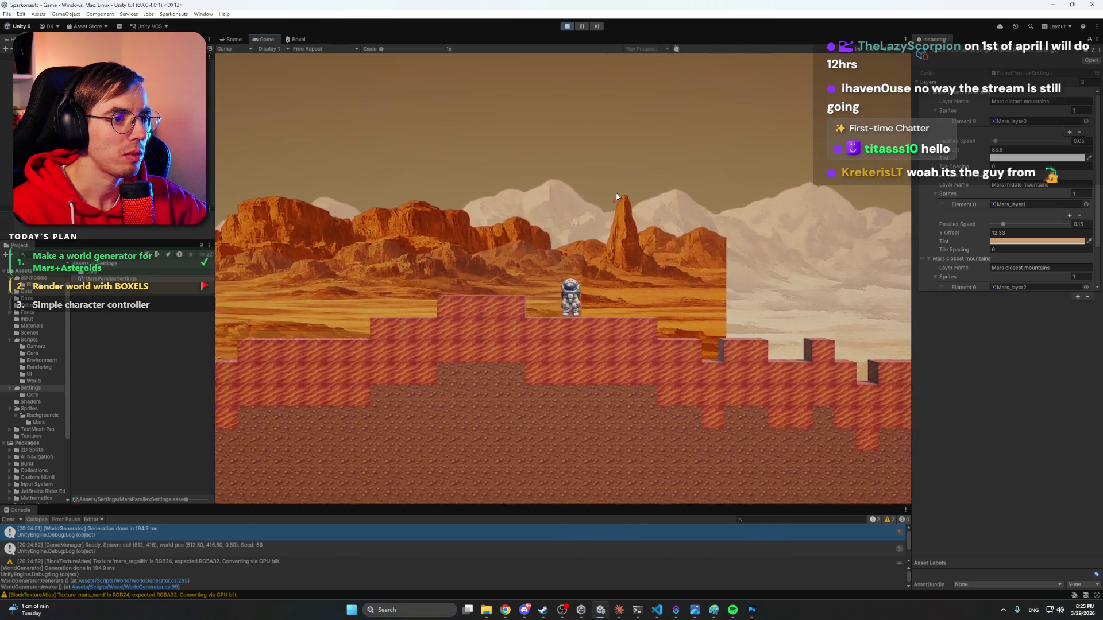
key("a")
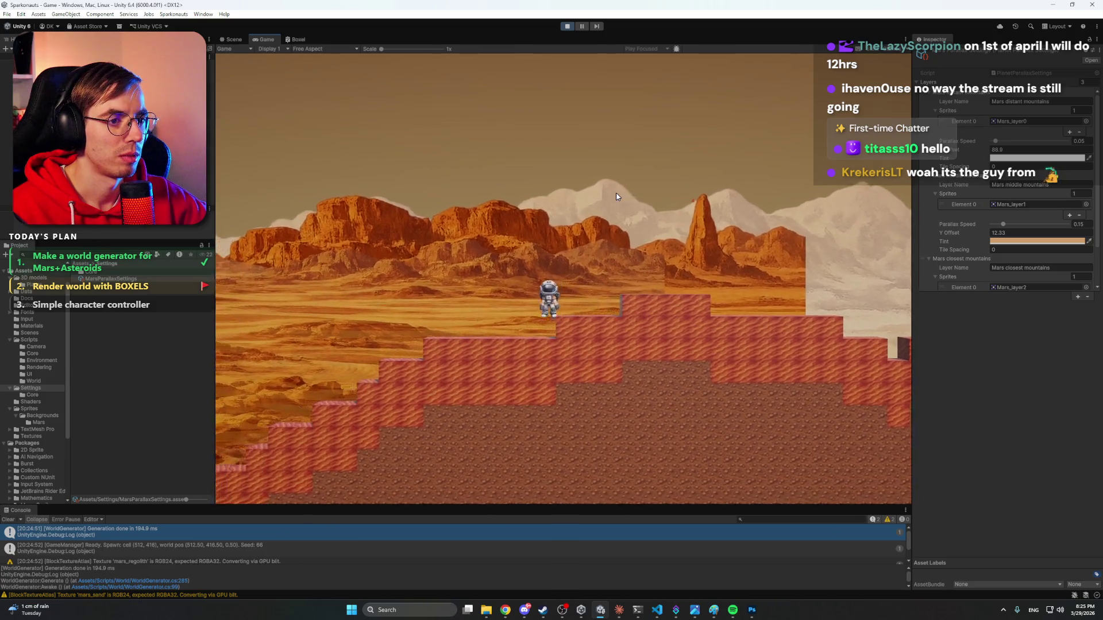
left_click(566, 27)
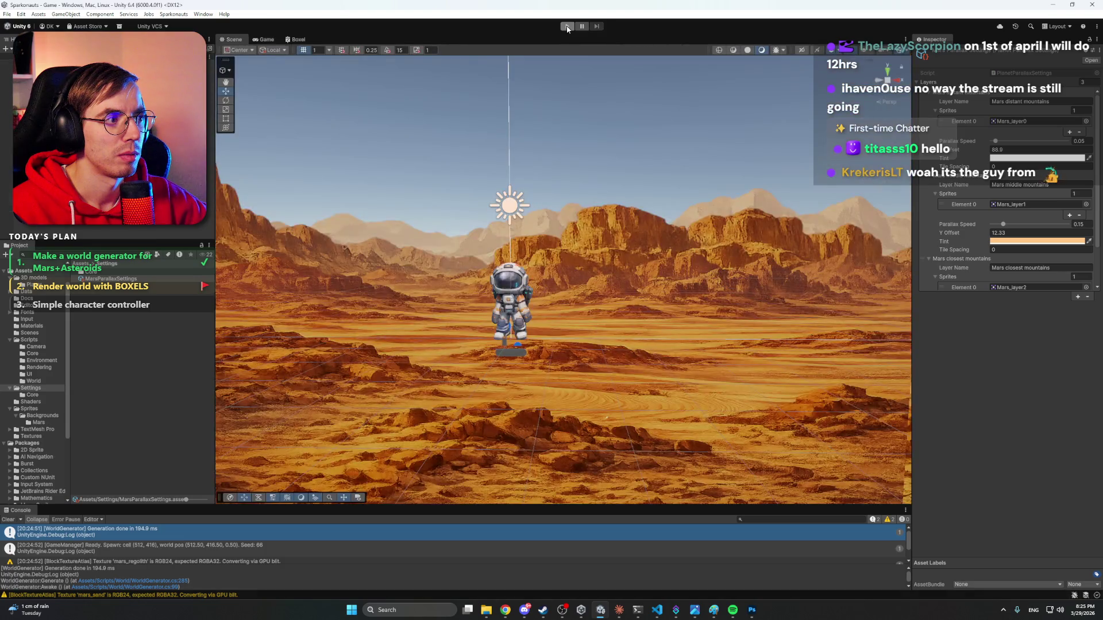
Set the middle mountains Tint in PlanetParallaxSettings to white, then select the middle mountains sprite.
left_click(1028, 241)
mouse_move(1052, 312)
left_mouse_down()
mouse_move(1015, 338)
mouse_move(1028, 284)
left_mouse_up()
left_click(1095, 233)
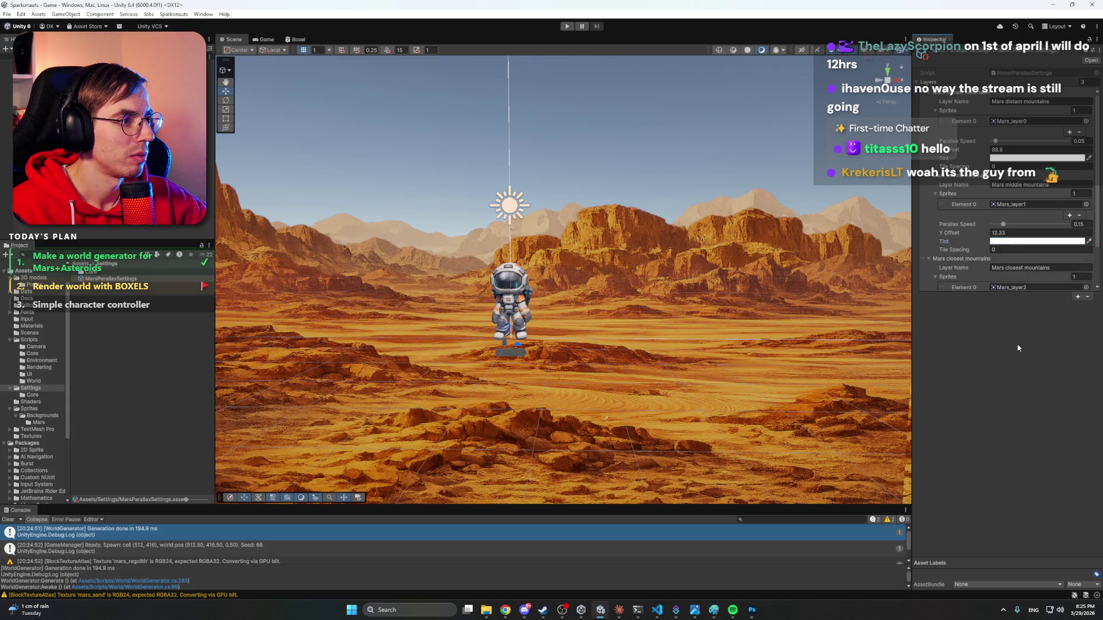
left_click(614, 160)
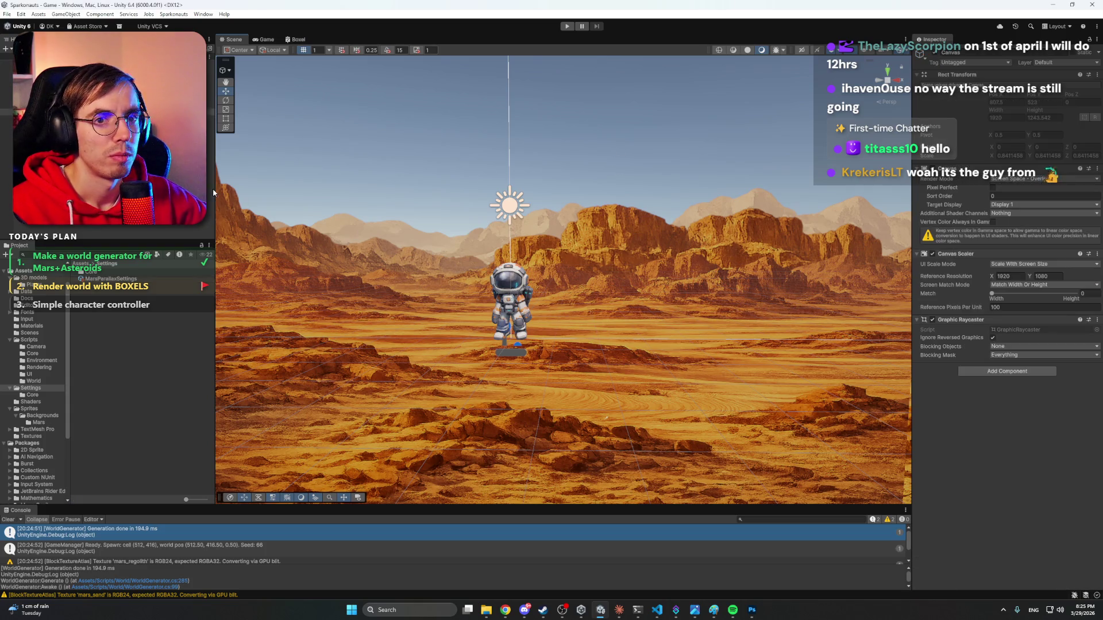
left_click(103, 172)
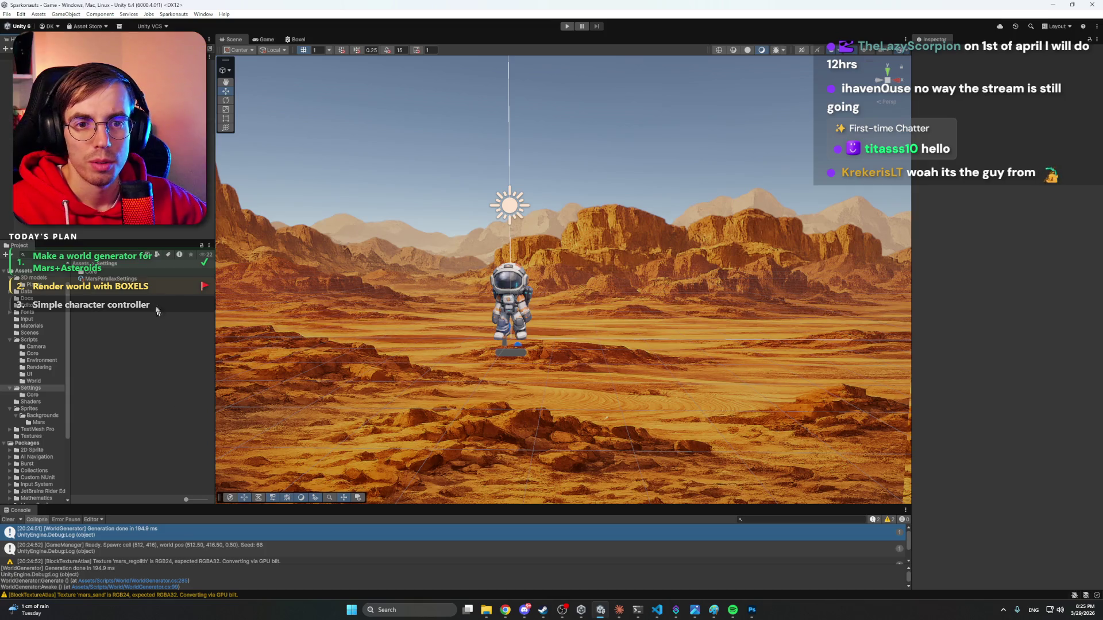
left_click(540, 307)
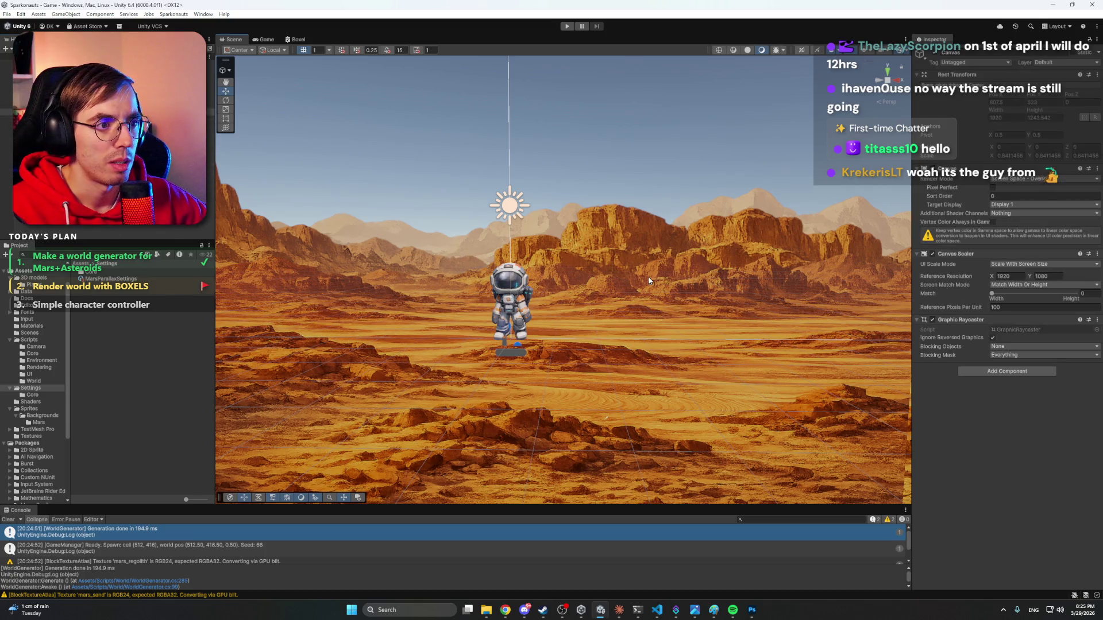
left_click(617, 239)
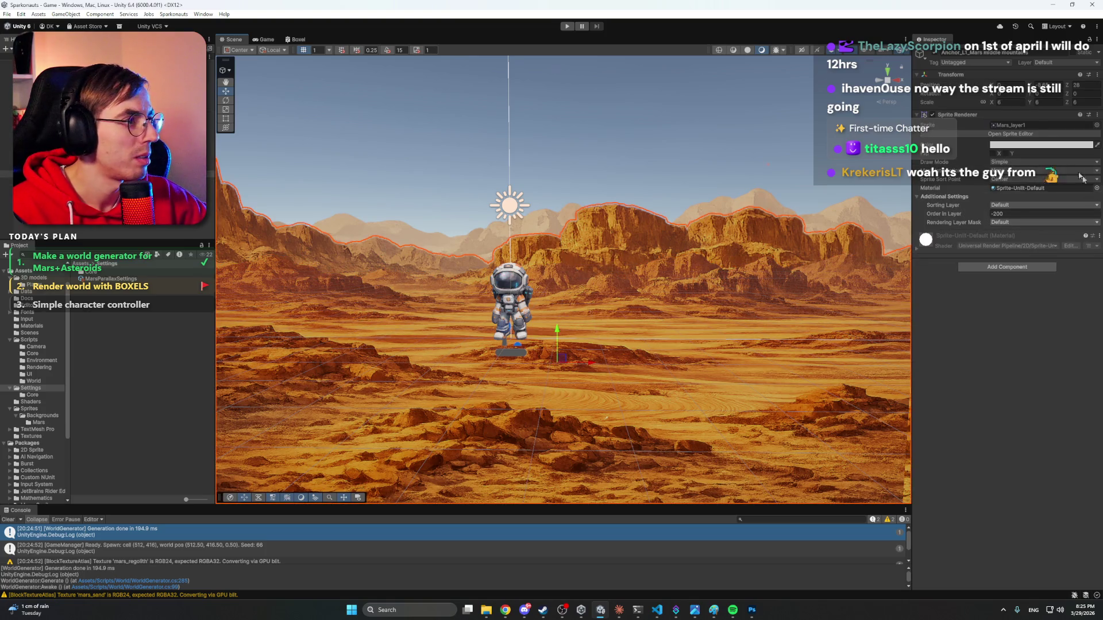
Try a red Sprite Renderer colour on the middle mountains, then revert it to white.
left_click(1028, 144)
left_click(1054, 187)
mouse_move(1054, 188)
left_mouse_down()
mouse_move(1079, 180)
mouse_move(1042, 192)
mouse_move(1007, 178)
mouse_move(1034, 190)
mouse_move(1048, 172)
left_mouse_up()
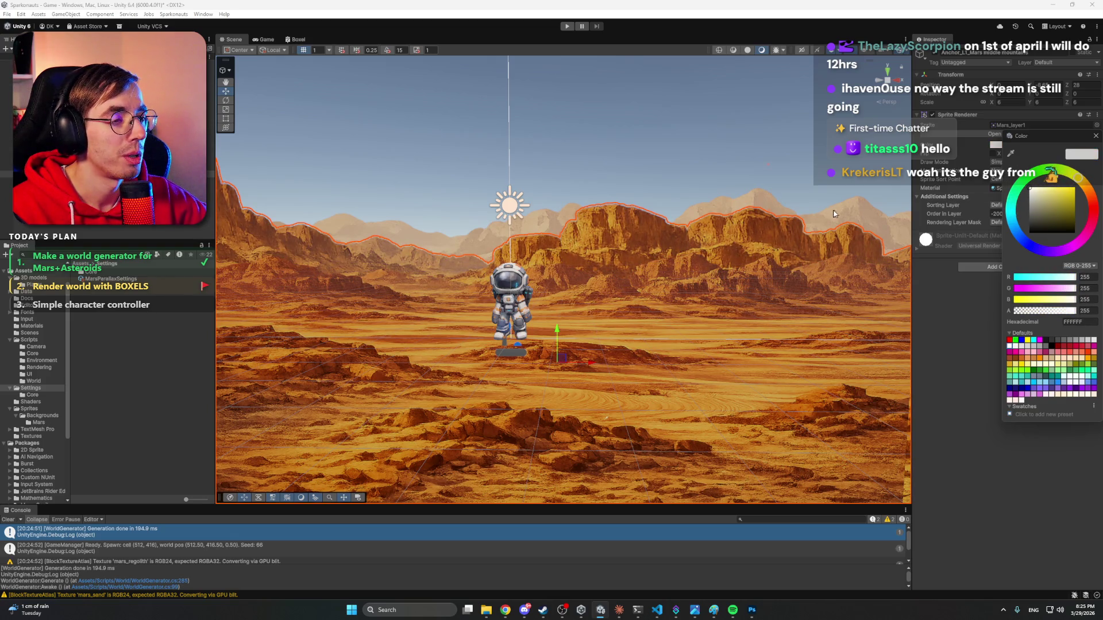
left_click_drag(1028, 312, 1075, 314)
left_click(1047, 466)
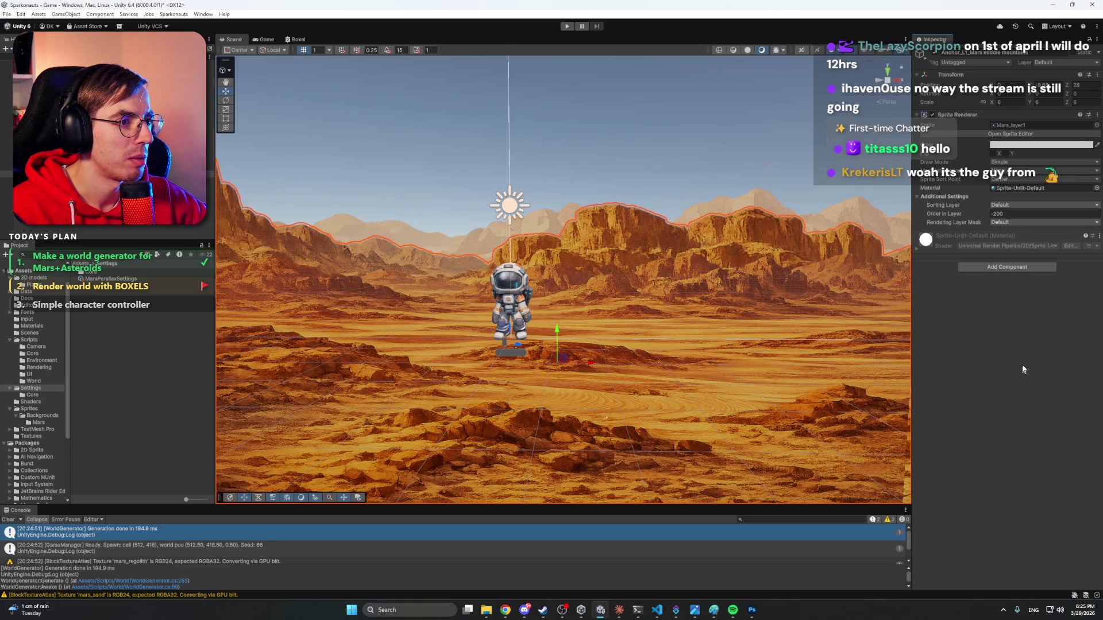
left_click(684, 247)
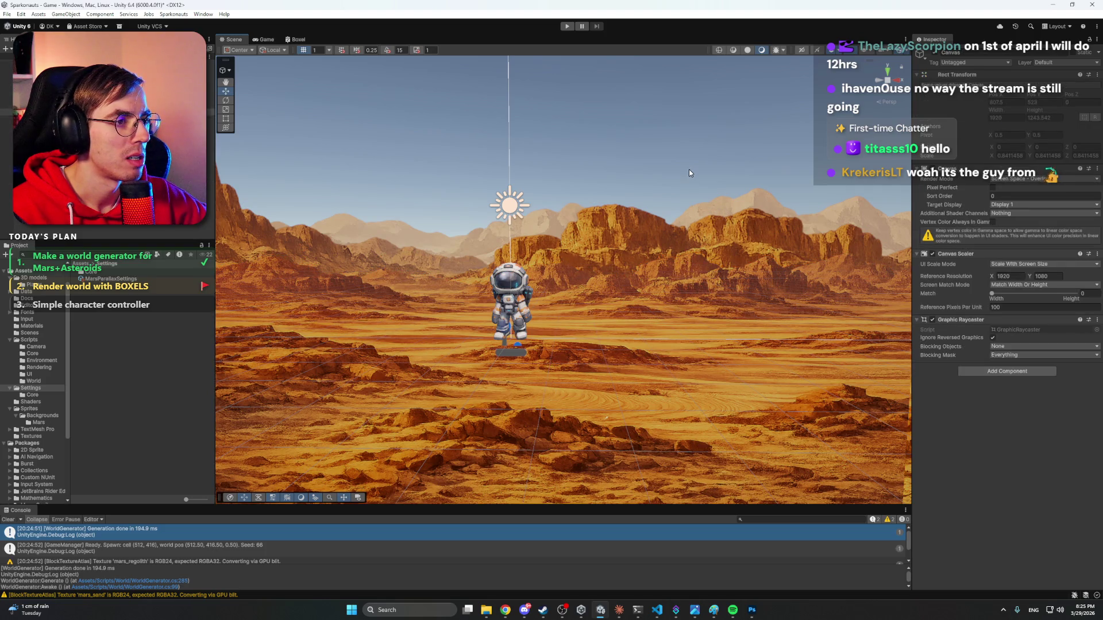
left_click(752, 610)
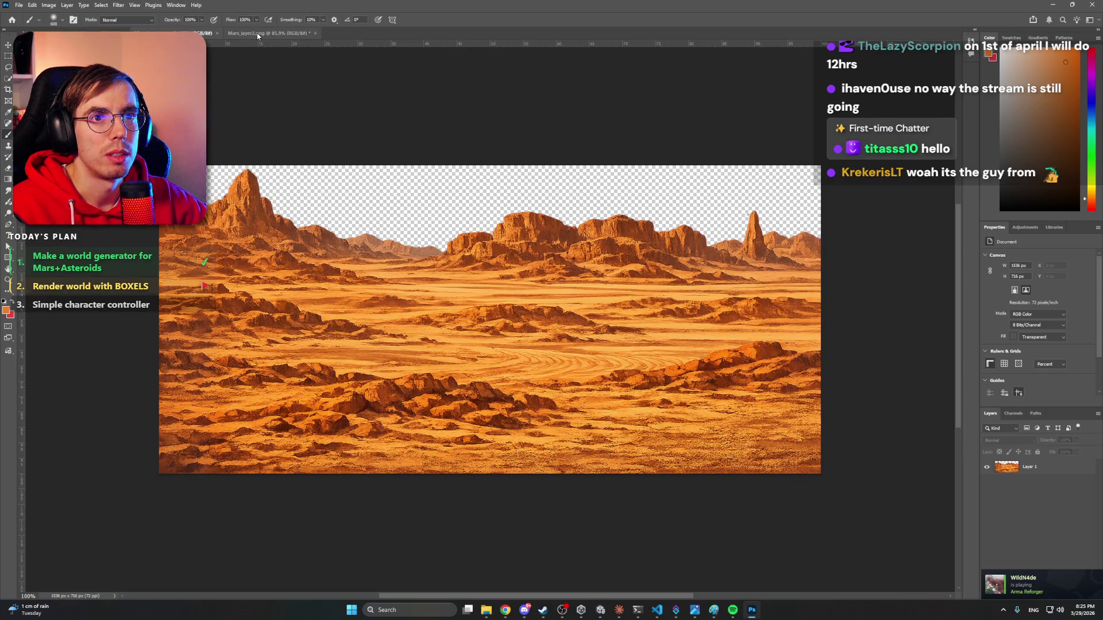
Return to the Mars_layer1 image and add a new Layer 2 above Layer 1.
left_click(258, 33)
left_click(189, 33)
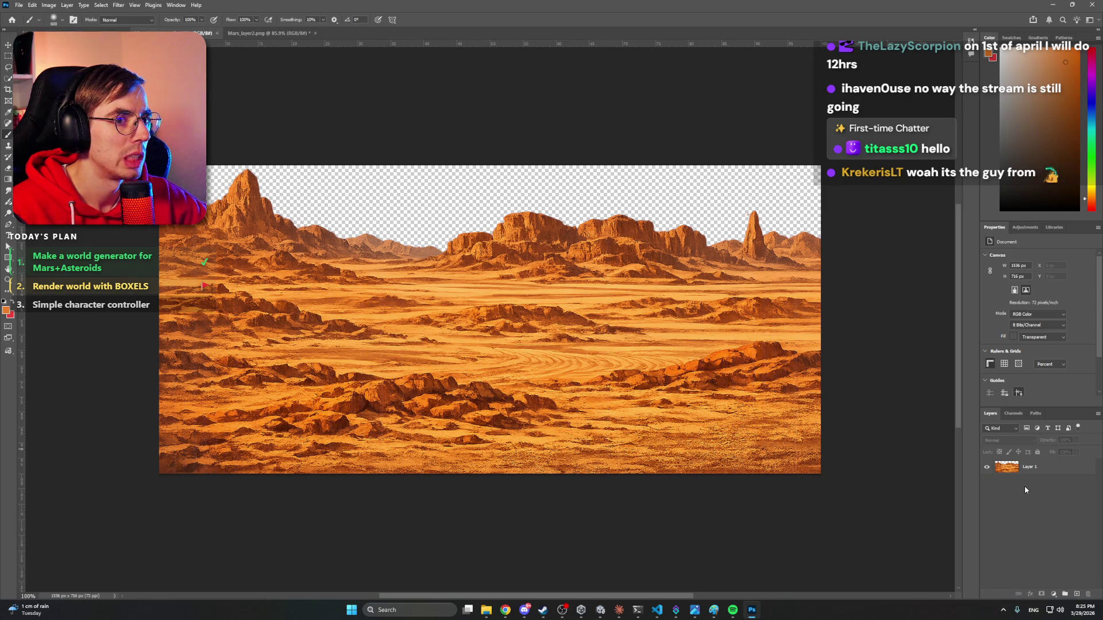
left_click(1037, 468)
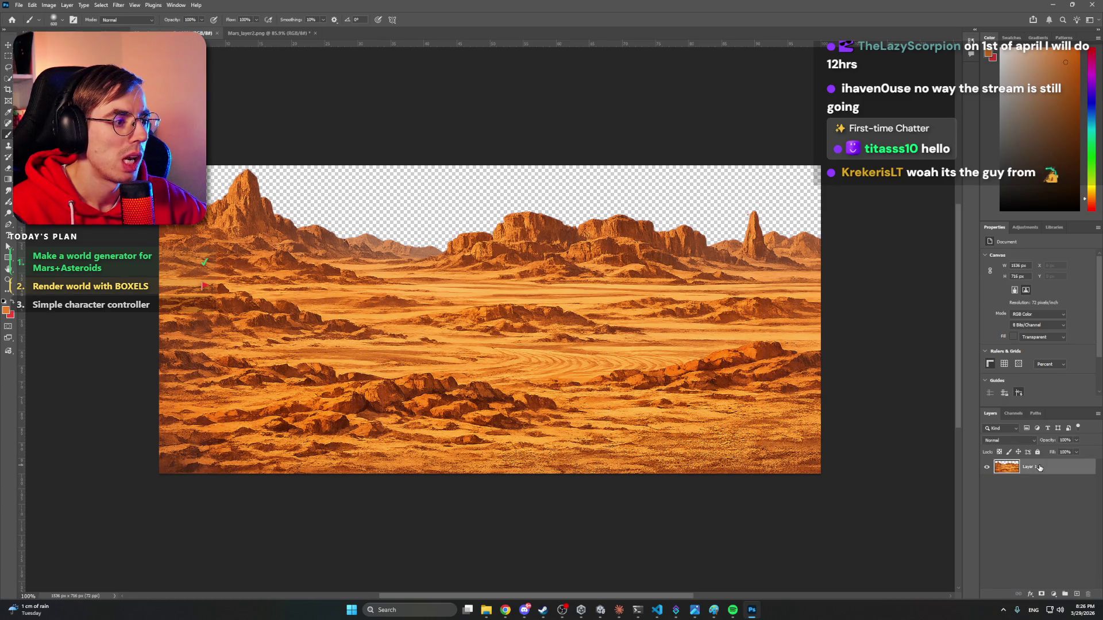
key("ctrl+shift+n")
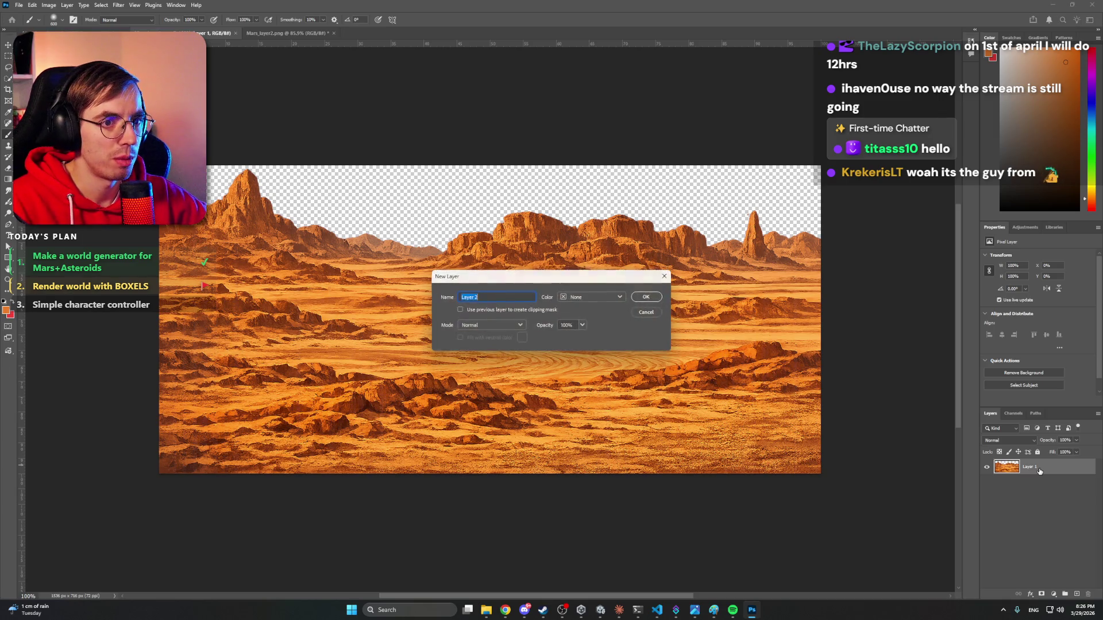
key("Return")
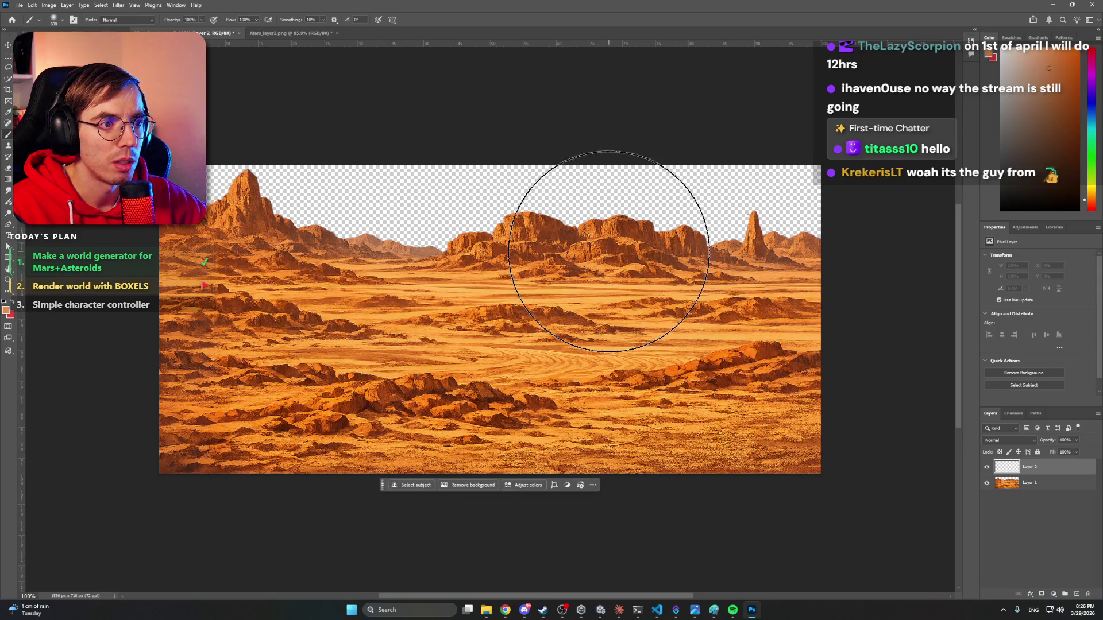
Paint Layer 2 orange, set its blend mode to Hue, and clip it to Layer 1.
mouse_move(712, 298)
left_mouse_down()
mouse_move(701, 283)
mouse_move(123, 261)
mouse_move(116, 333)
mouse_move(140, 369)
mouse_move(111, 308)
mouse_move(804, 460)
left_mouse_up()
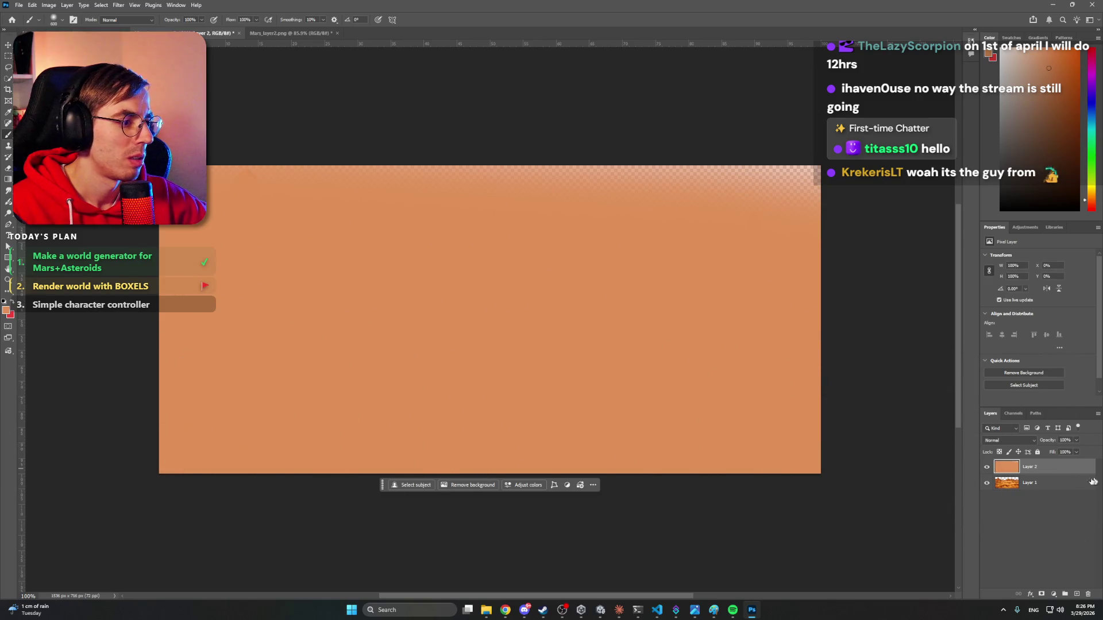
left_click(1019, 441)
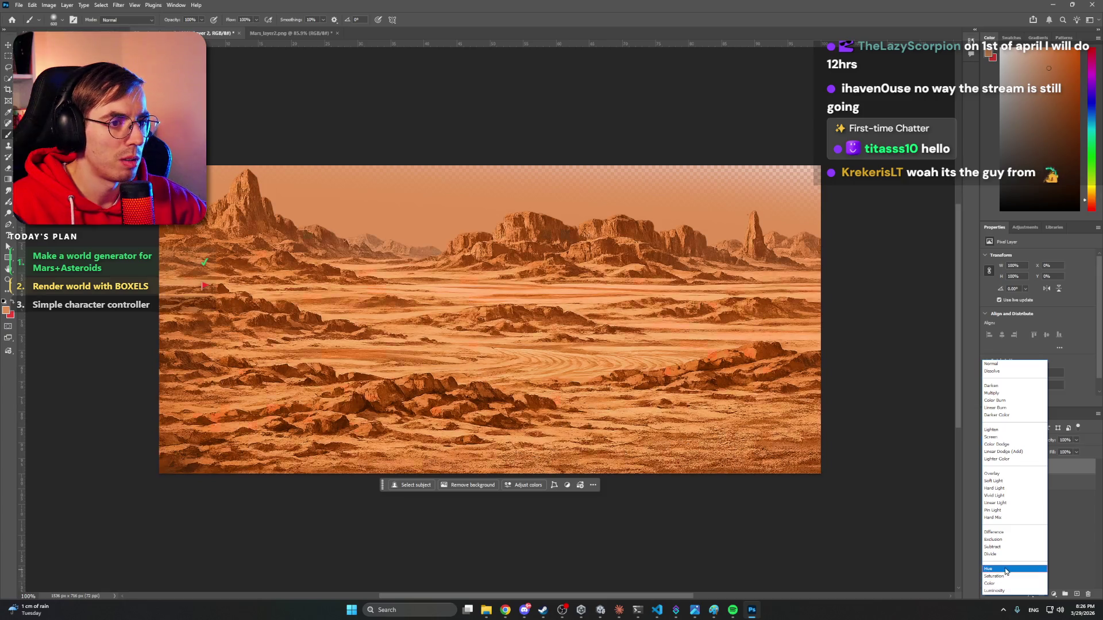
left_click(1007, 569)
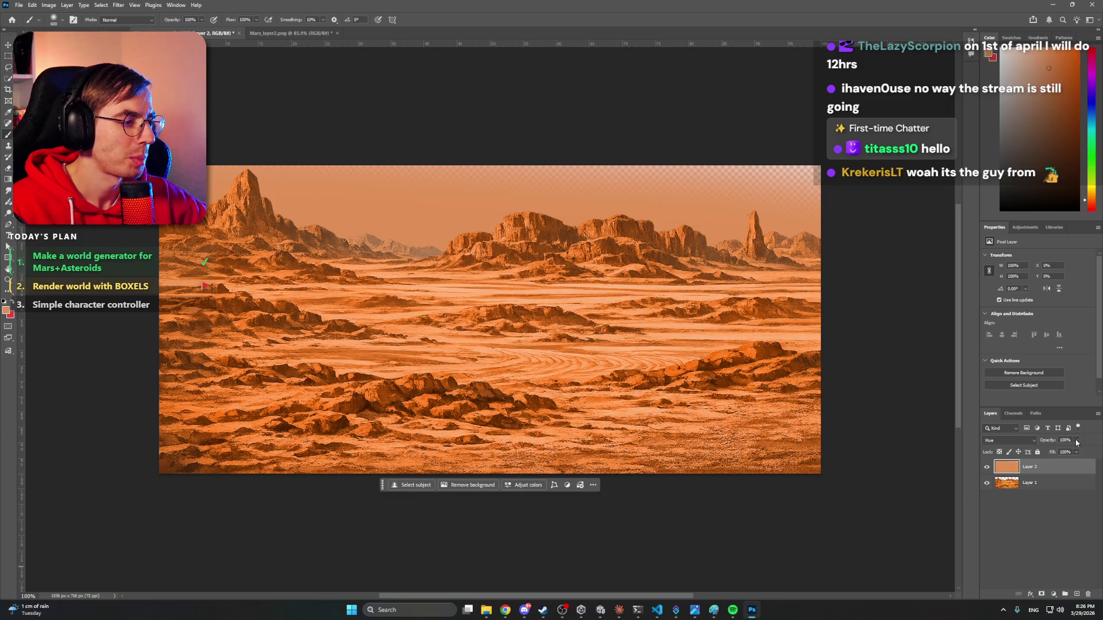
right_click(1072, 467)
left_click(1051, 409)
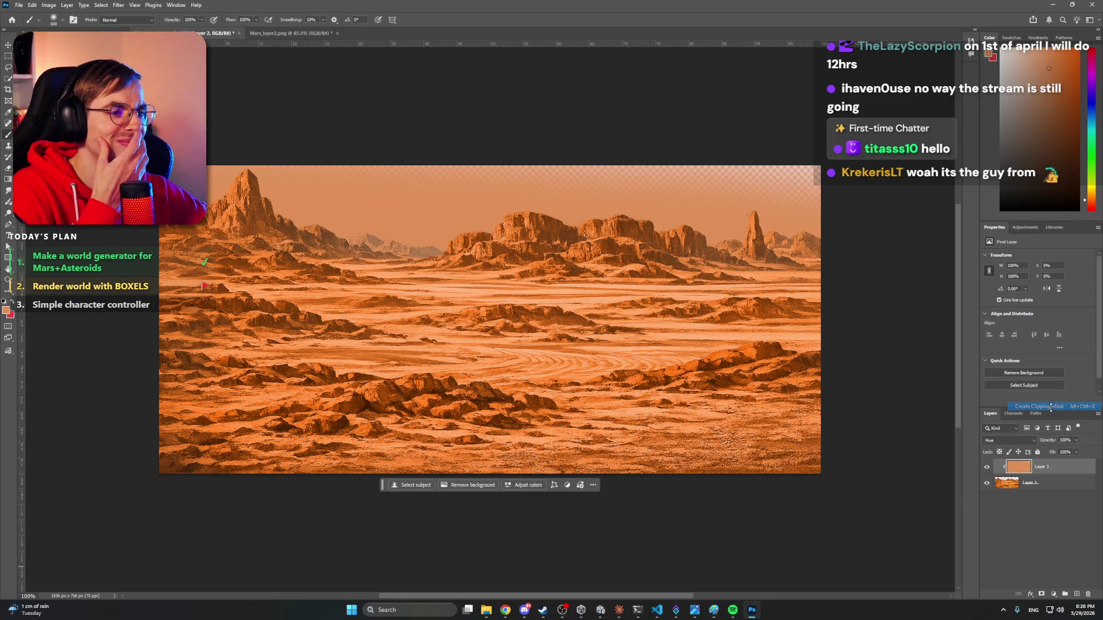
Toggle the orange Hue layer on and off to compare, leaving it hidden.
left_click(988, 467)
left_click(987, 467)
left_click(987, 468)
left_click(987, 467)
left_click(988, 467)
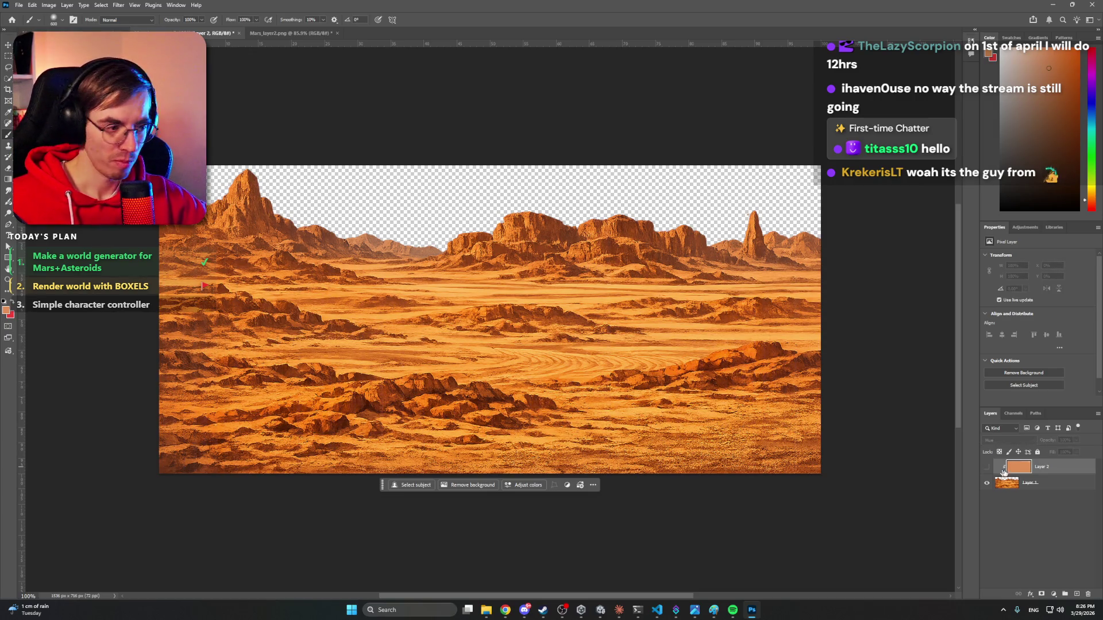
left_click(1054, 592)
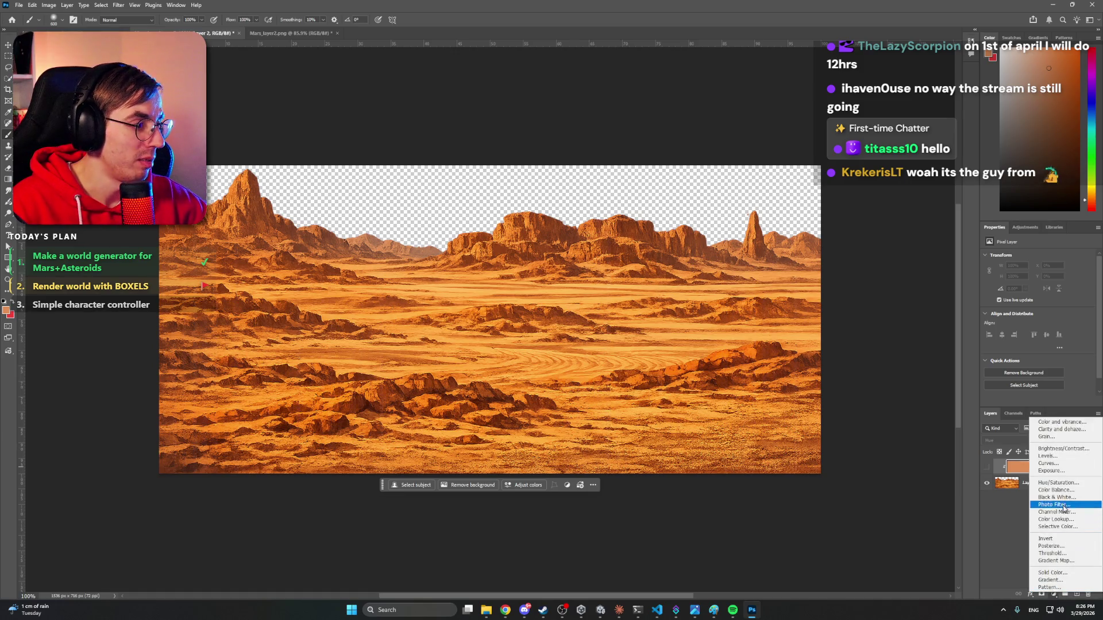
Add a Curves adjustment with highlight, raised midtone and shadow points to brighten the desert.
left_click(1066, 462)
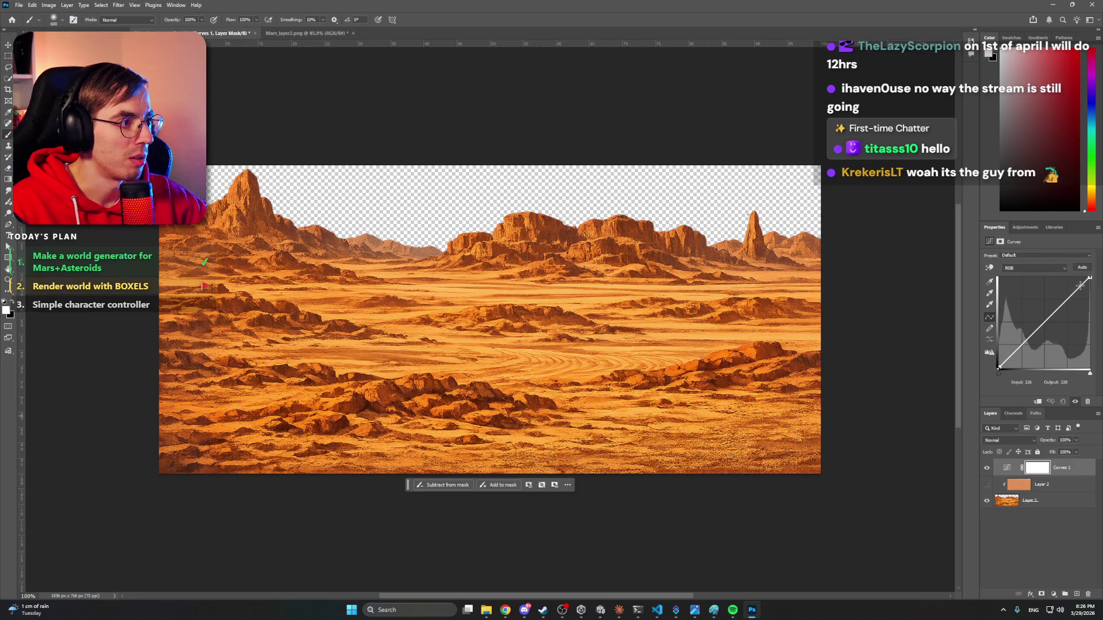
mouse_move(1059, 316)
left_mouse_down()
mouse_move(1048, 339)
mouse_move(1080, 281)
left_mouse_up()
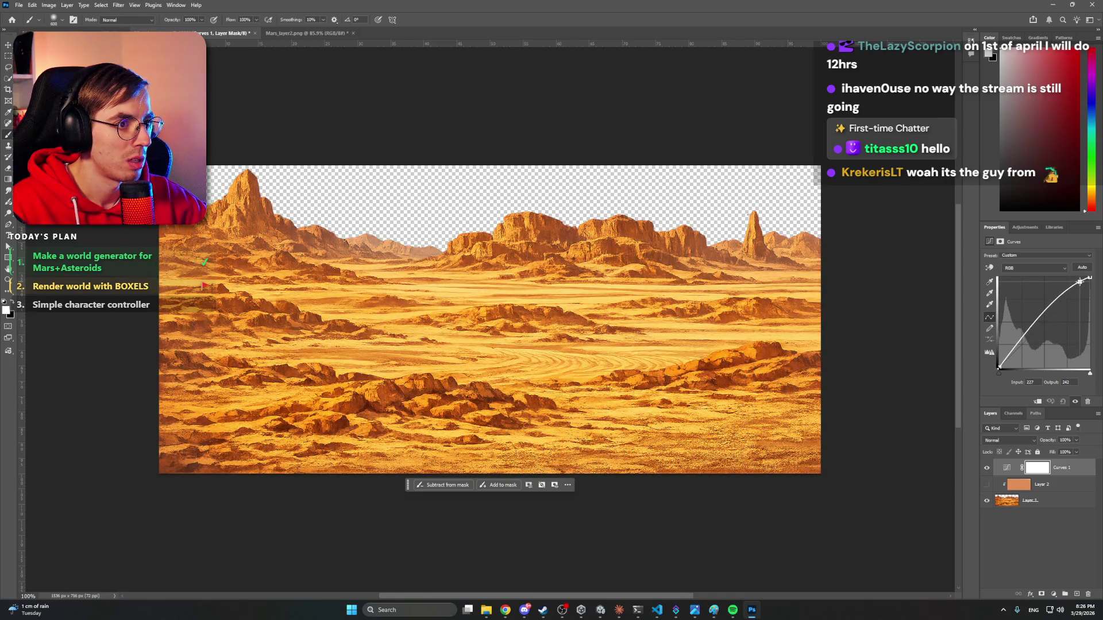
mouse_move(1038, 325)
left_mouse_down()
mouse_move(1040, 303)
mouse_move(1051, 303)
left_mouse_up()
mouse_move(1022, 339)
left_mouse_down()
mouse_move(996, 363)
mouse_move(1016, 336)
left_mouse_up()
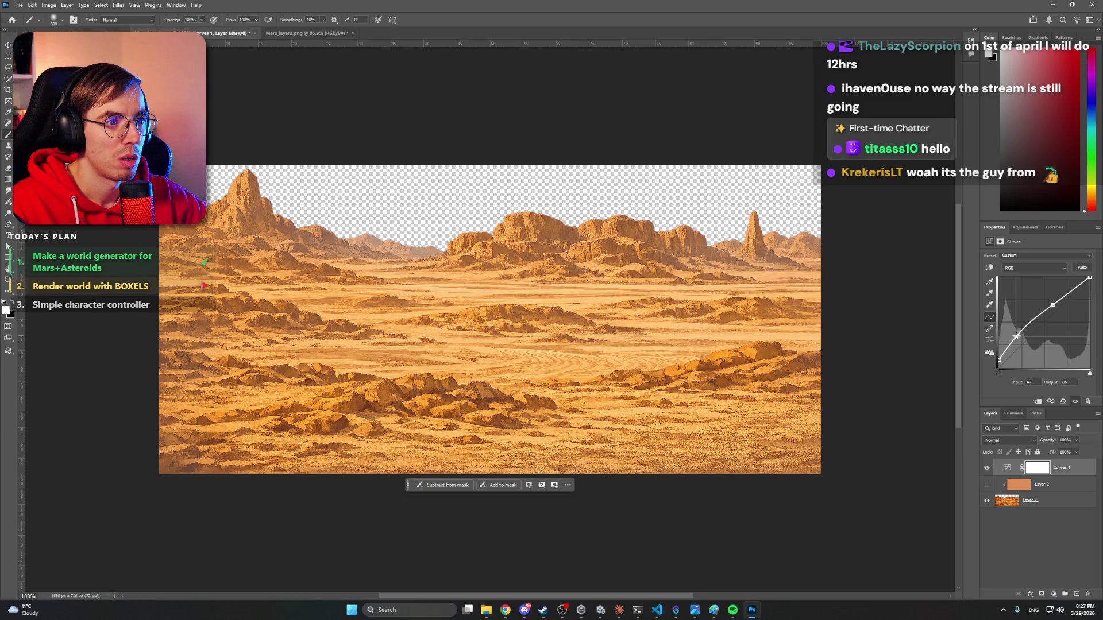
Compare against the Hue layer and Mars_layer2.png, then fine-tune the curve's shadow, upper and black points.
left_click(988, 484)
left_click(987, 485)
left_click(322, 34)
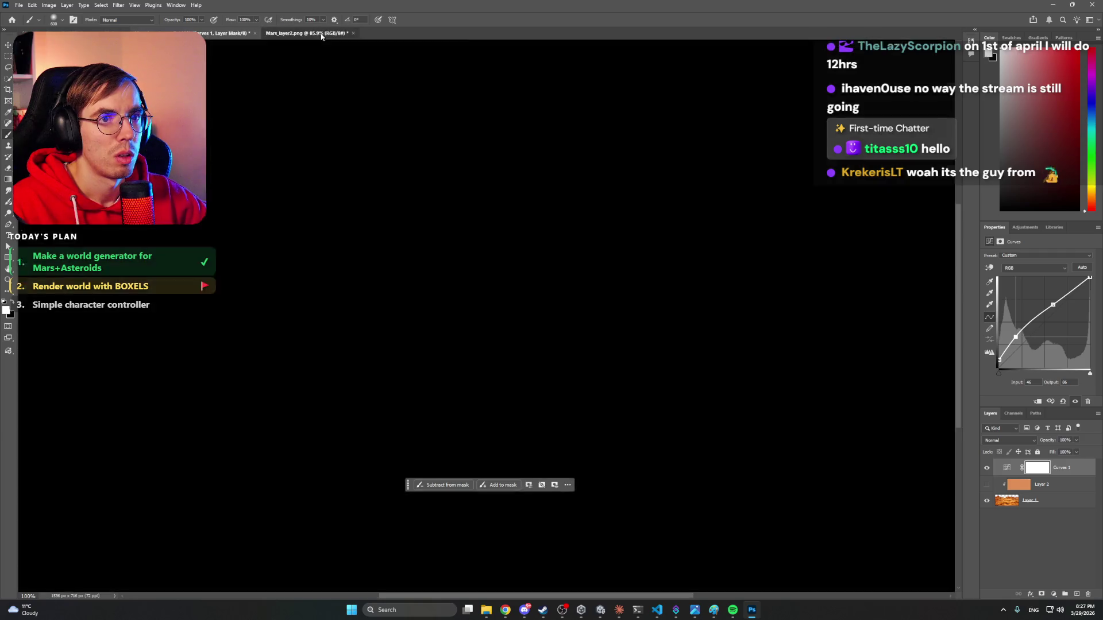
left_click(165, 32)
key("ctrl+Tab")
left_click(164, 32)
left_click_drag(1021, 330, 1016, 338)
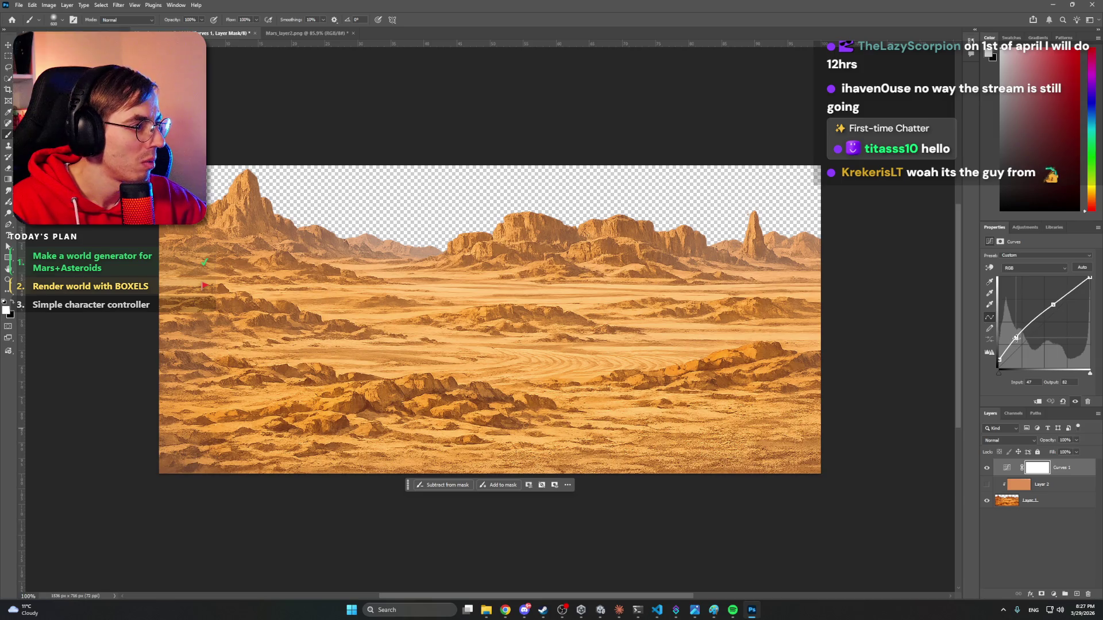
left_click_drag(1053, 304, 1054, 305)
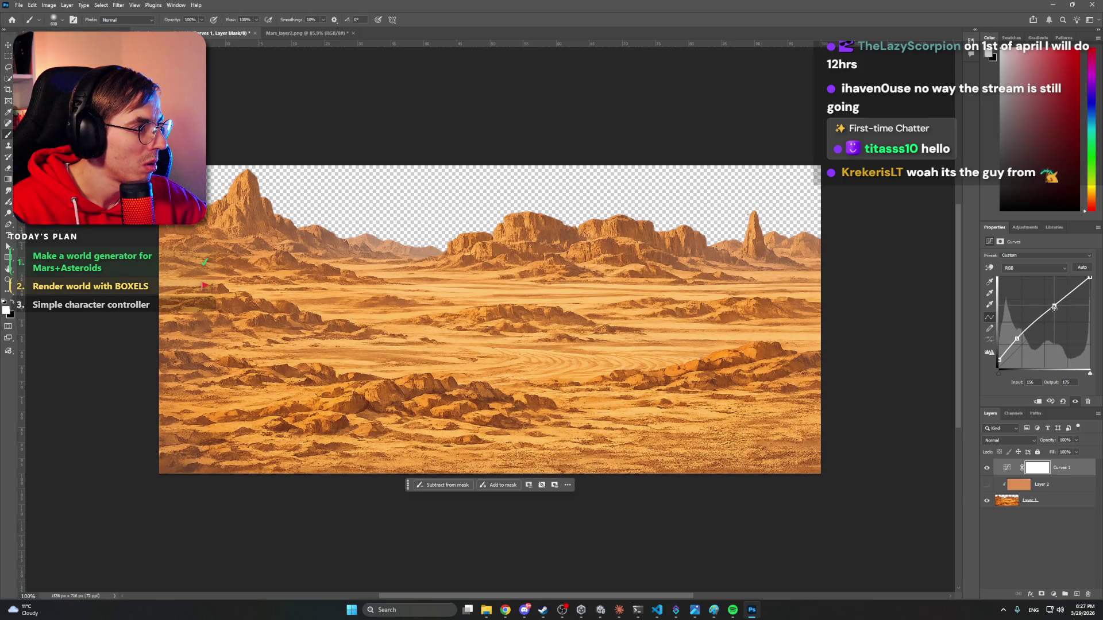
left_click_drag(999, 359, 1017, 338)
left_click(1017, 341)
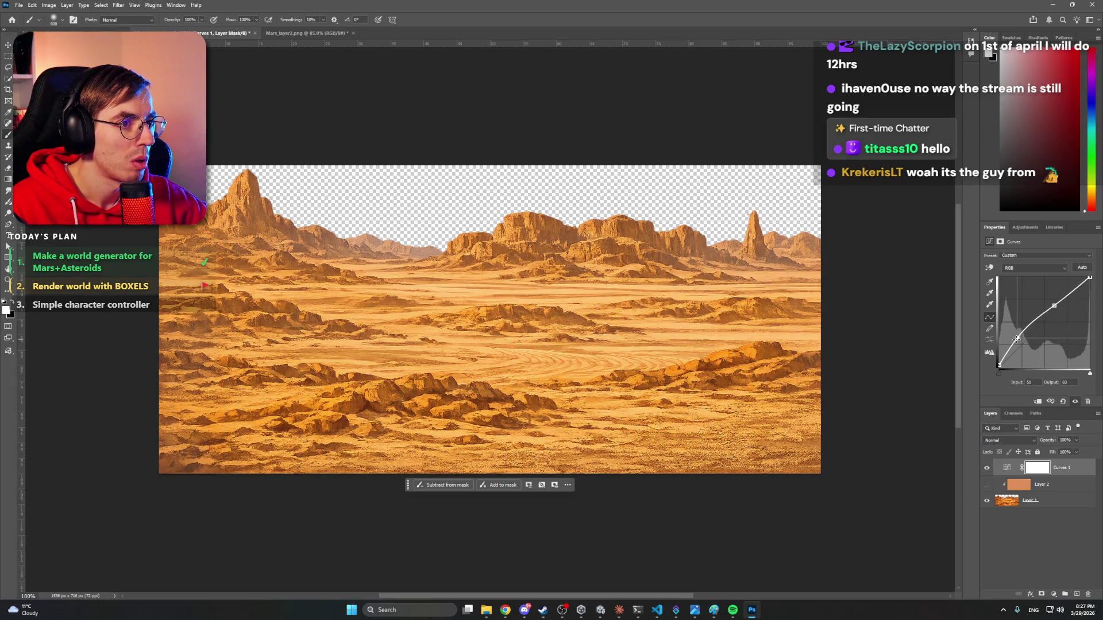
Deselect all layers and bring up Save As with Ctrl+Shift+S.
left_click(1066, 534)
key("super")
key("super")
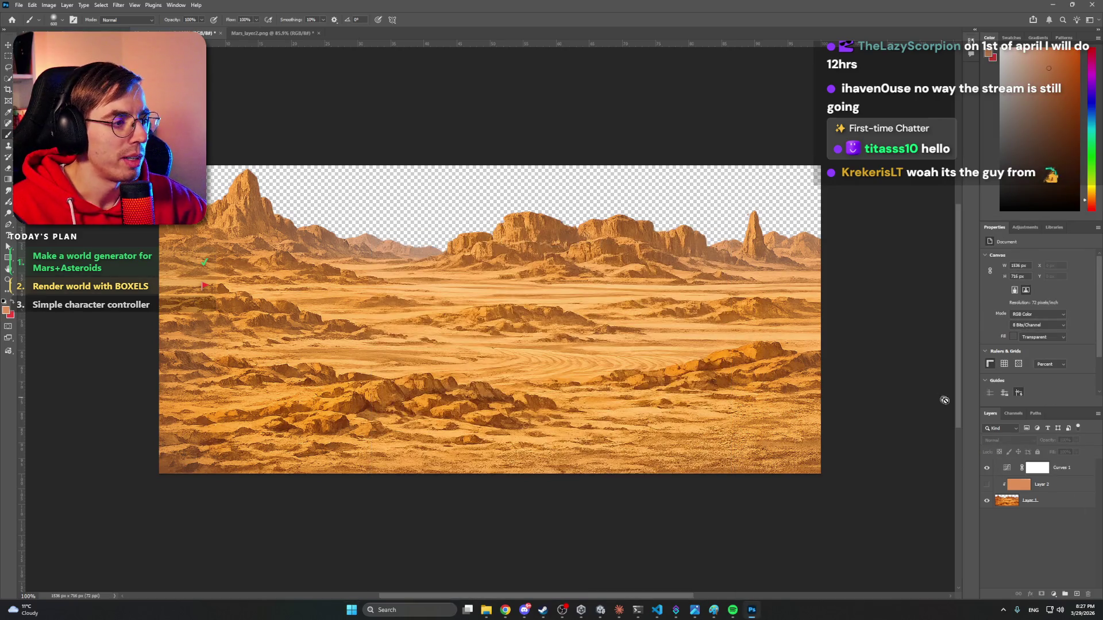
key("ctrl+shift+s")
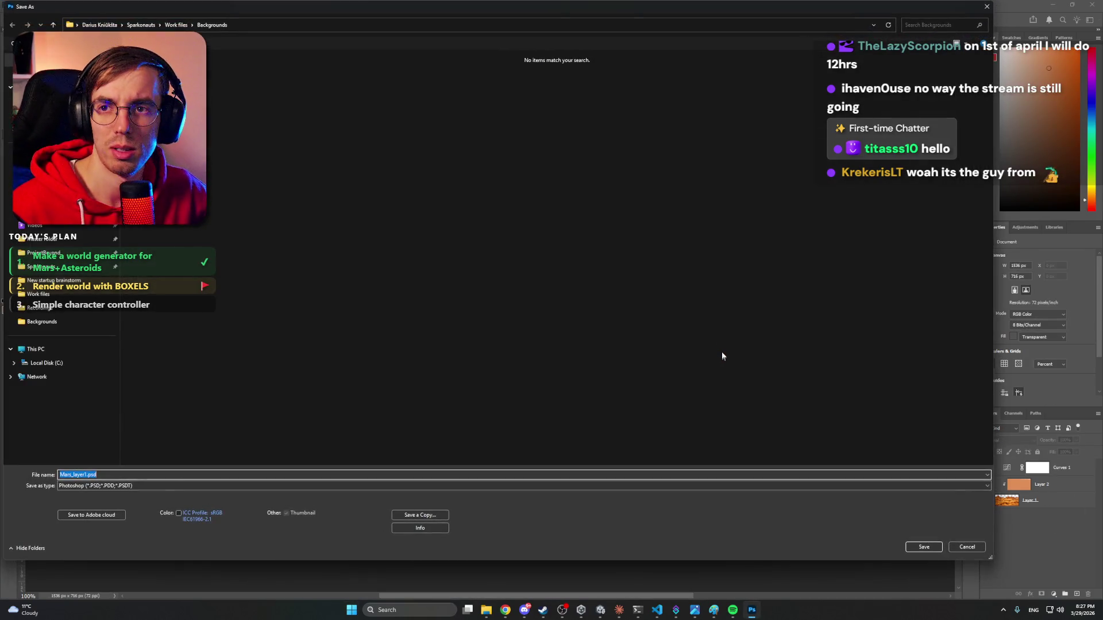
left_click(988, 7)
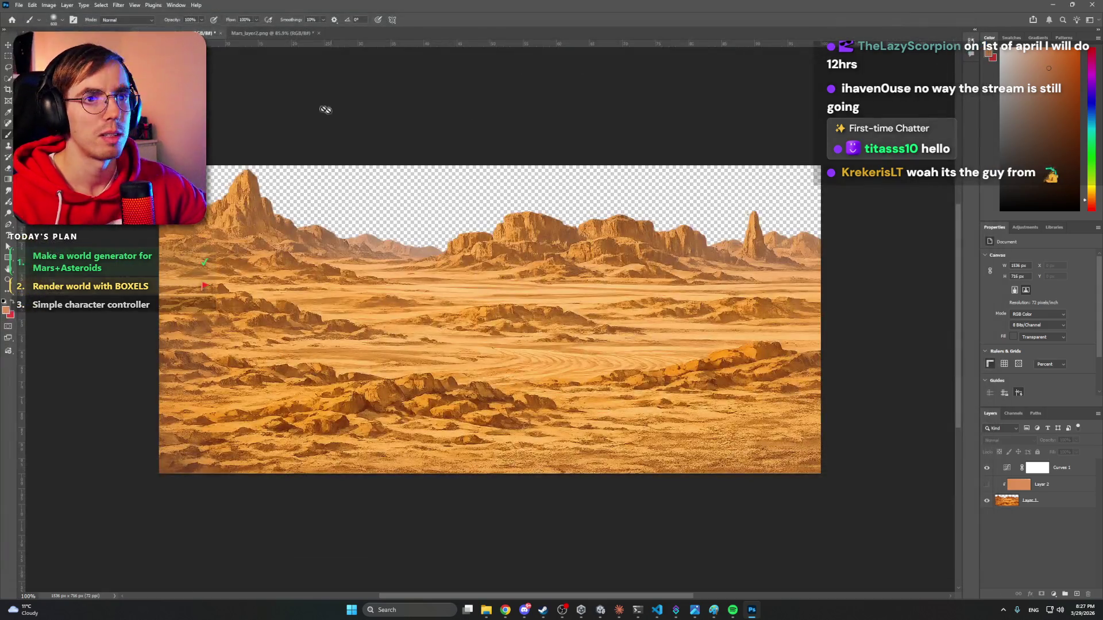
Save over the existing Mars_layer1.png as a PNG in Backgrounds, confirming the replacement.
left_click(19, 5)
left_click(34, 112)
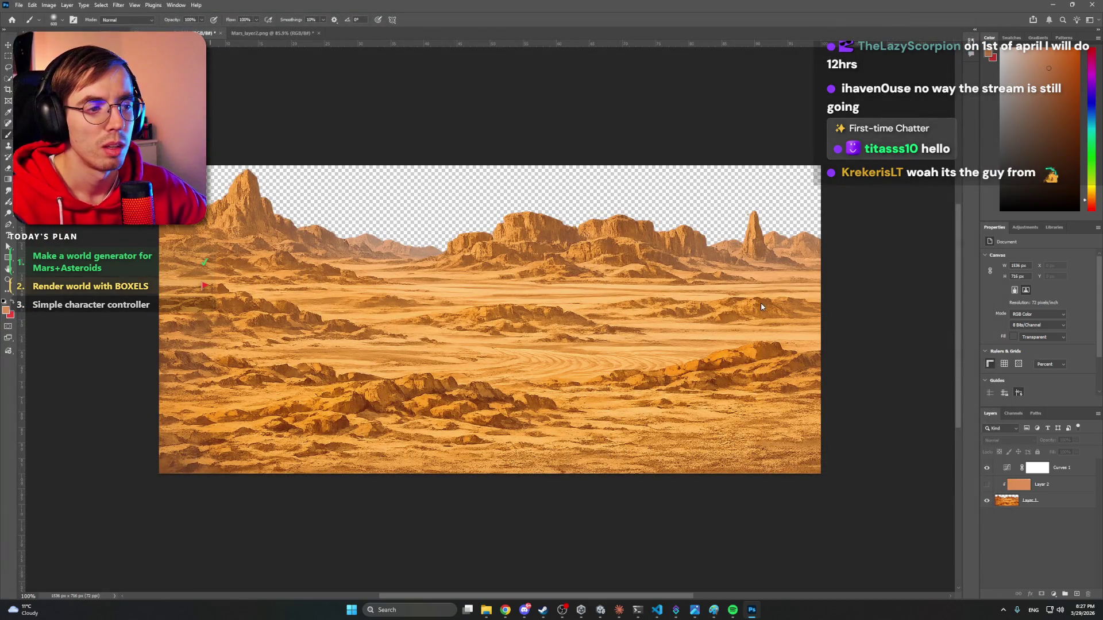
left_click(482, 83)
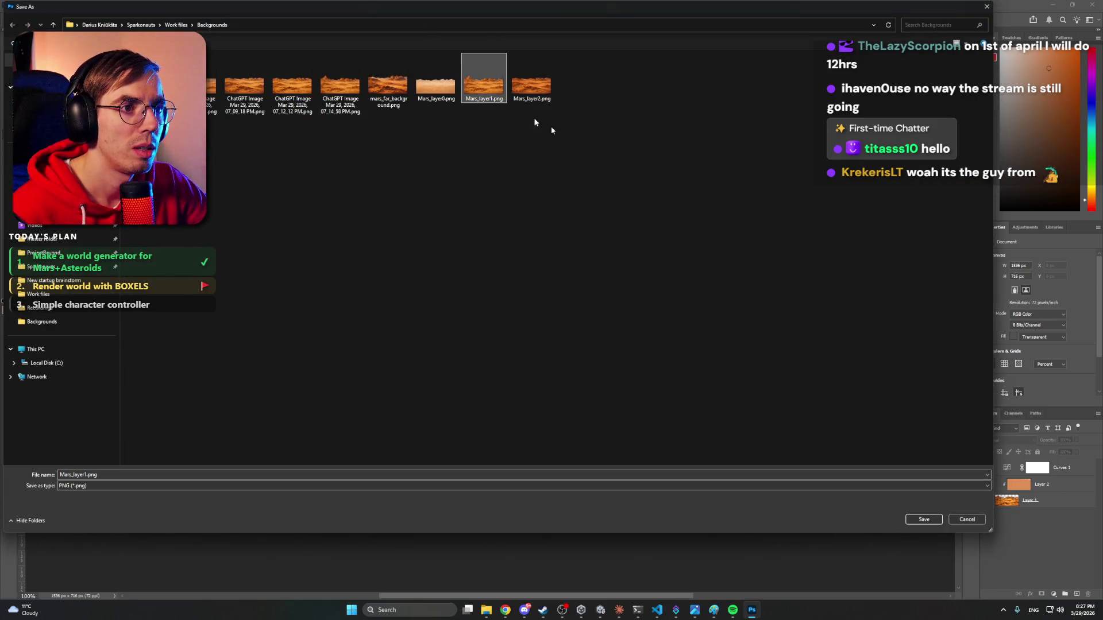
left_click(922, 519)
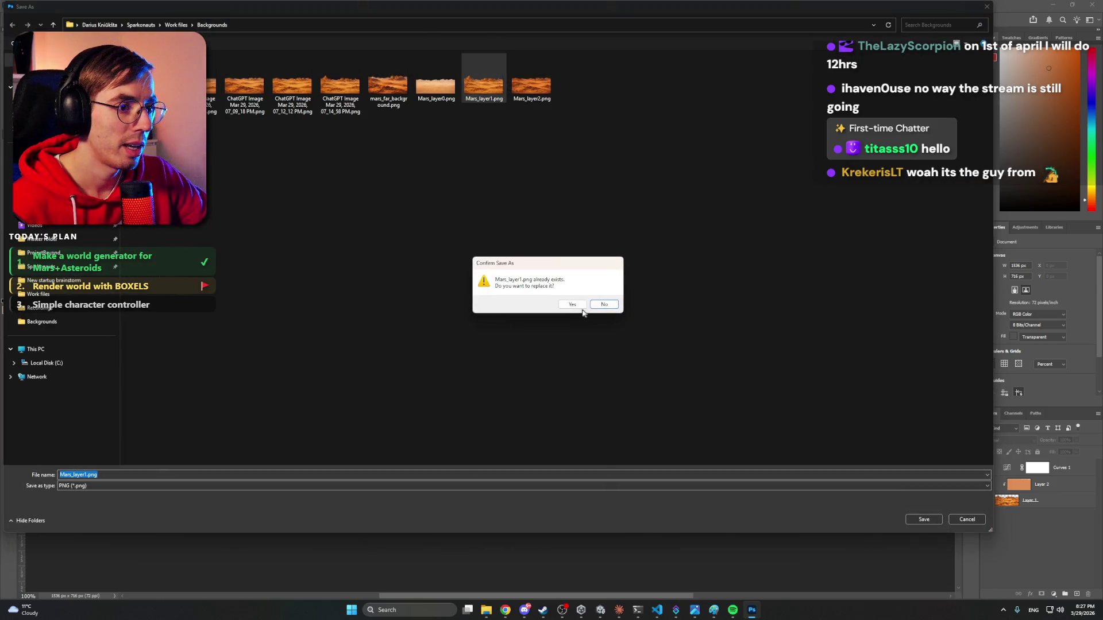
left_click(576, 305)
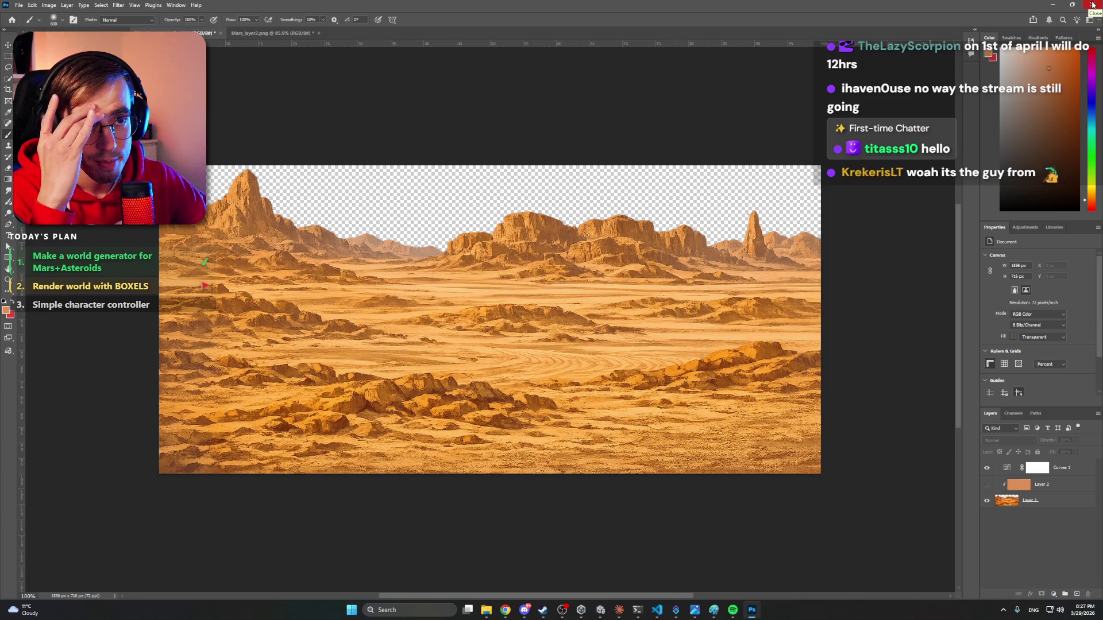
Quit Photoshop, discarding unsaved changes to Mars_layer2.png and Mars_layer1.png.
left_click(1093, 5)
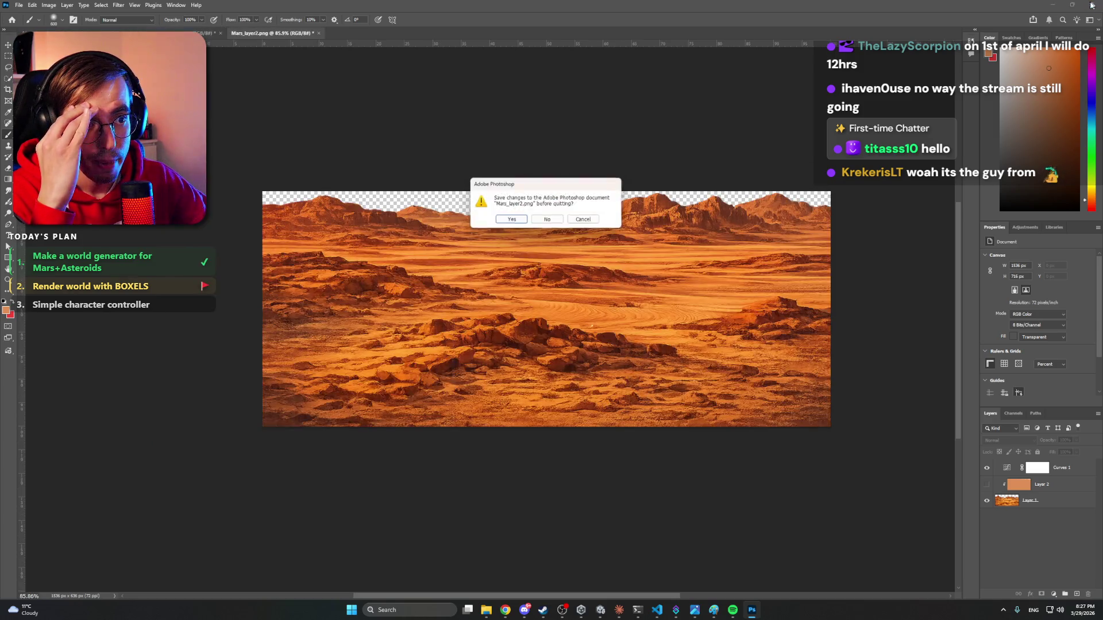
left_click(540, 221)
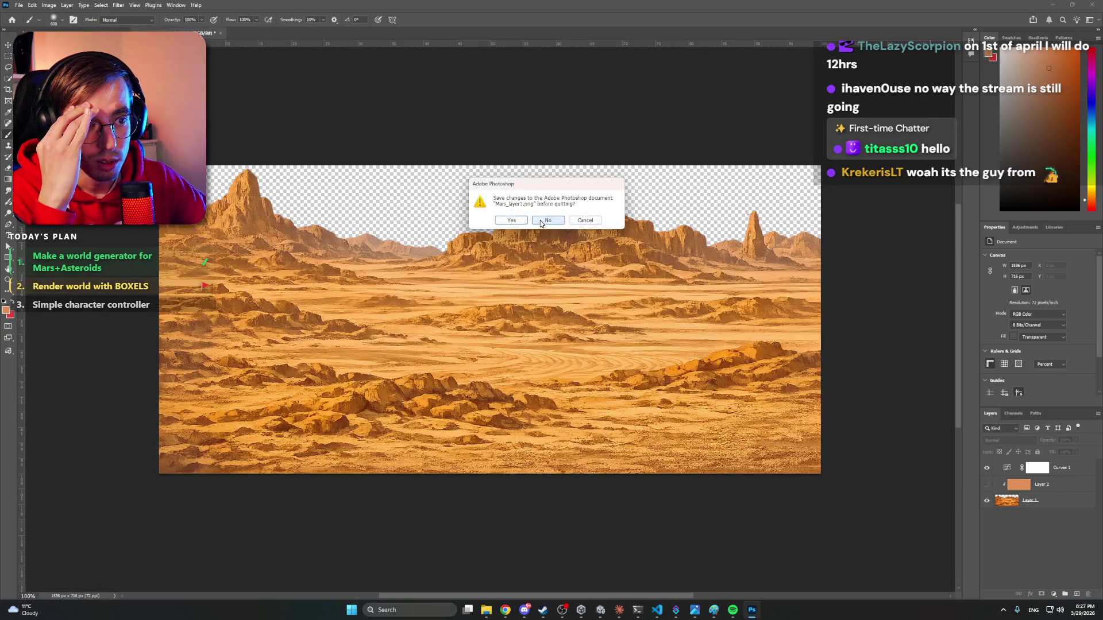
left_click(540, 221)
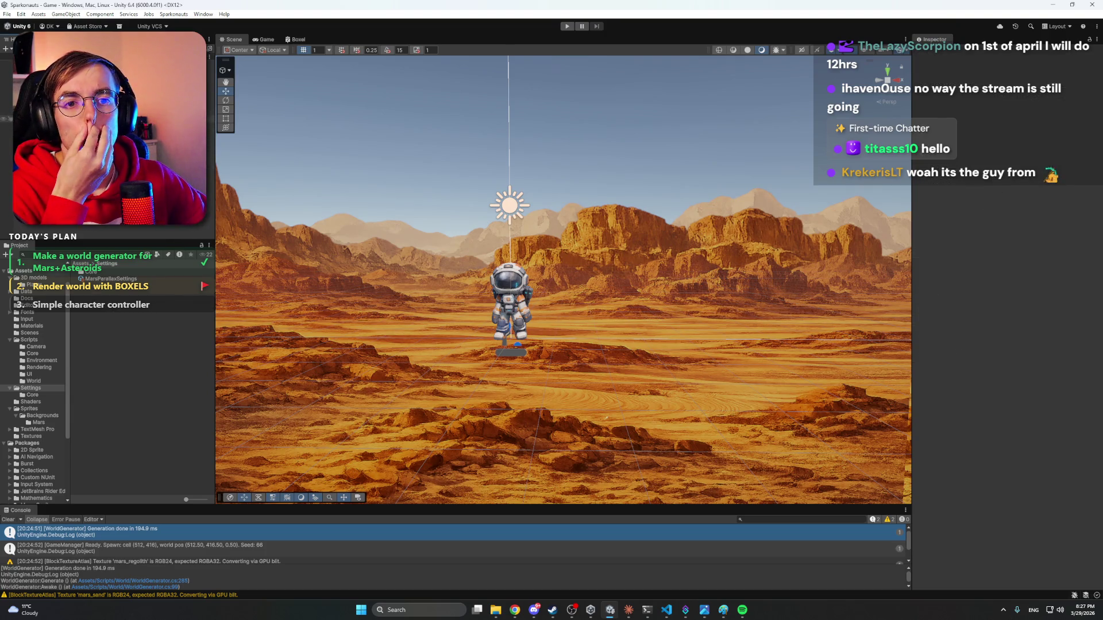
Delete the old Mars_layer1 asset from Sprites/Backgrounds/Mars.
left_click(39, 408)
left_click(42, 416)
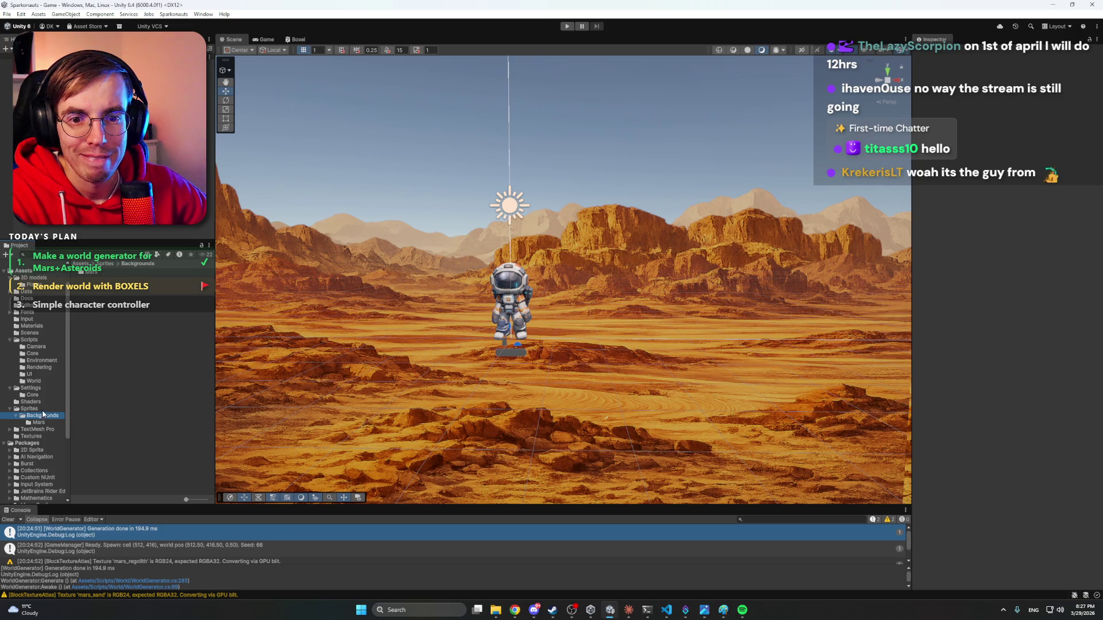
left_click(38, 422)
left_click(103, 278)
key("Delete")
key("Return")
Import the updated Mars_layer1.png as a Single-mode Sprite (2D and UI) and apply.
right_click(119, 306)
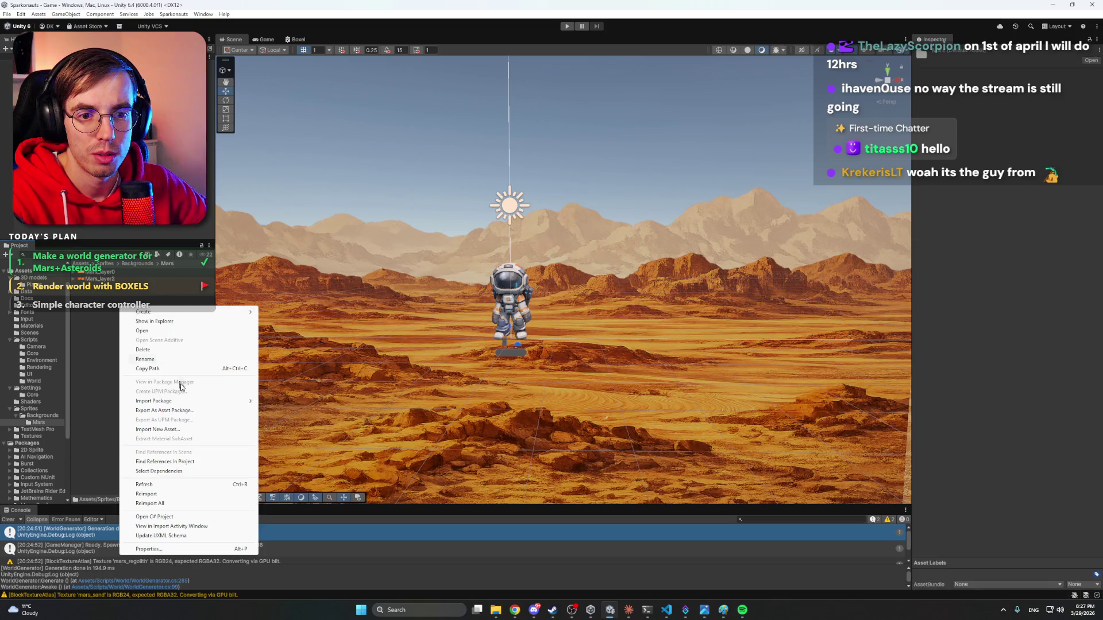
left_click(172, 429)
double_click(687, 201)
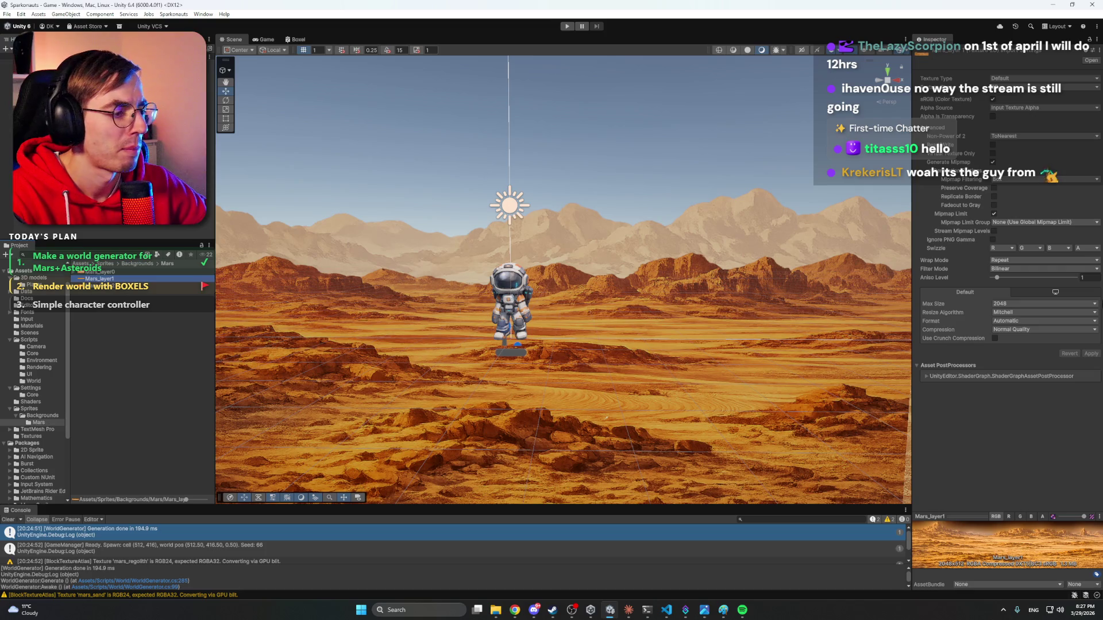
left_click(1006, 79)
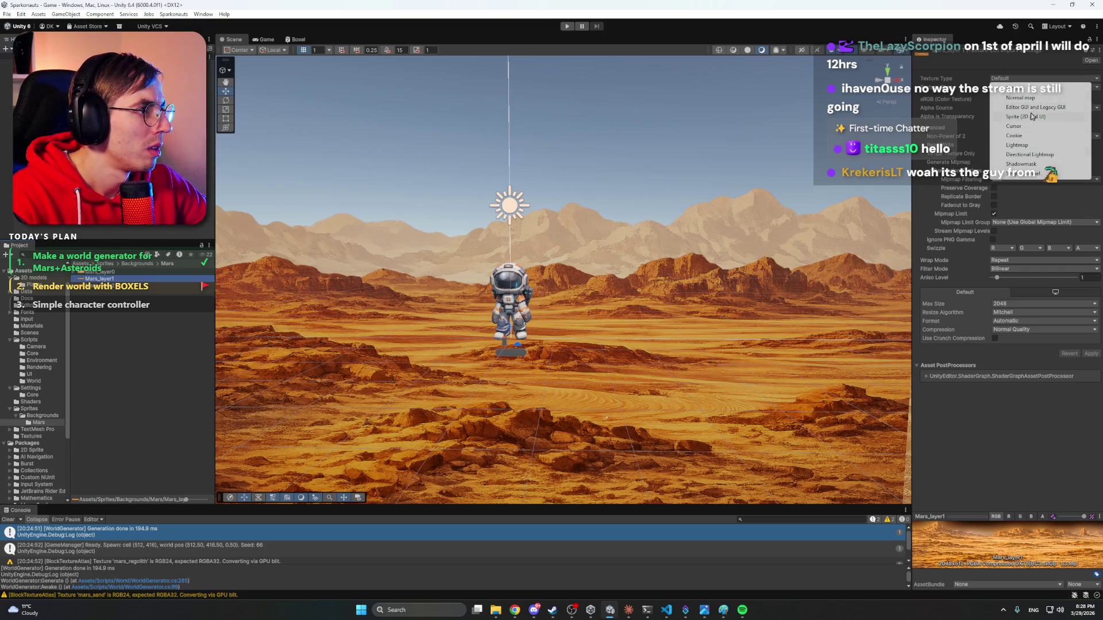
left_click(1032, 115)
left_click(1022, 100)
left_click(1016, 109)
left_click(1092, 311)
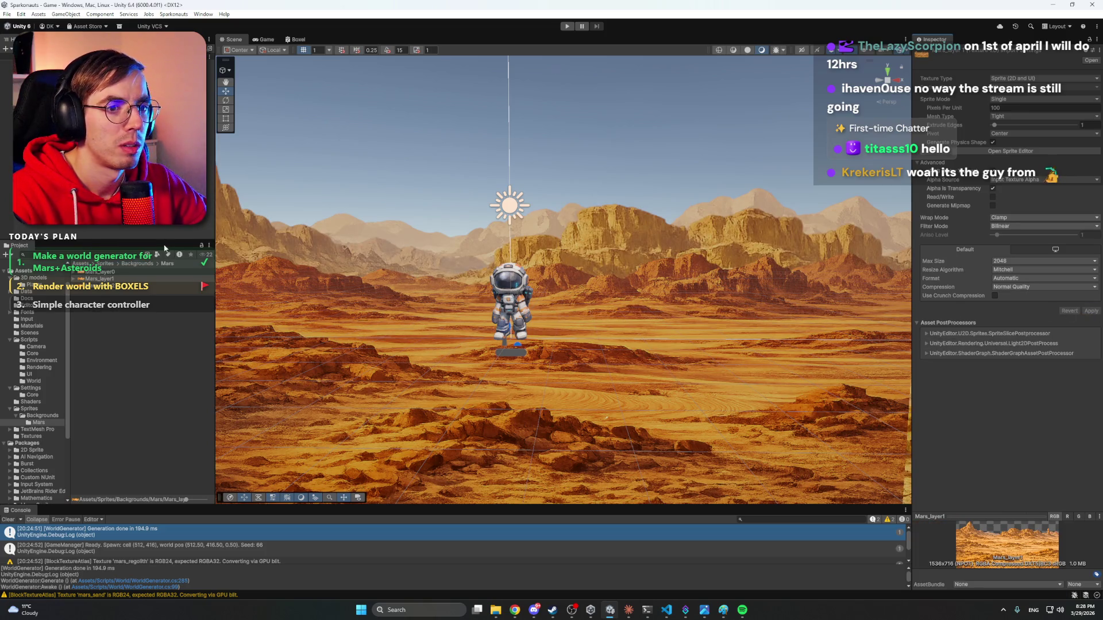
Deselect the asset and select the background object in the scene.
left_click(140, 225)
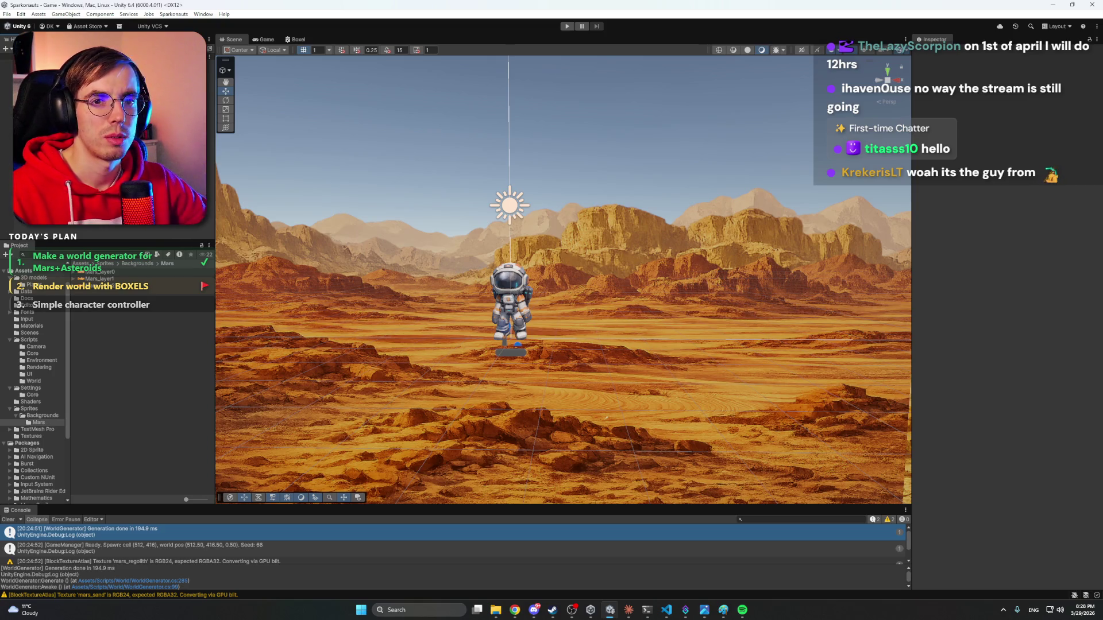
left_click(57, 160)
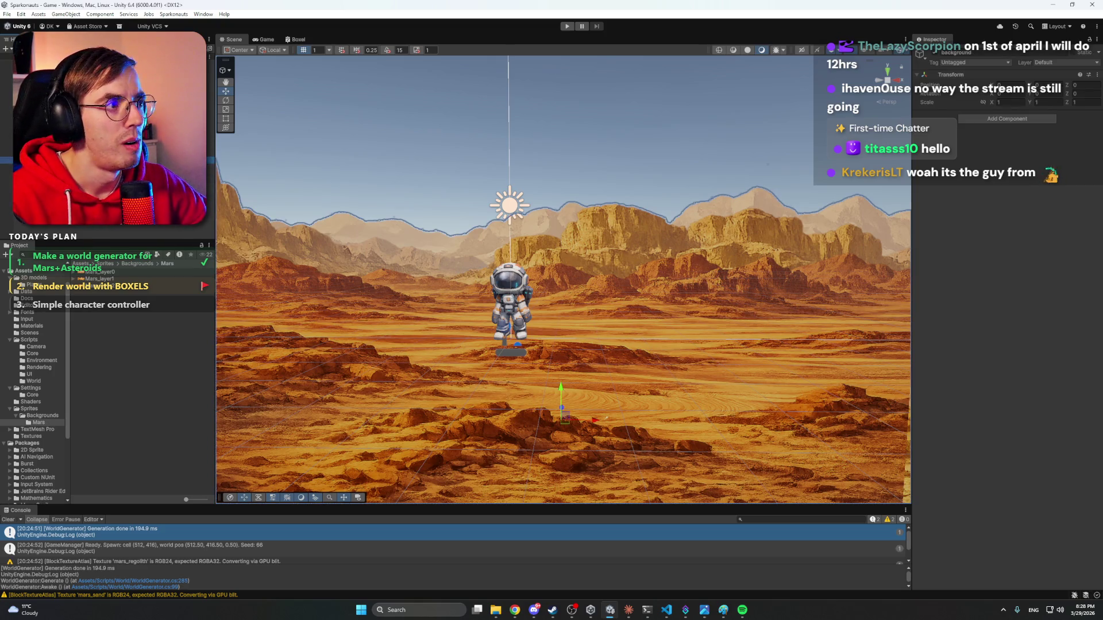
left_click(628, 610)
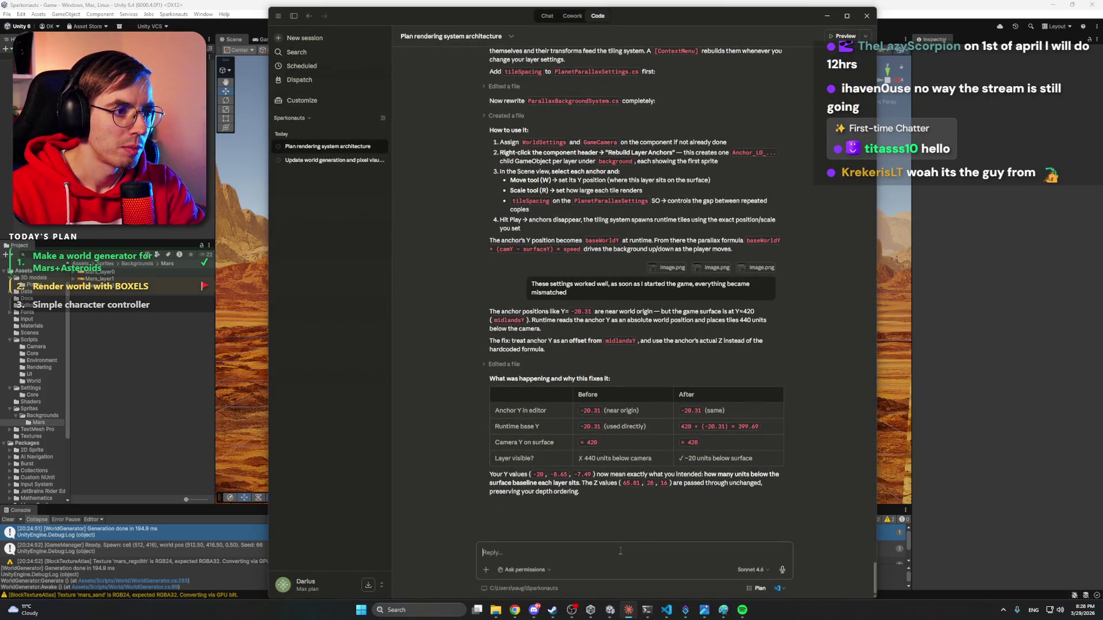
Tell Claude runtime tiles shouldn't be semi-transparent, and that repeating tiles now stack into one.
type("Don't make")
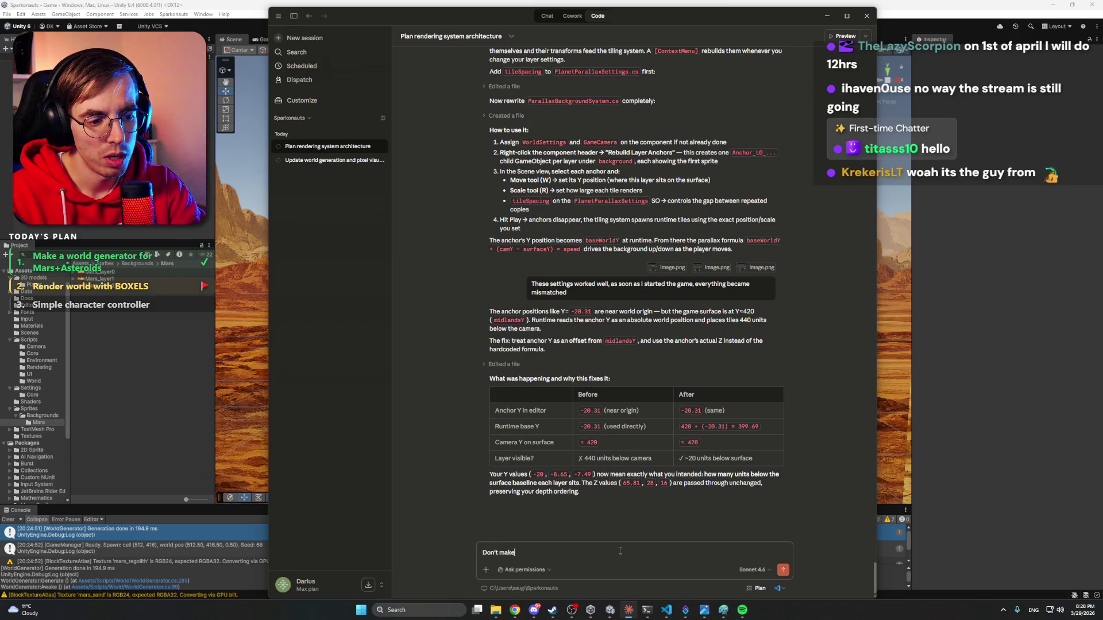
type(" tiles tra")
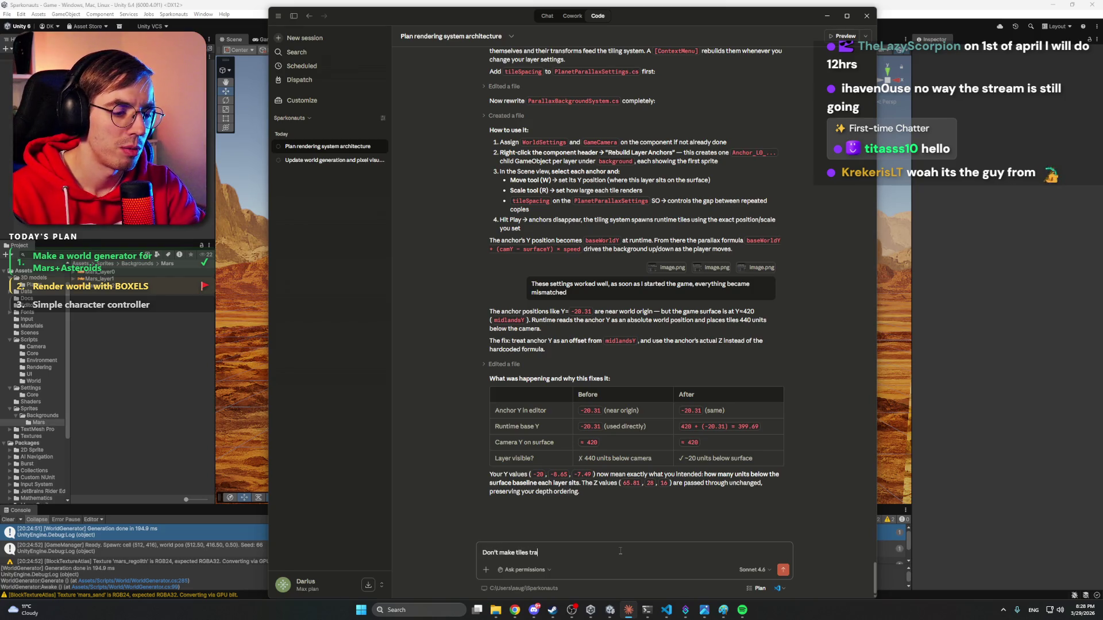
type("nsperant,")
type(" full")
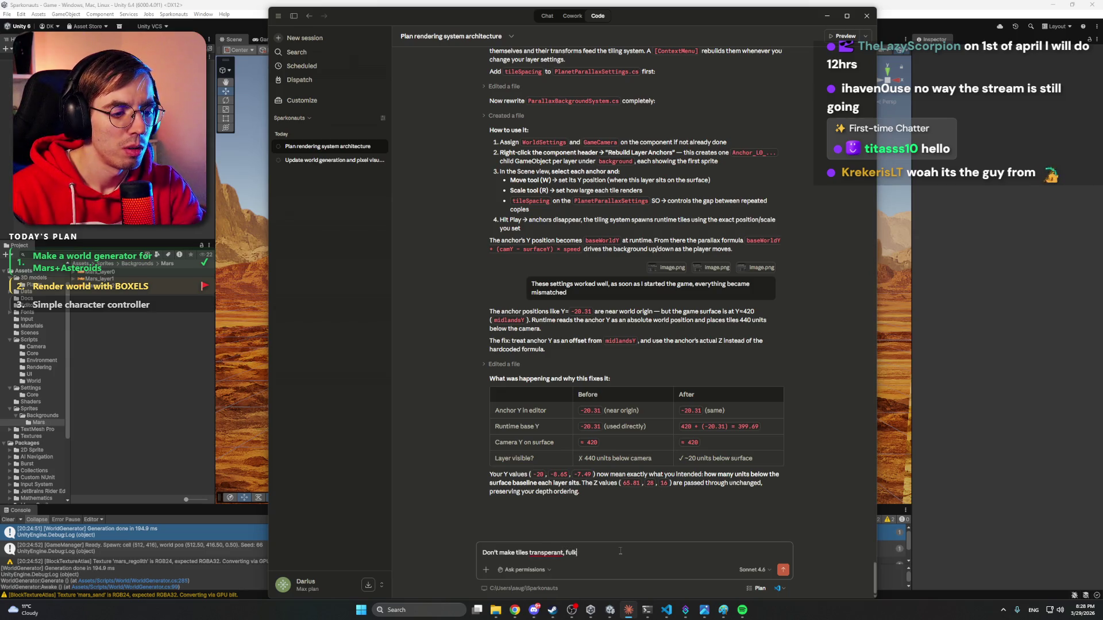
type("Ful")
type(" opaque.")
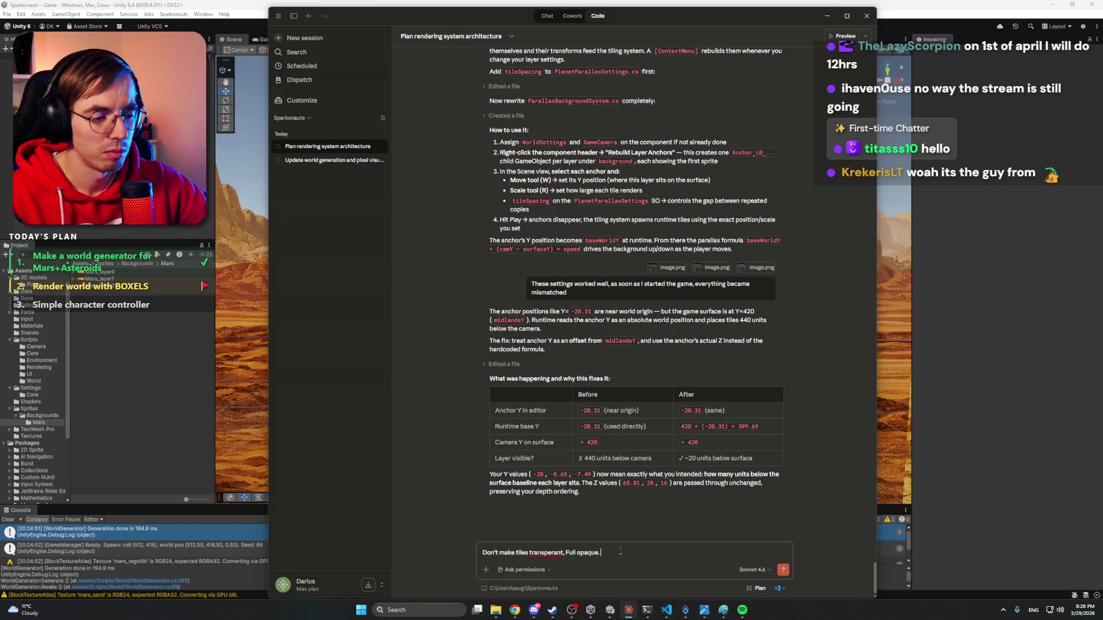
right_click(541, 552)
left_click(560, 445)
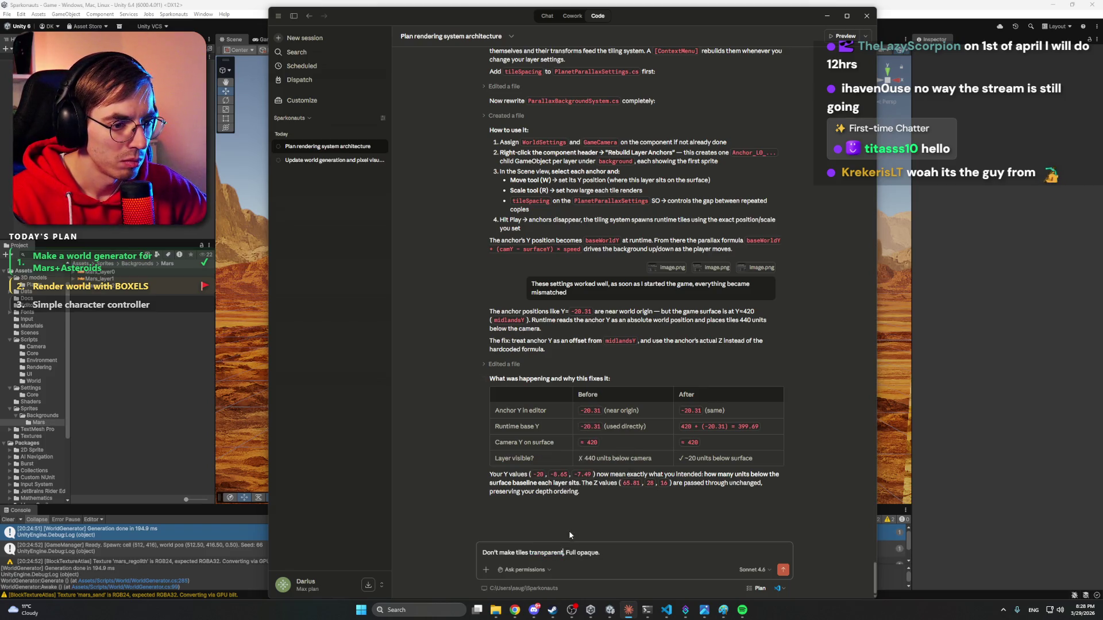
type(" in runtime")
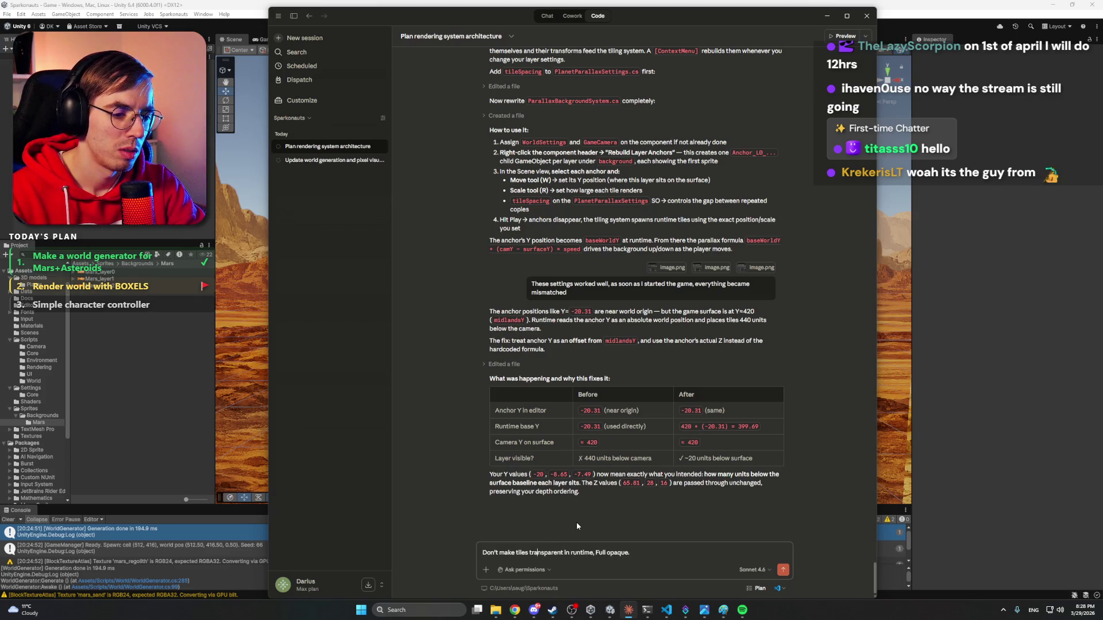
type("semi ")
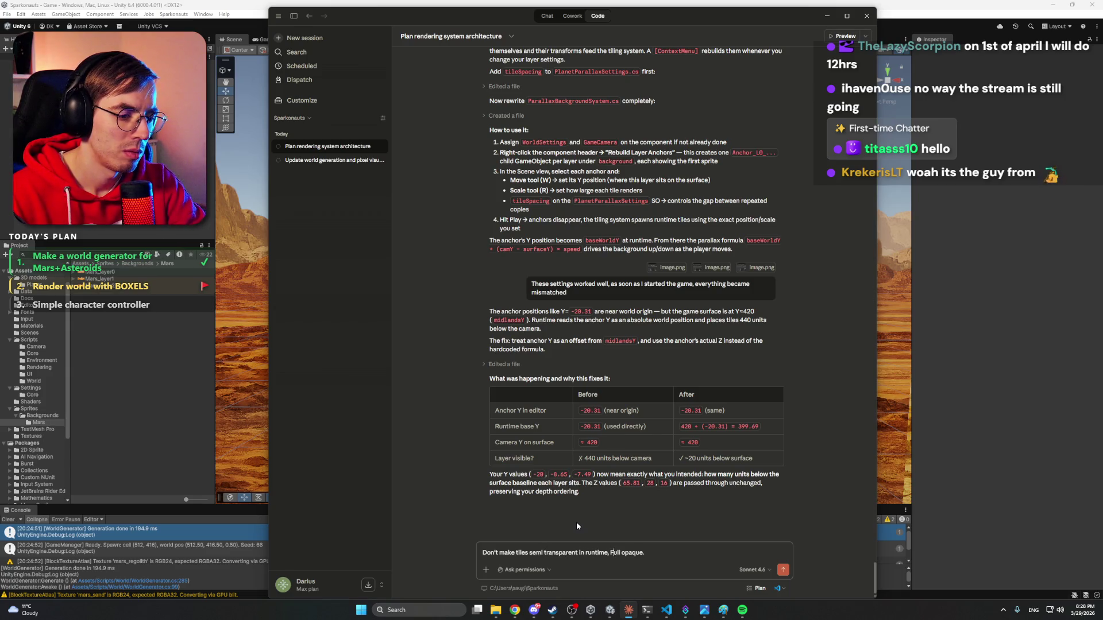
type("they should be")
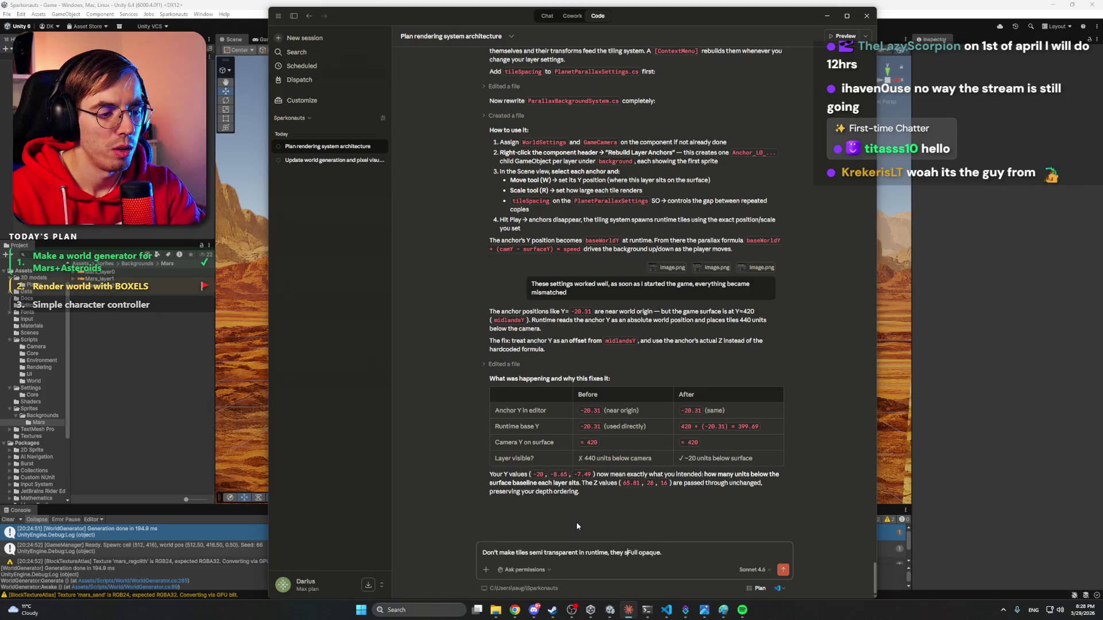
key("Delete")
type("f")
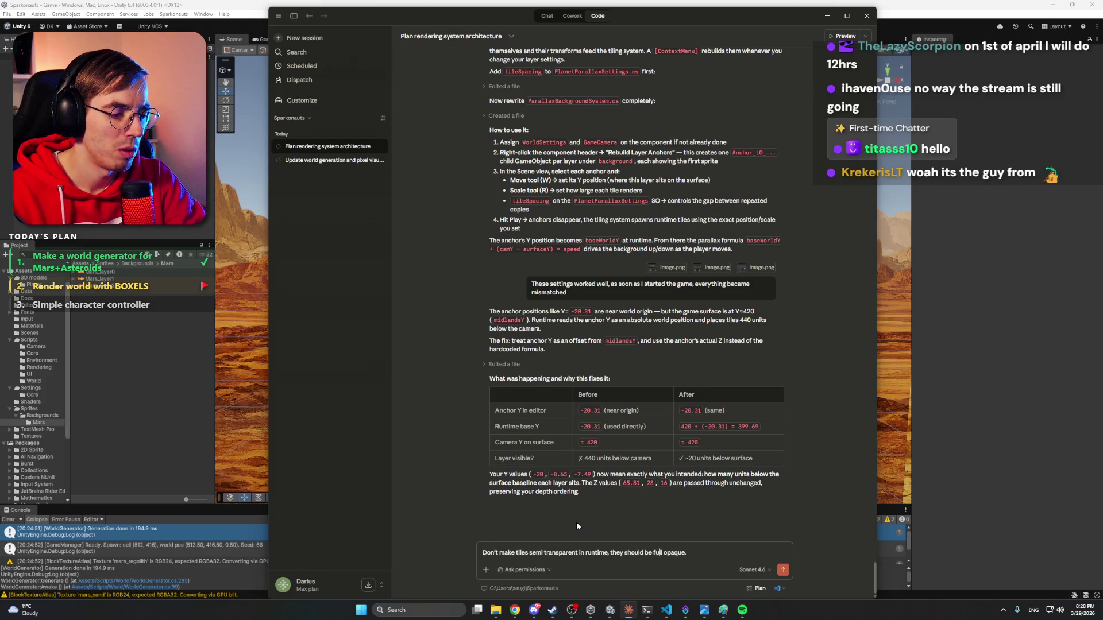
key("End")
type("Also,")
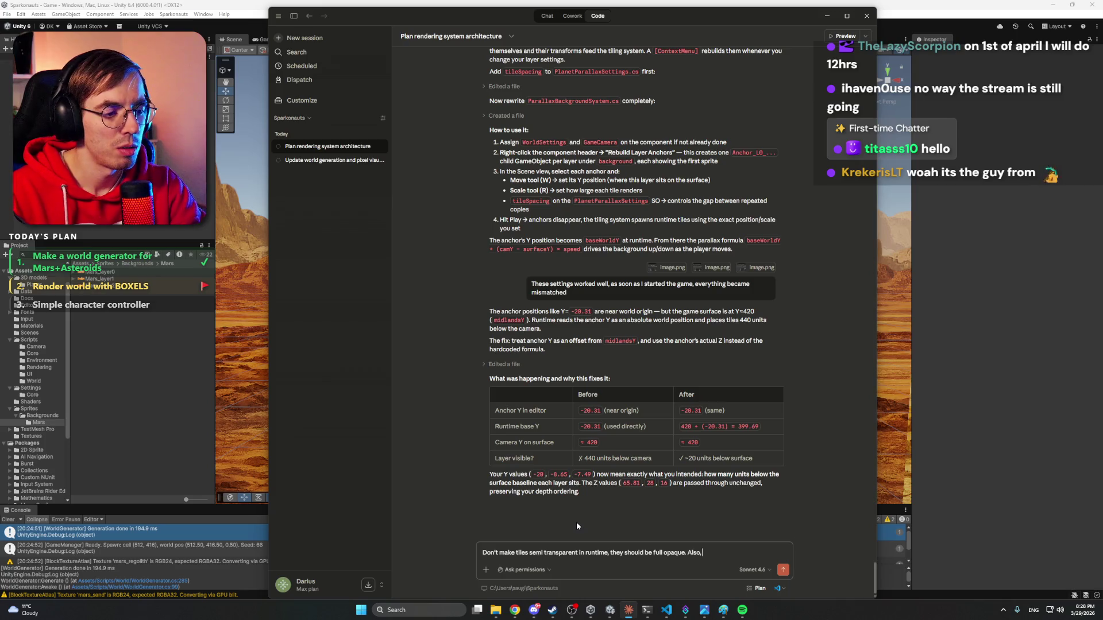
type(" b")
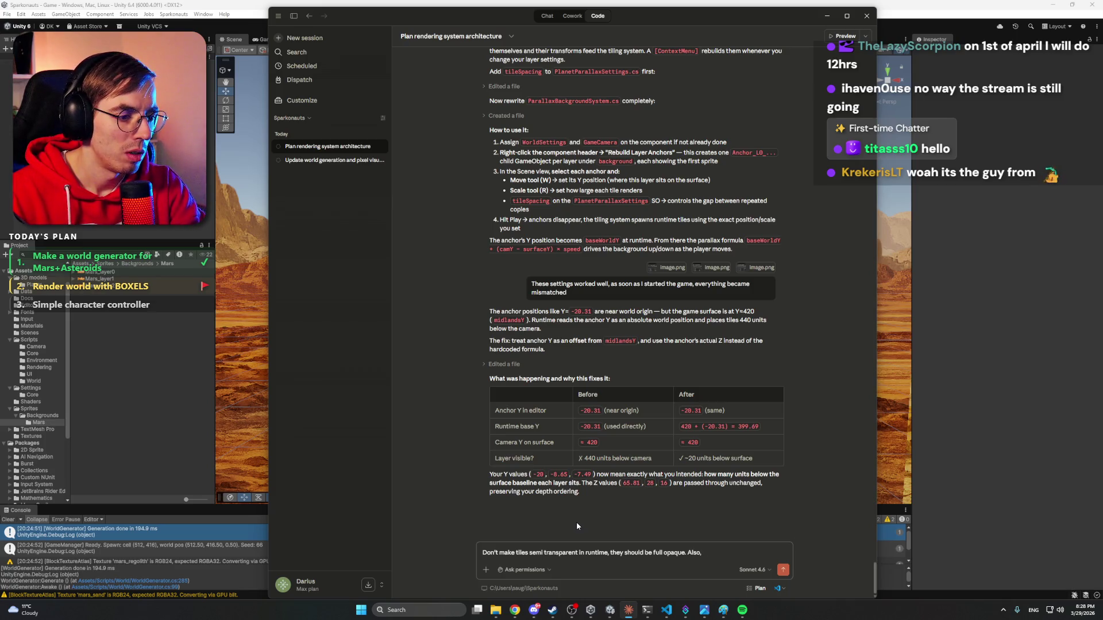
type("efore the")
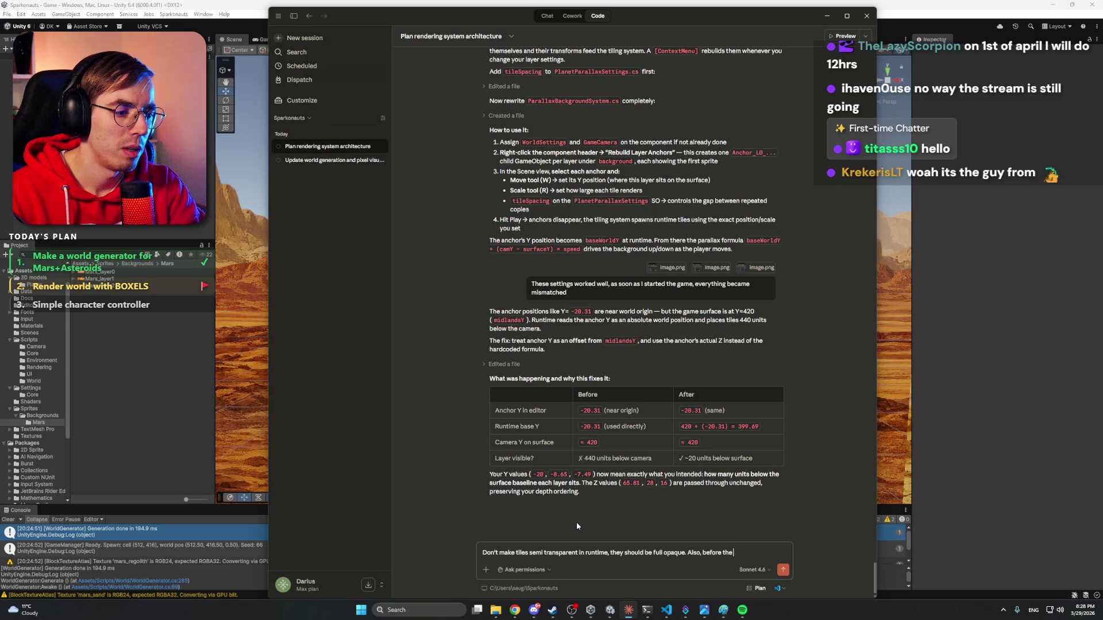
type(" tilling to s")
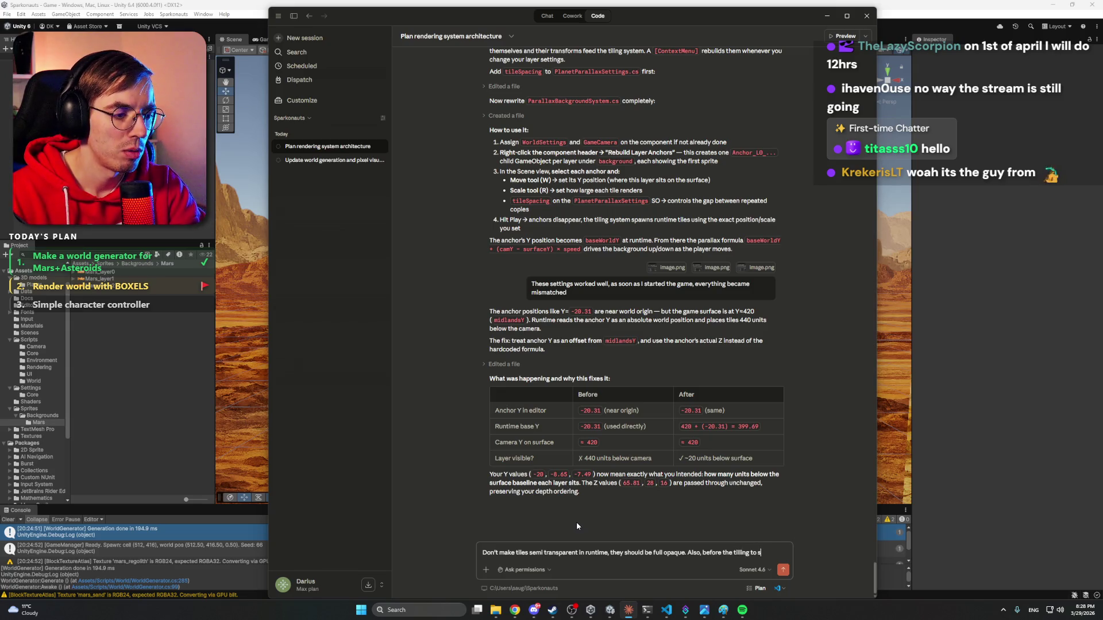
type("ides worked we")
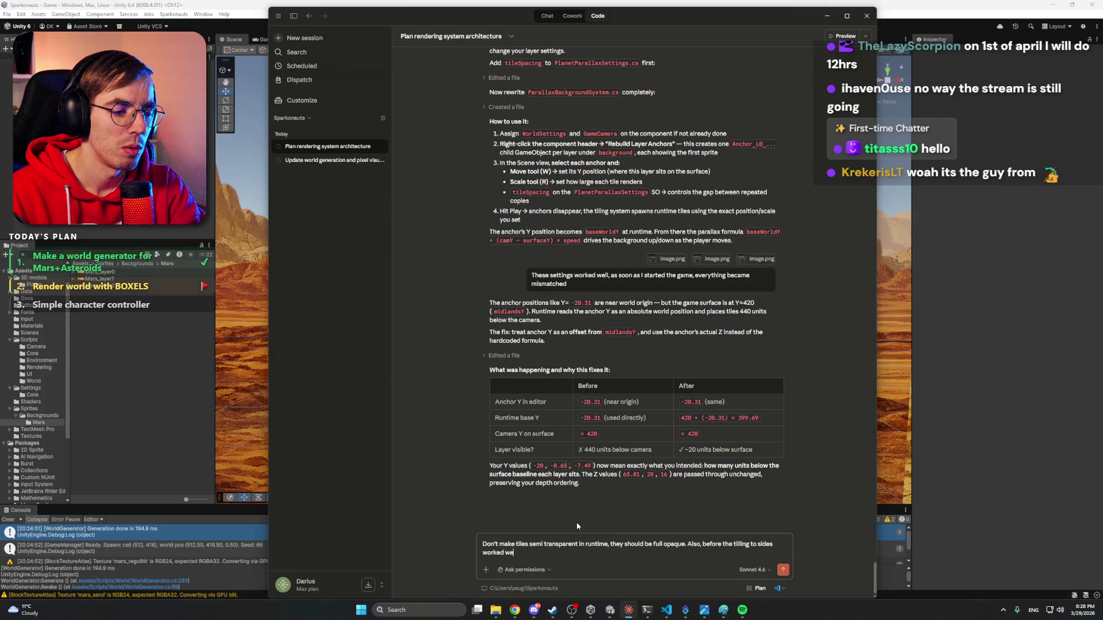
type("ll, now all th")
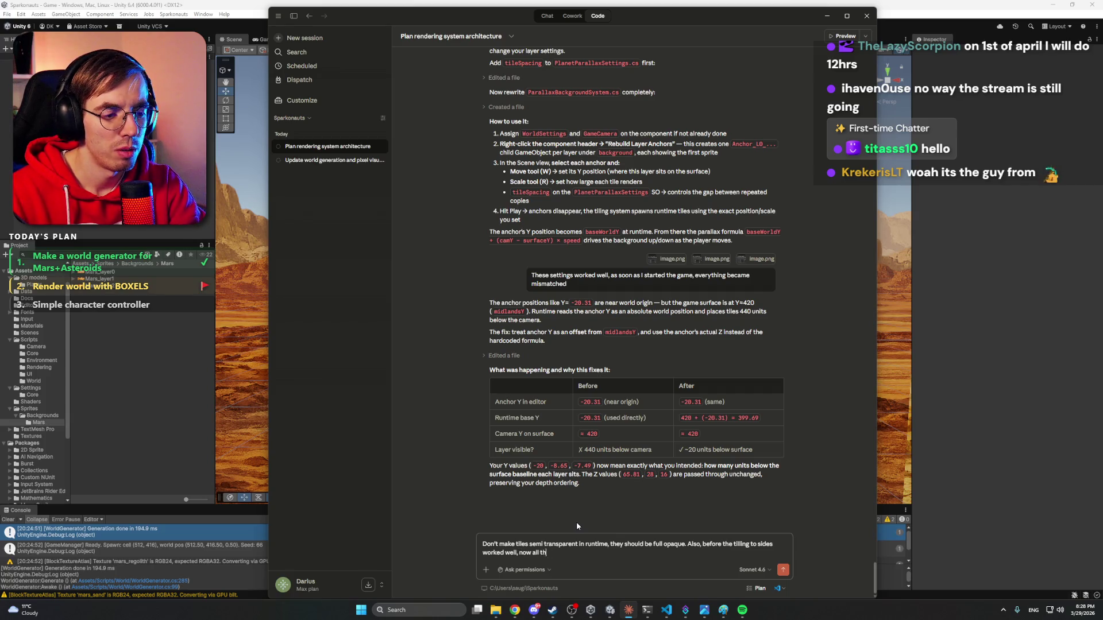
type("e repeating")
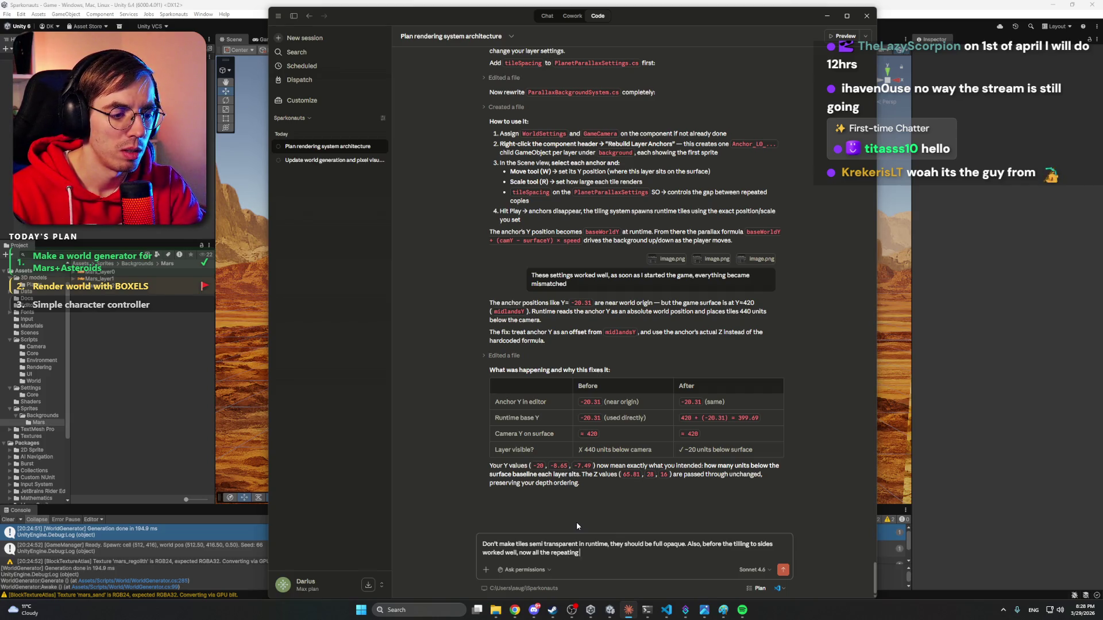
type(" tiles are stac")
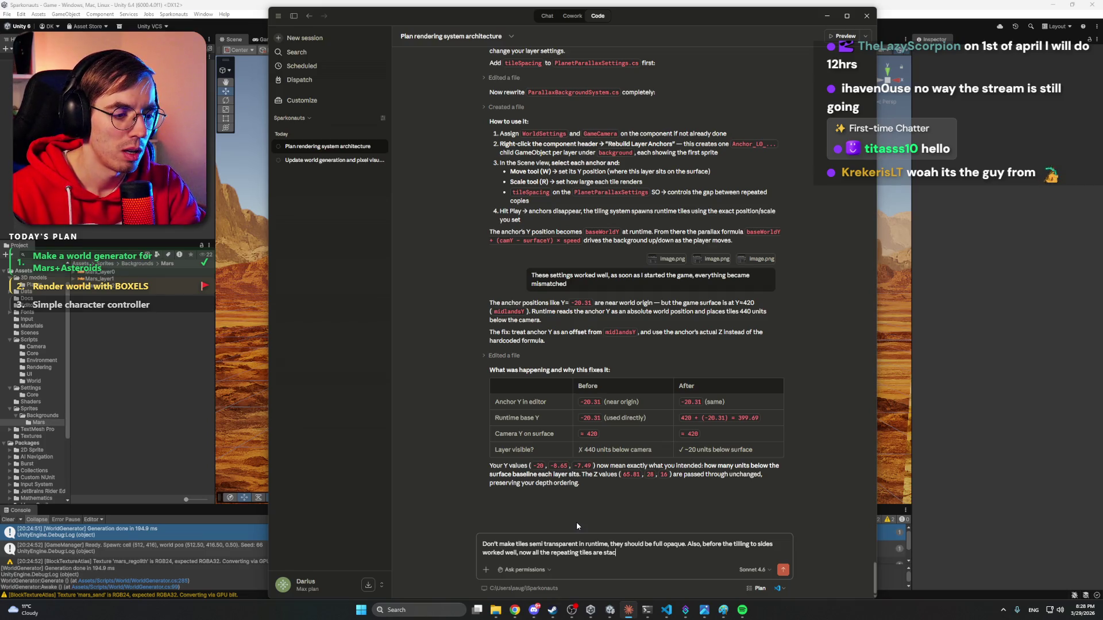
type("ked into")
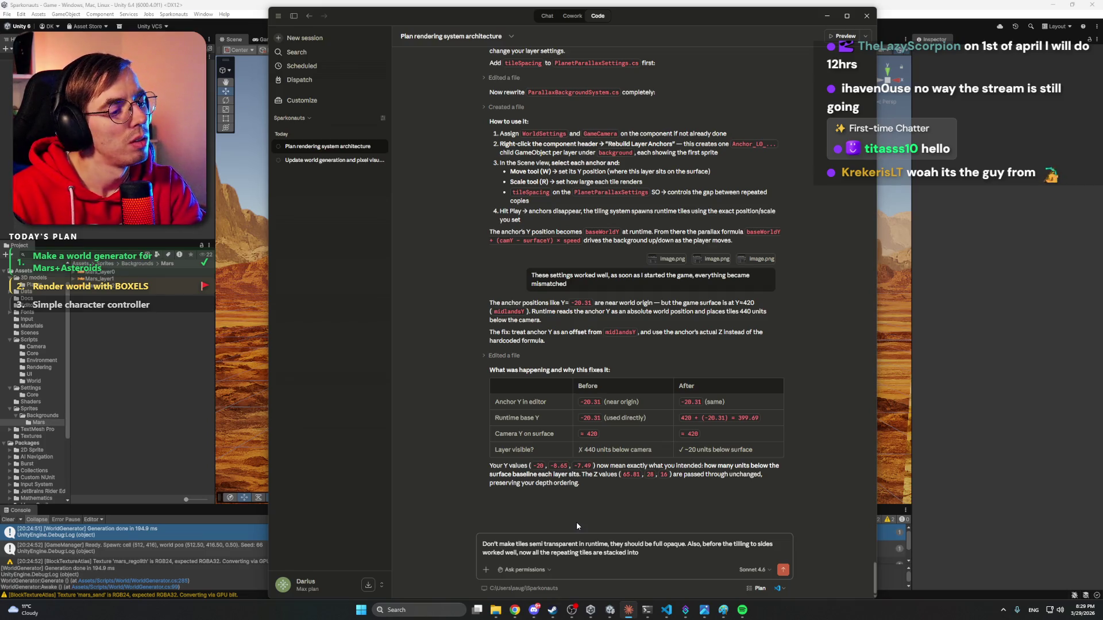
type(" a sing")
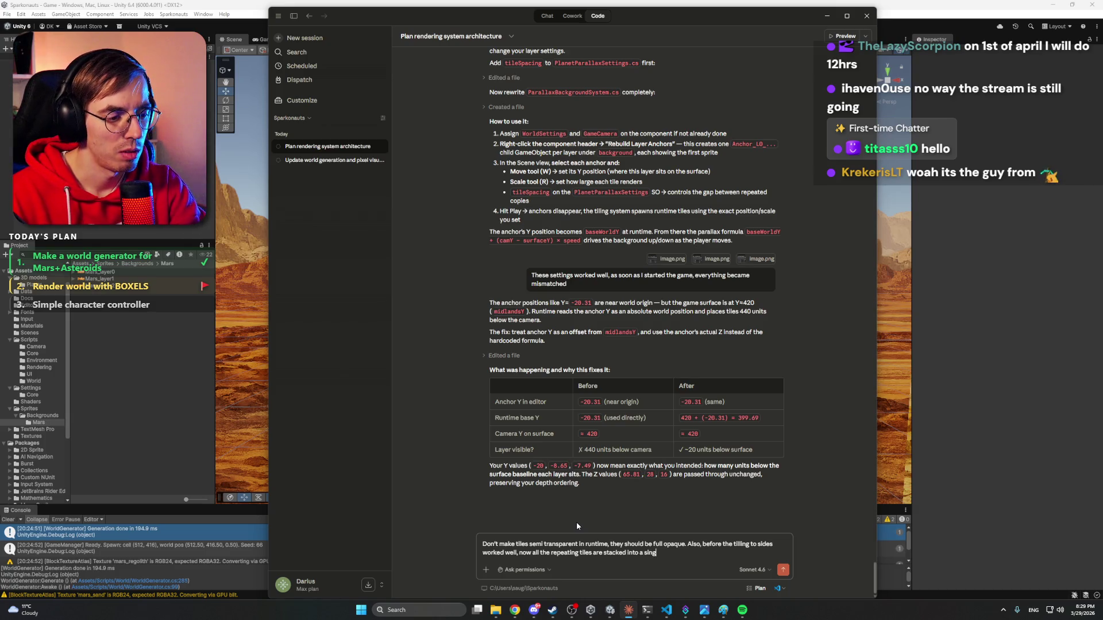
type("le tile.")
key("Return")
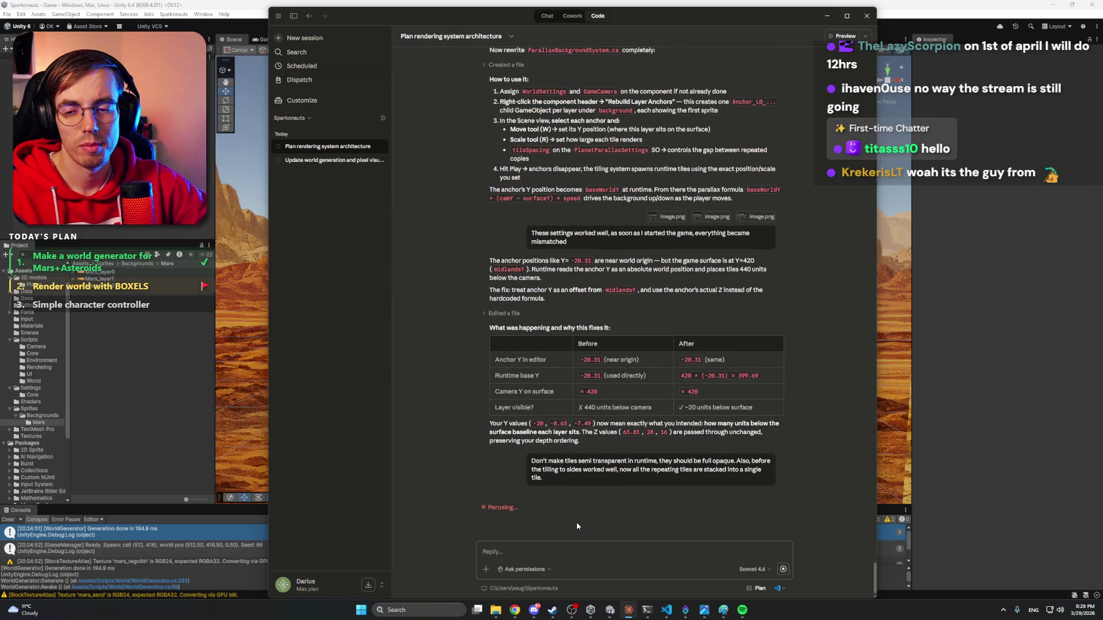
key("alt+Tab")
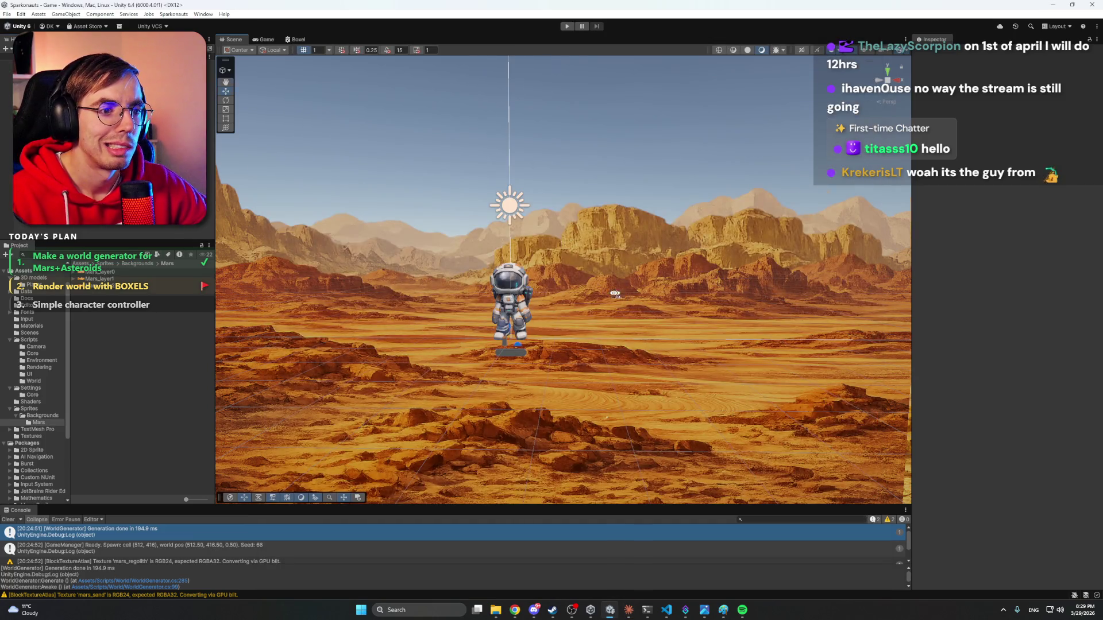
Orbit and zoom the Scene view around the astronaut, then inspect the background Canvas.
scroll(604, 297, "up", 10)
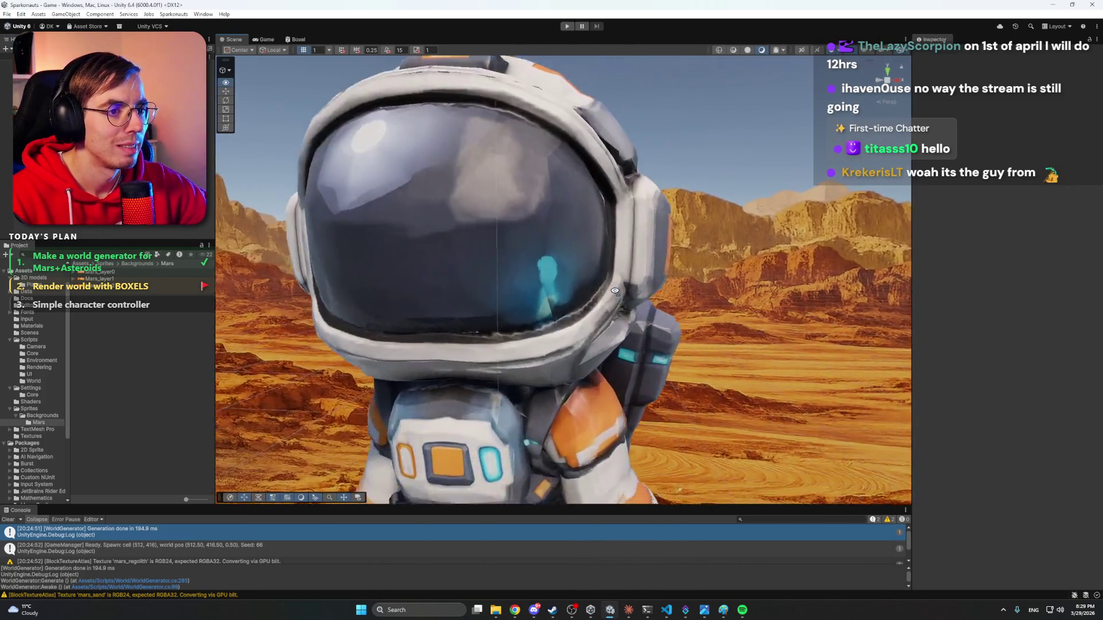
scroll(614, 291, "down", 8)
mouse_move(615, 292)
left_mouse_down()
mouse_move(731, 292)
mouse_move(436, 290)
mouse_move(641, 296)
left_mouse_up()
scroll(431, 290, "up", 8)
scroll(586, 295, "down", 8)
scroll(641, 297, "down", 10)
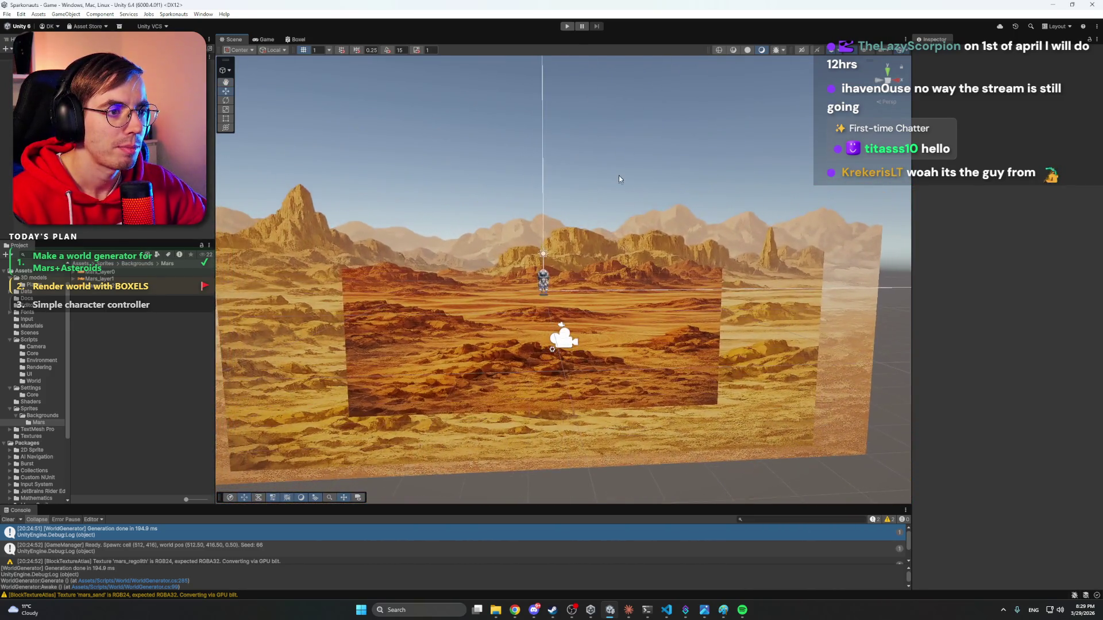
left_click(618, 177)
left_click(802, 486)
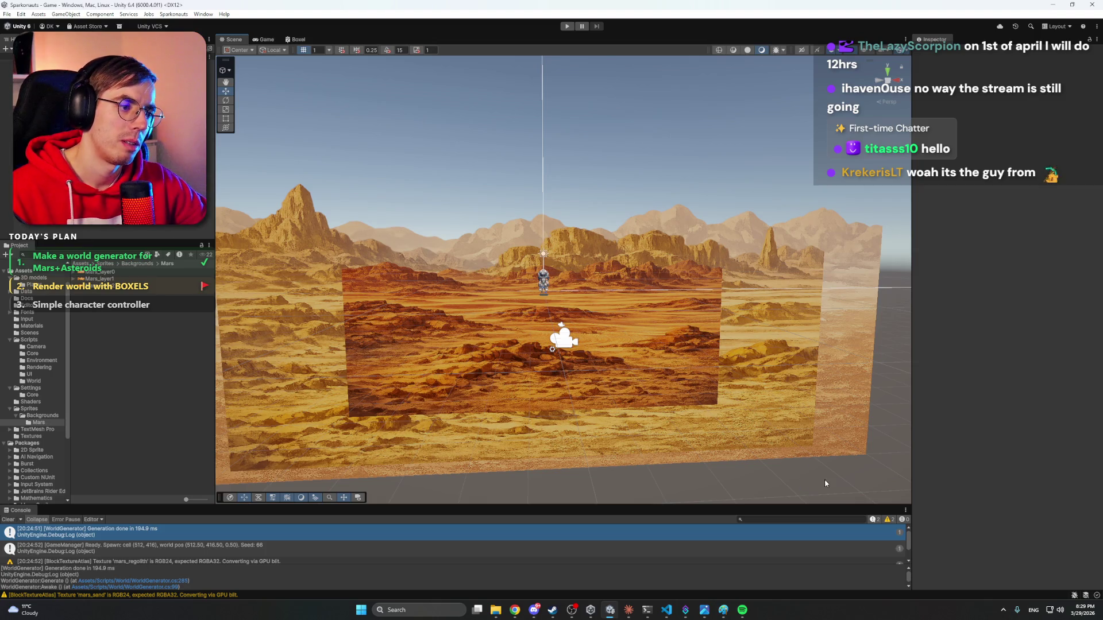
Inspect the large background mountains sprite and check the Canvas again from a new angle.
left_click(823, 445)
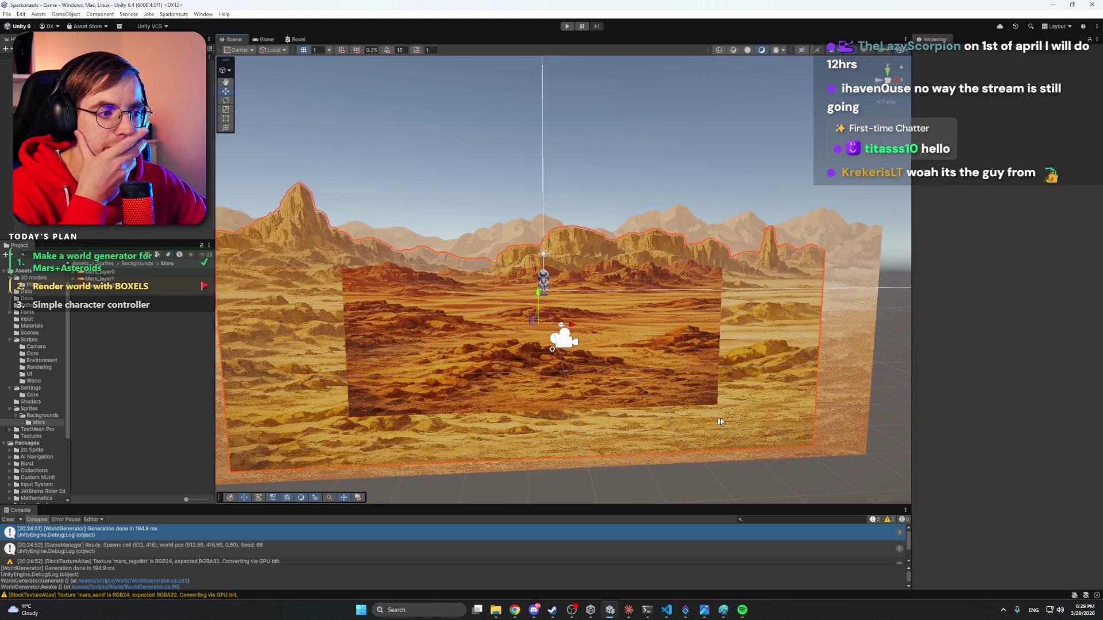
left_click(691, 474)
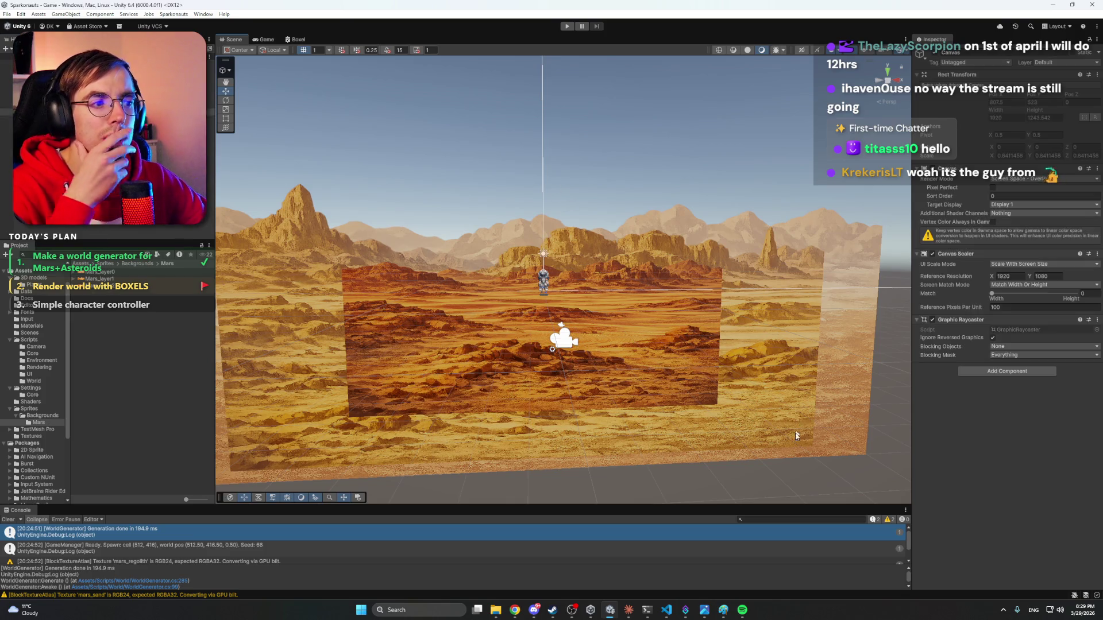
left_click_drag(813, 467, 688, 456)
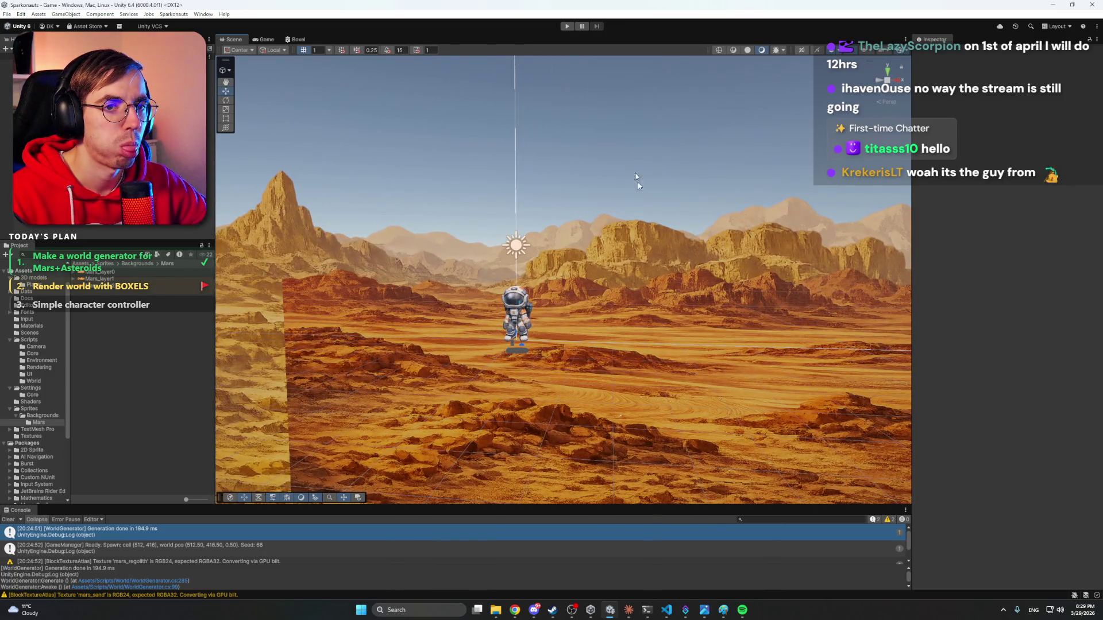
left_click(618, 126)
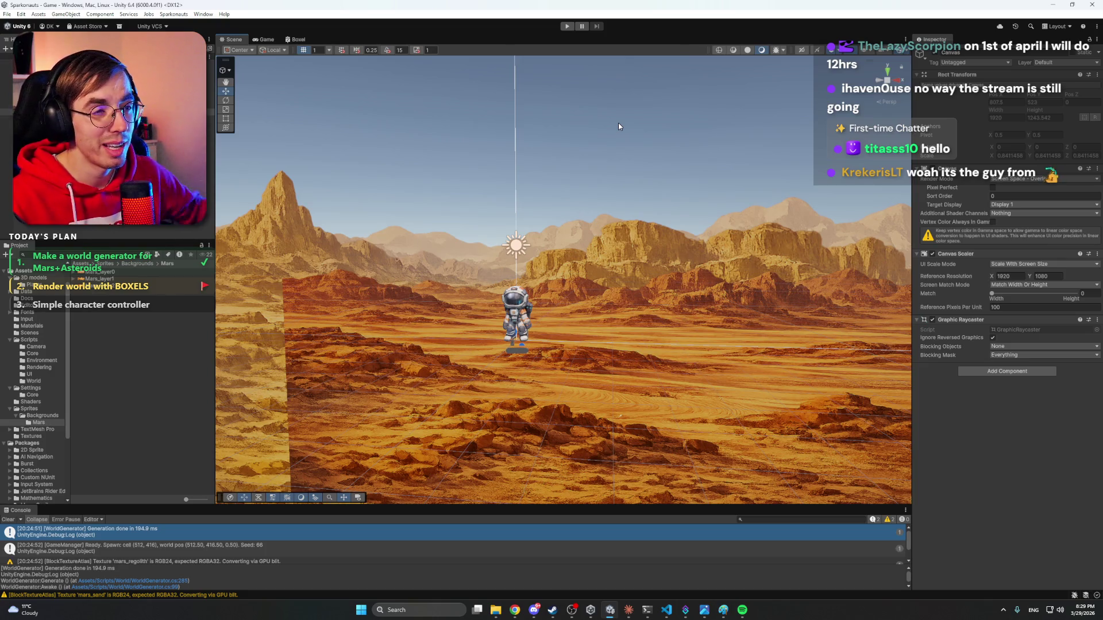
left_click(411, 167)
Pass briefly through the Discord and Steam windows, then bring the Claude chat forward.
left_click(533, 610)
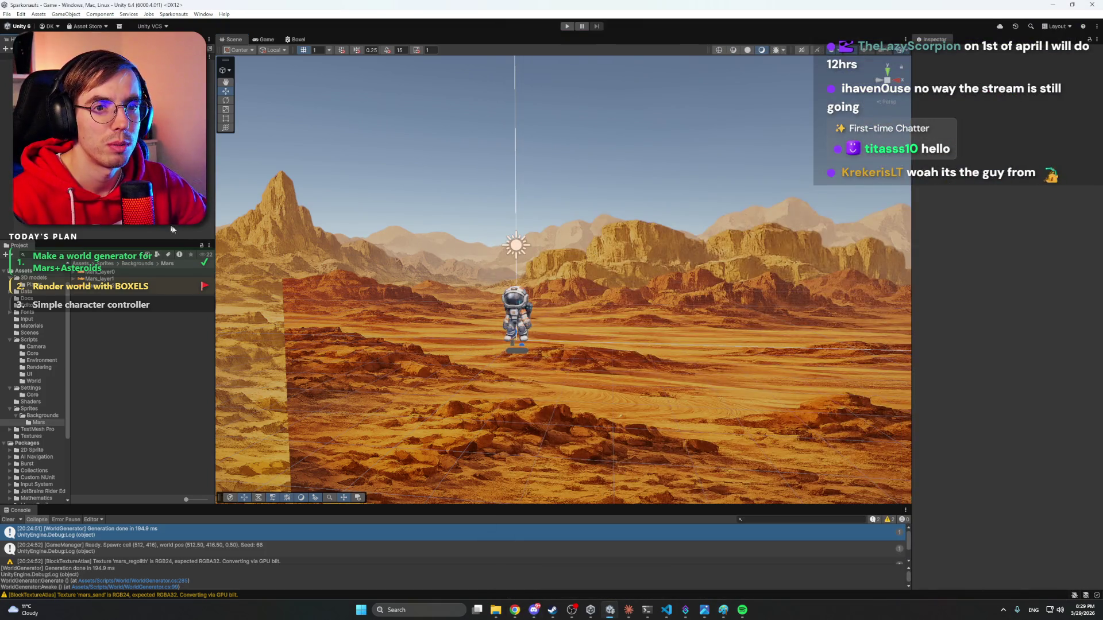
mouse_move(709, 613)
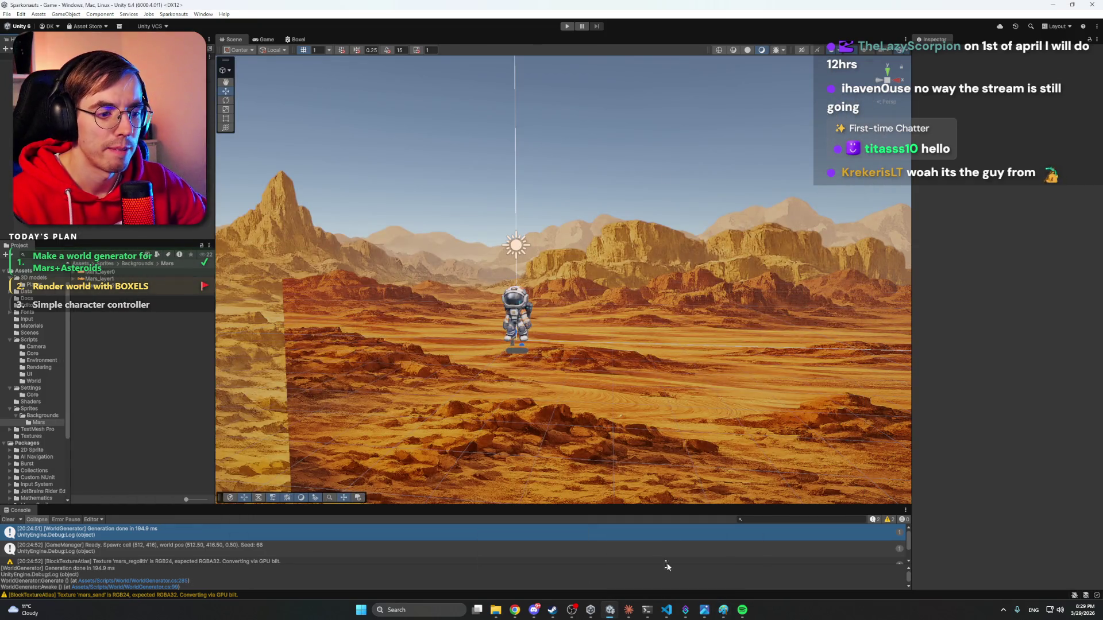
left_click(552, 612)
left_click(550, 611)
left_click(533, 610)
left_click(154, 273)
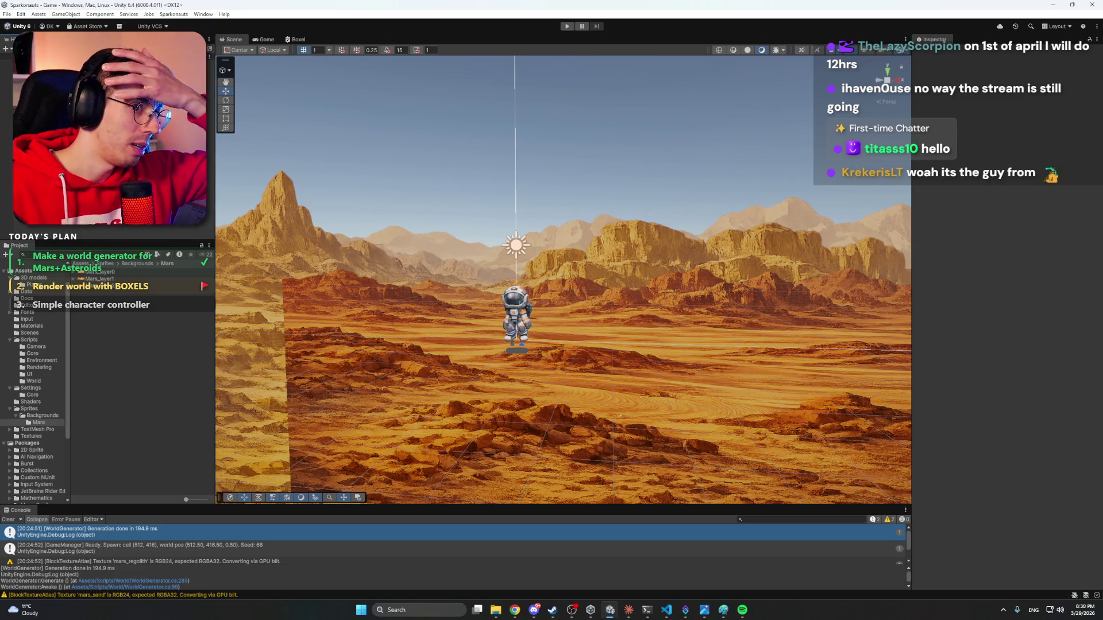
left_click(628, 609)
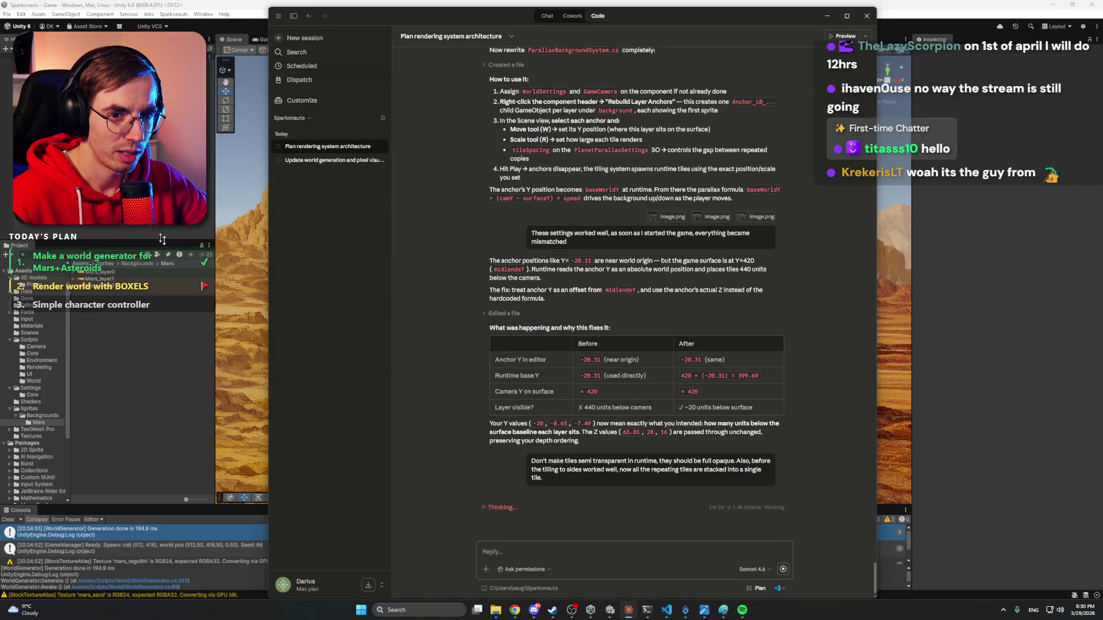
key("alt+Tab")
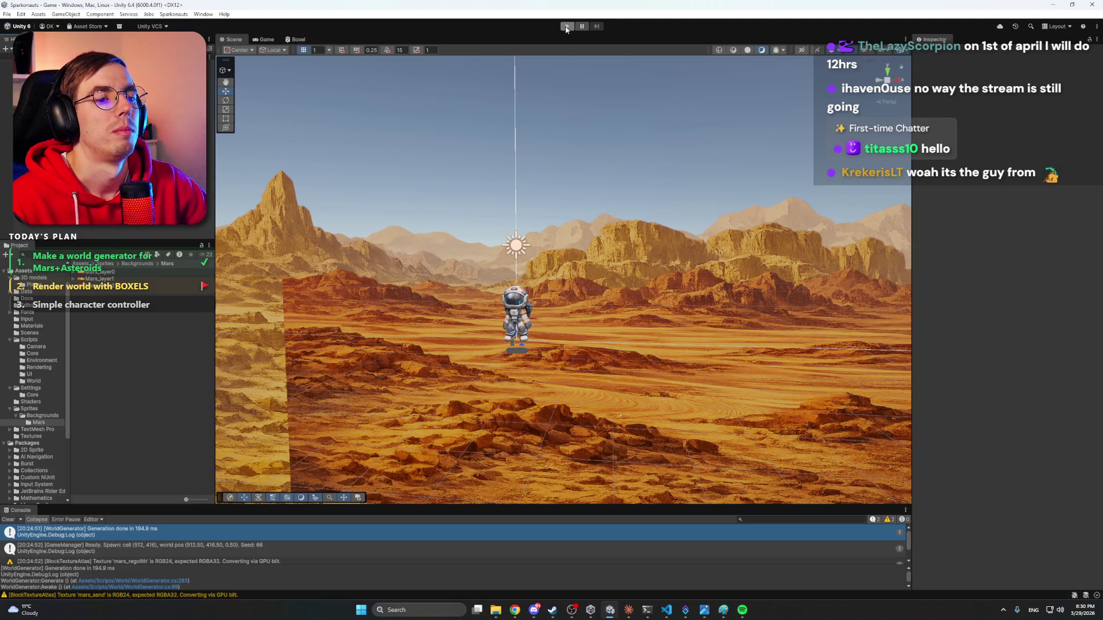
left_click(628, 610)
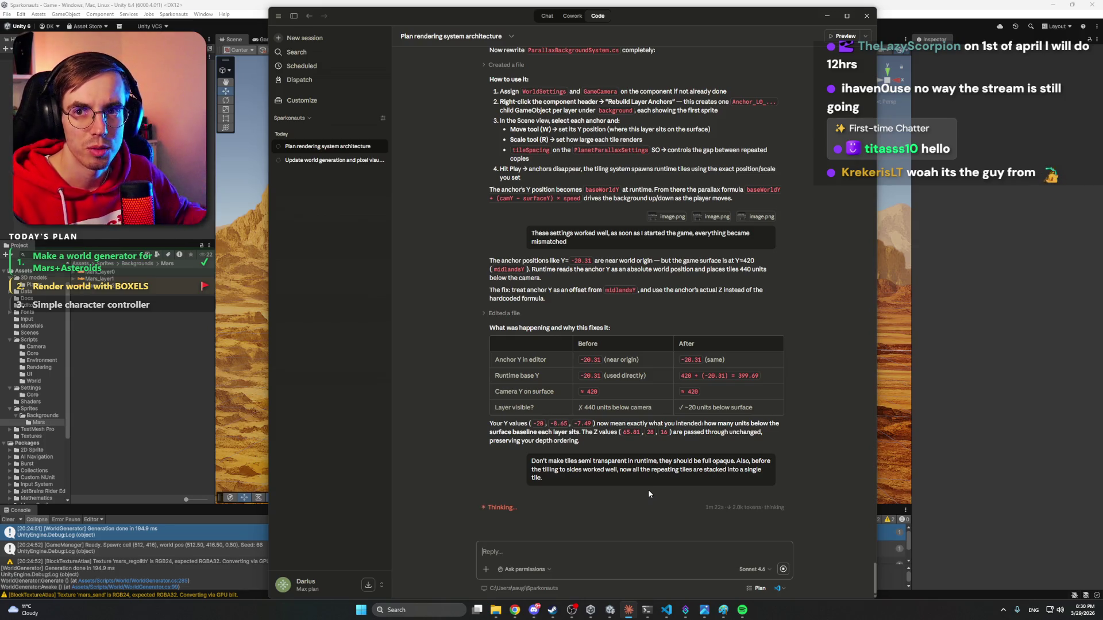
In Chrome, open a new tab and go to the Streamlabs dashboard by entering 'stream'.
left_click(536, 611)
left_click(536, 611)
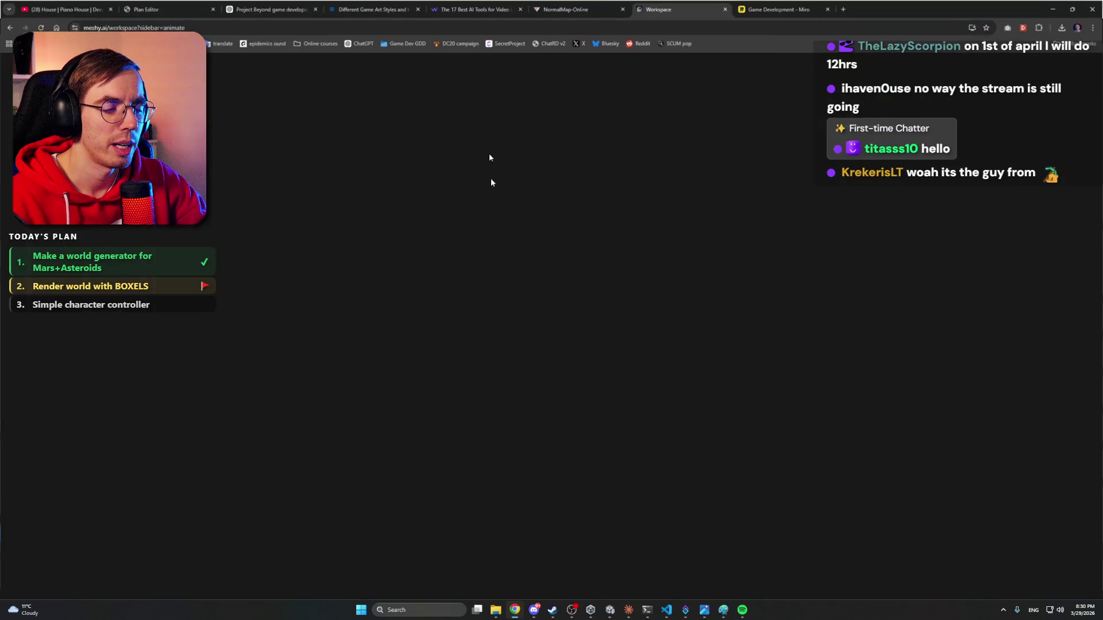
left_click(515, 610)
left_click(843, 9)
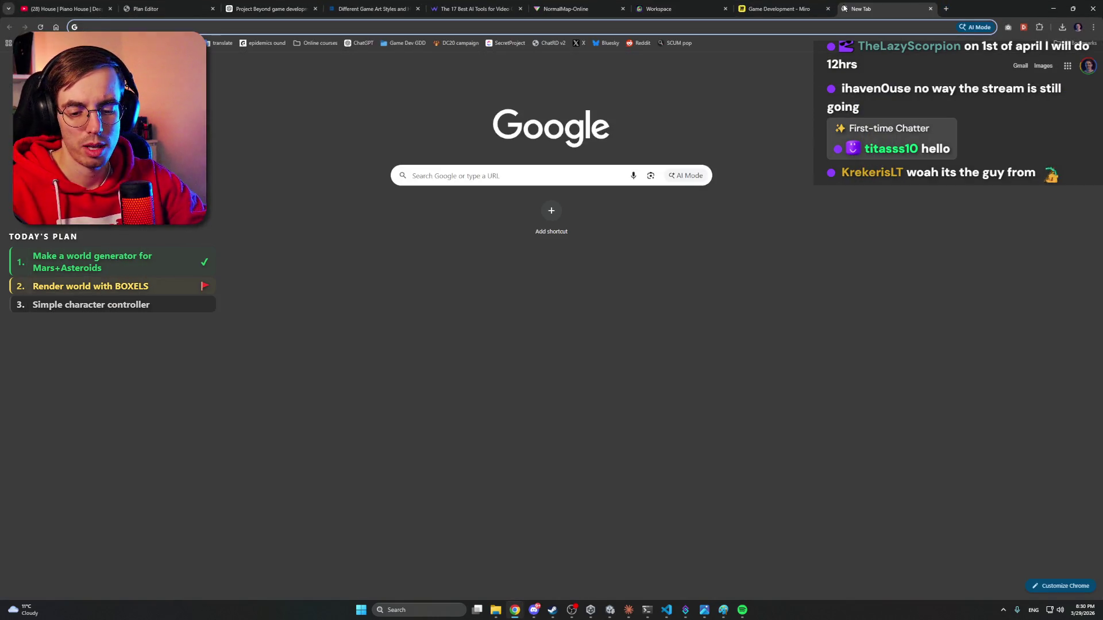
type("stream")
key("Return")
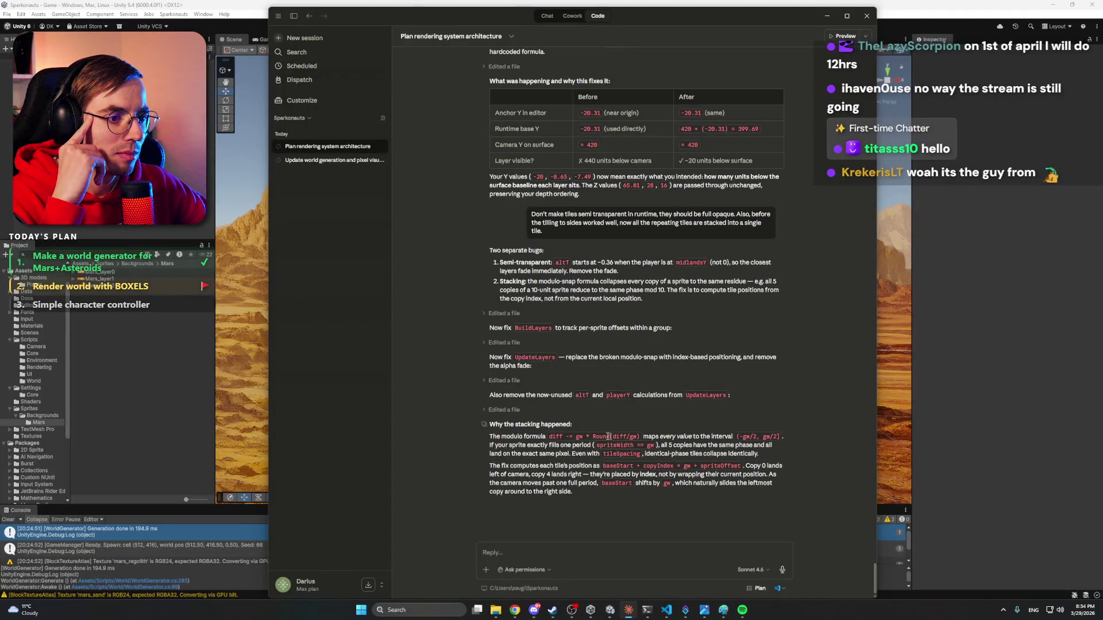
Return to the recompiled Unity Mars scene and start play mode to test the background.
left_click(980, 293)
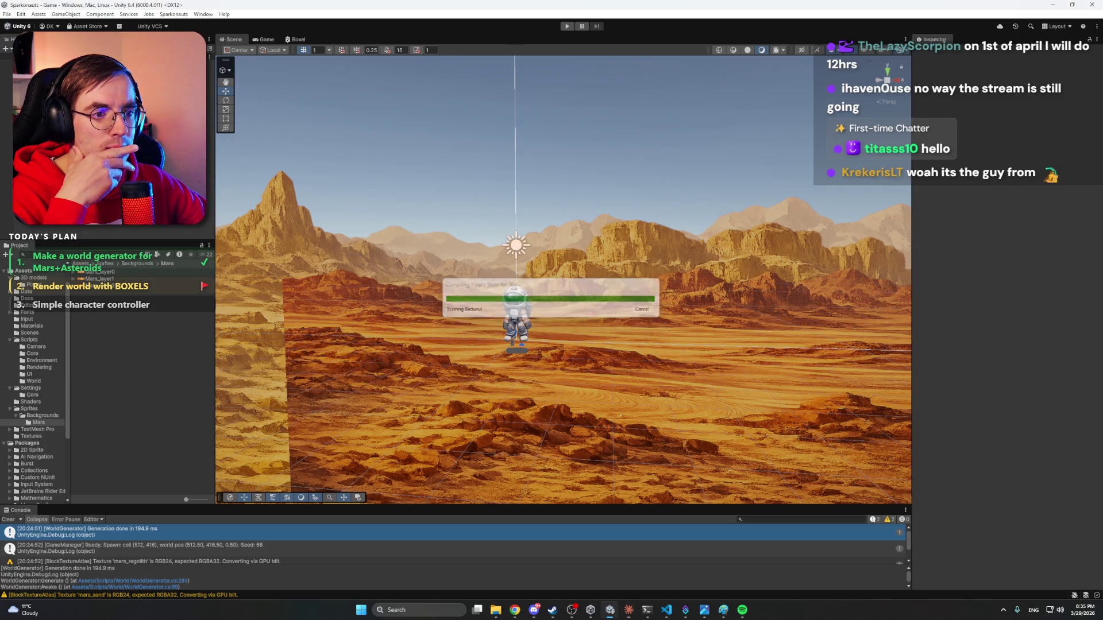
left_click(567, 27)
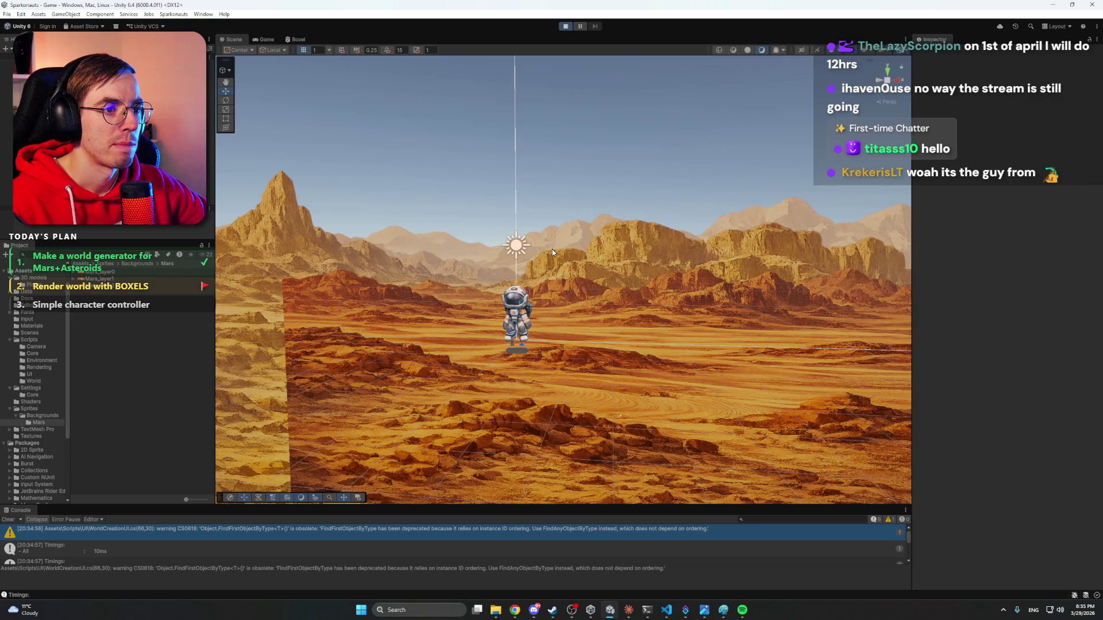
key("d")
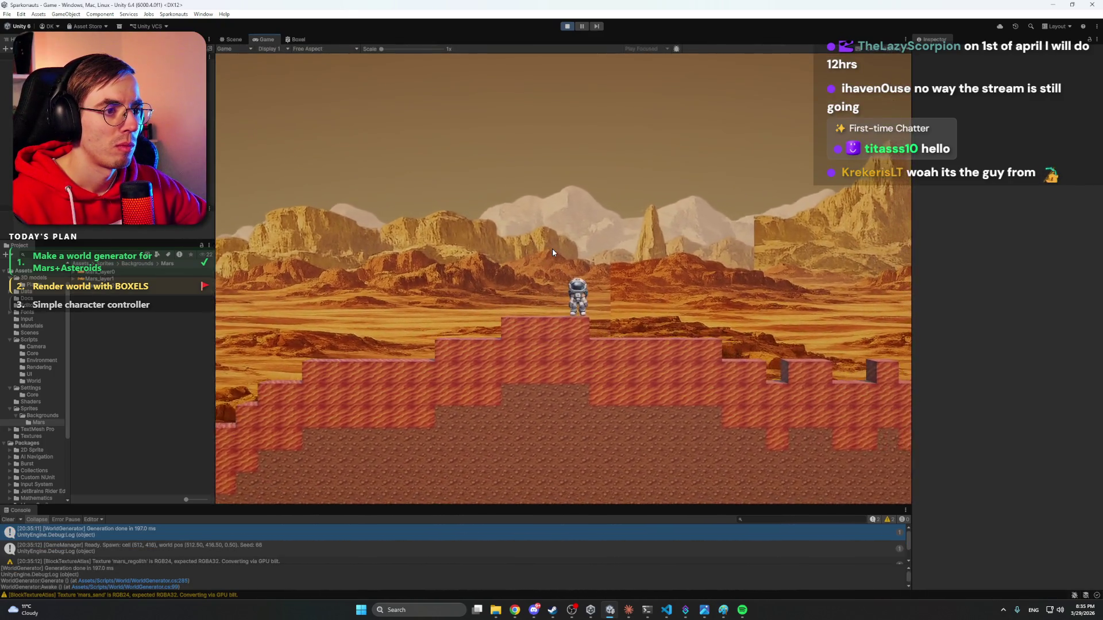
key("d")
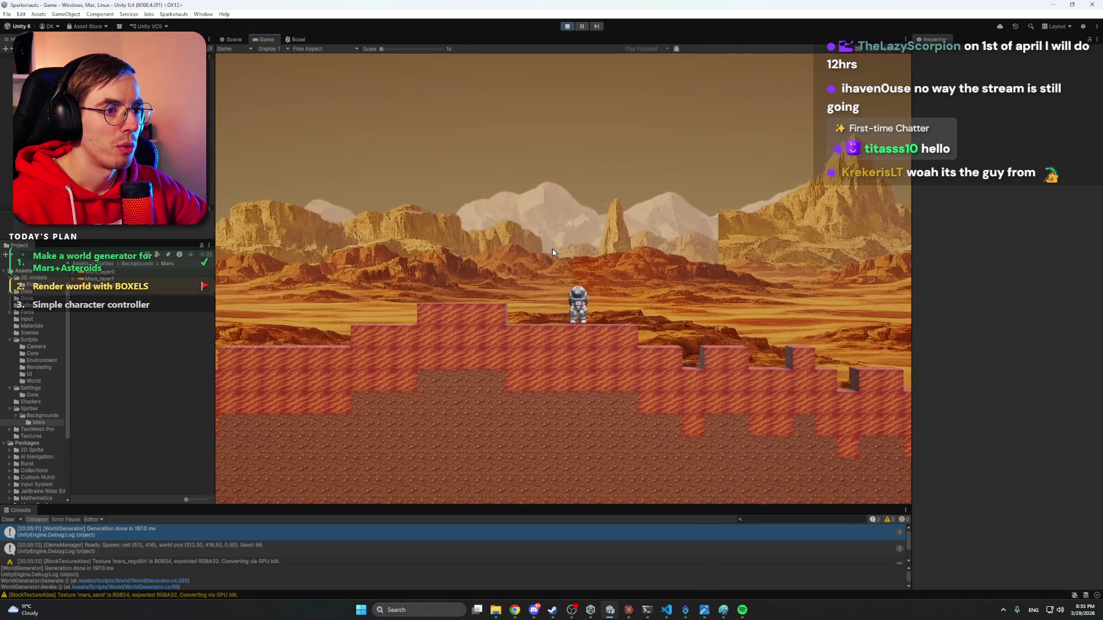
key("d")
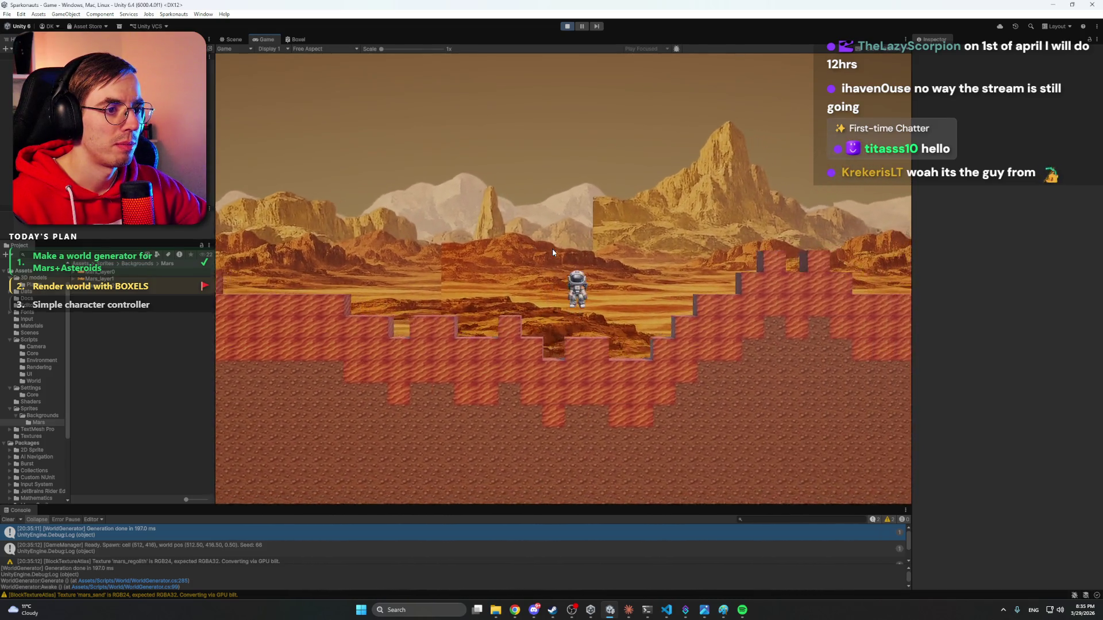
key("d")
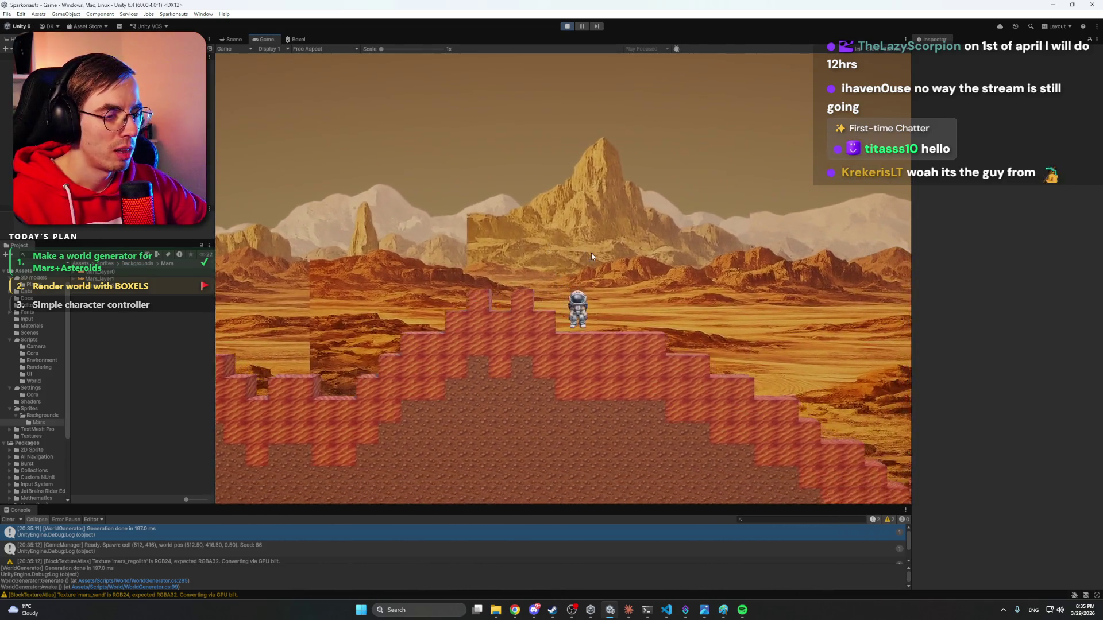
key("d")
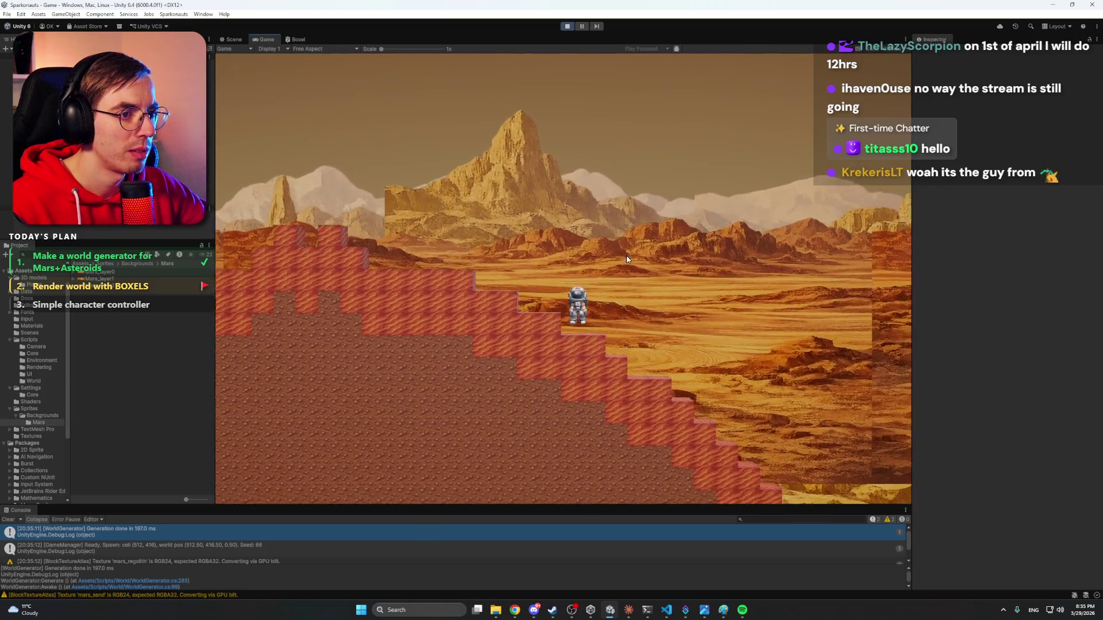
key("d")
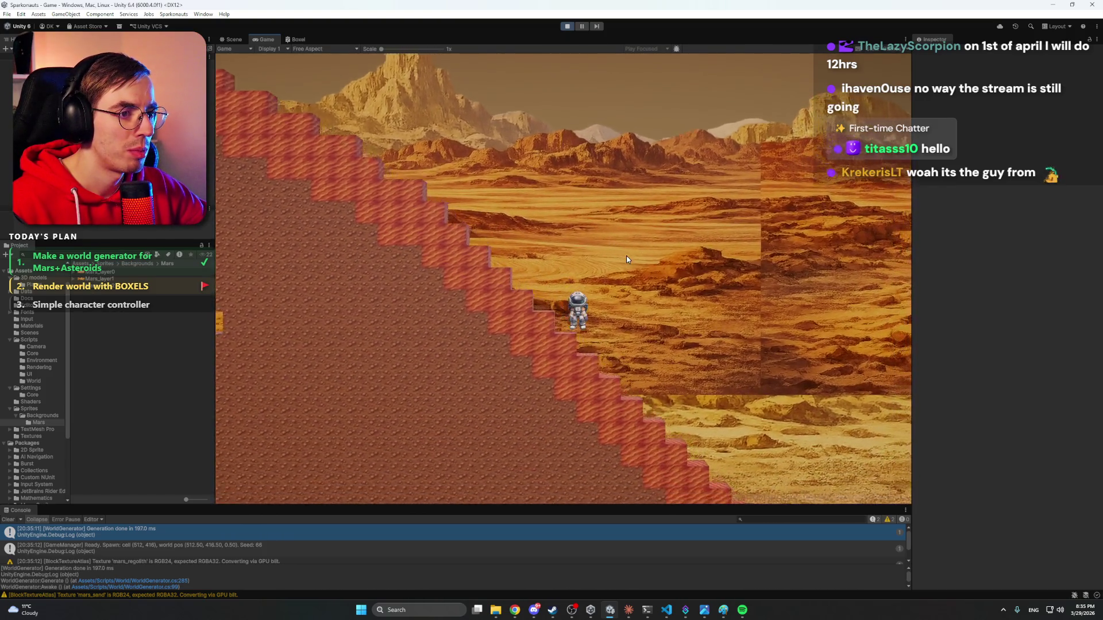
key("d")
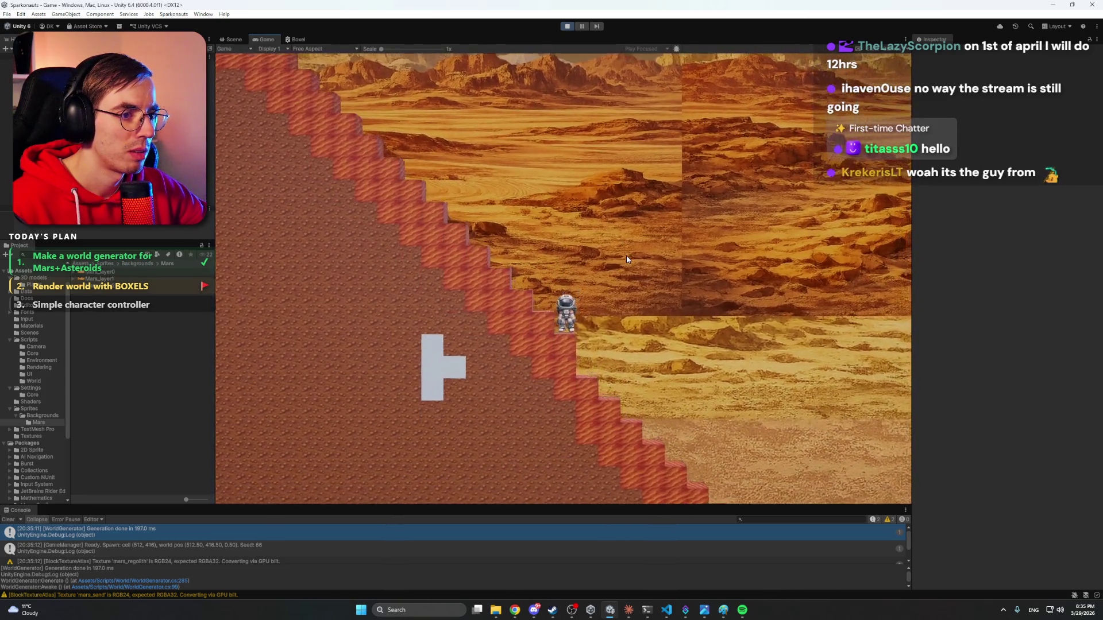
key("d")
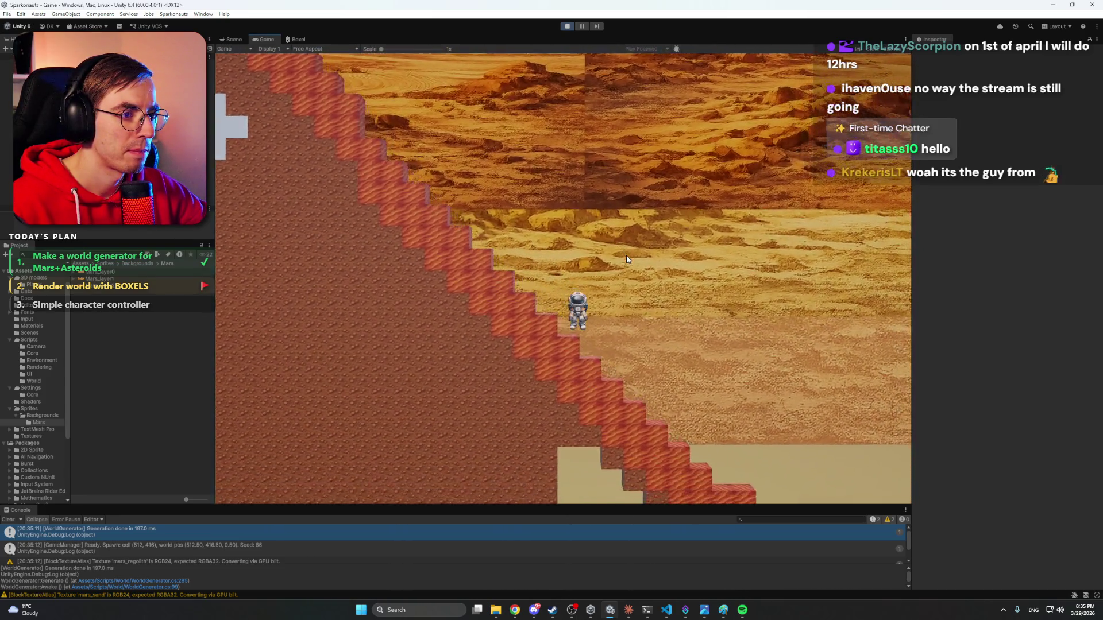
key("d")
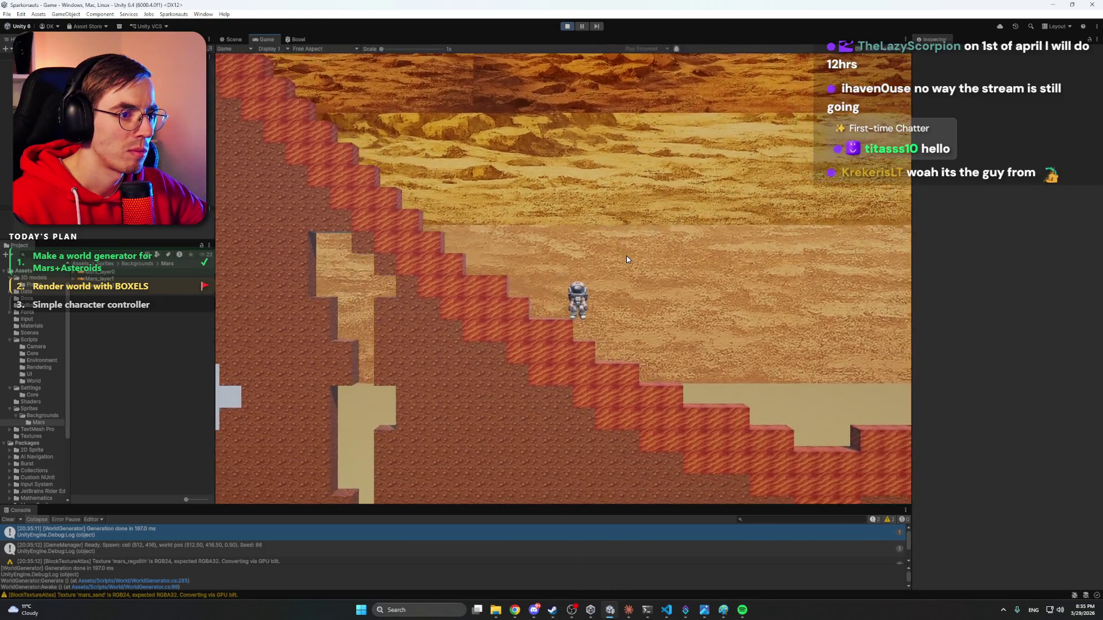
key("d")
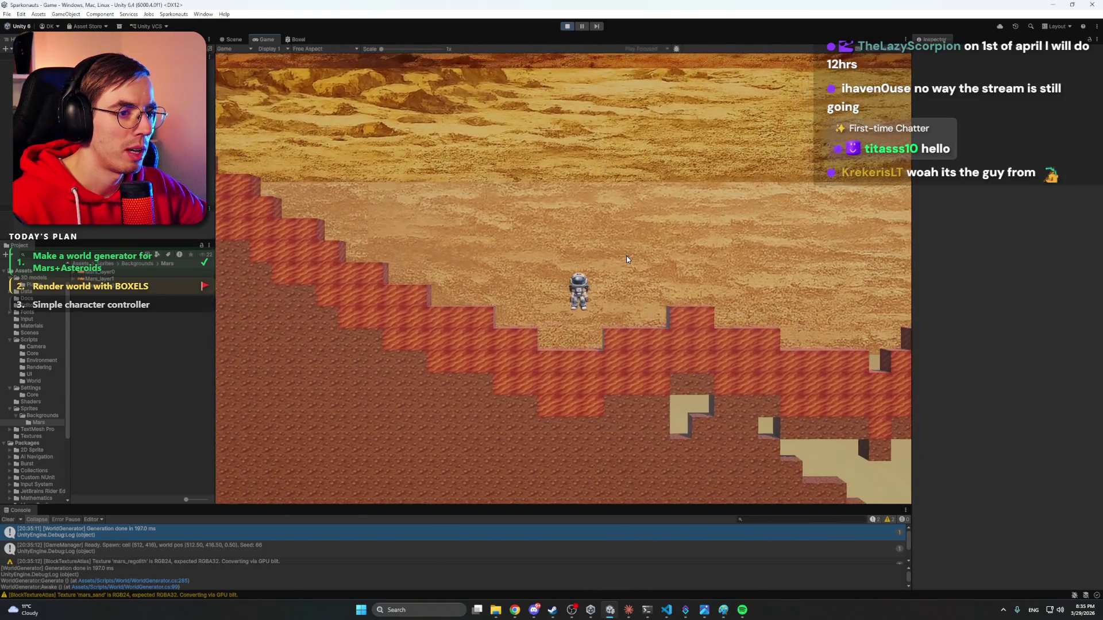
key("d")
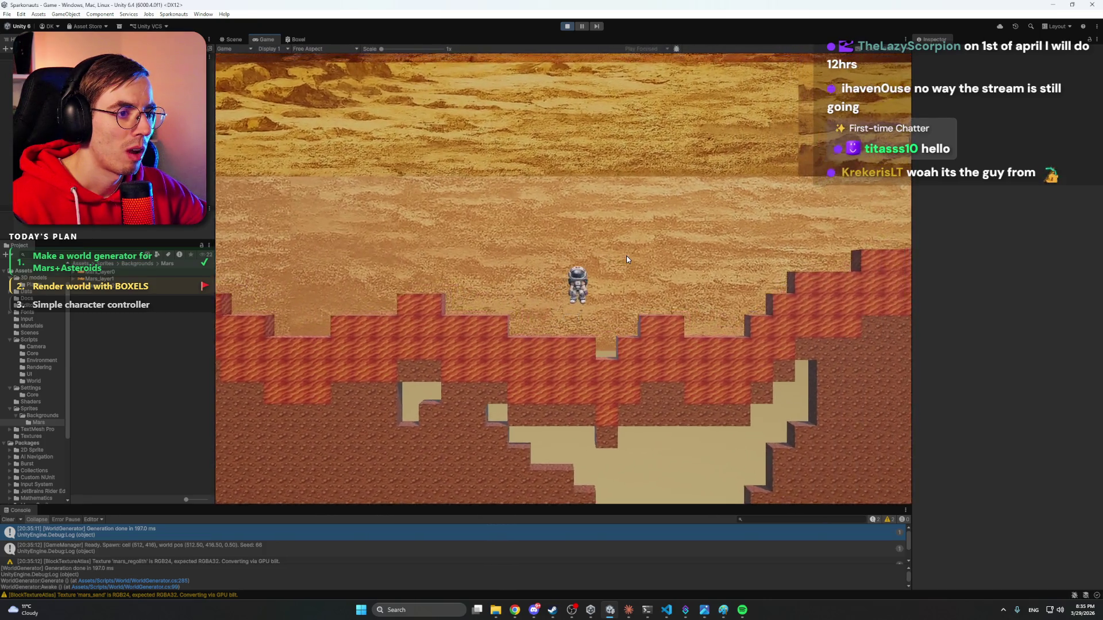
key("d")
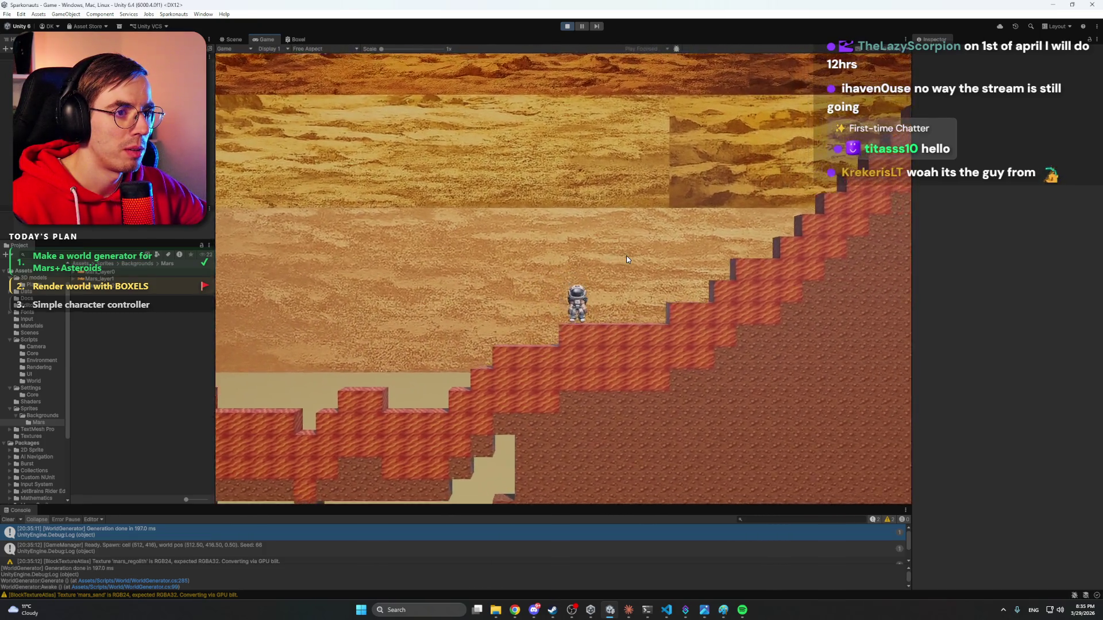
key("d")
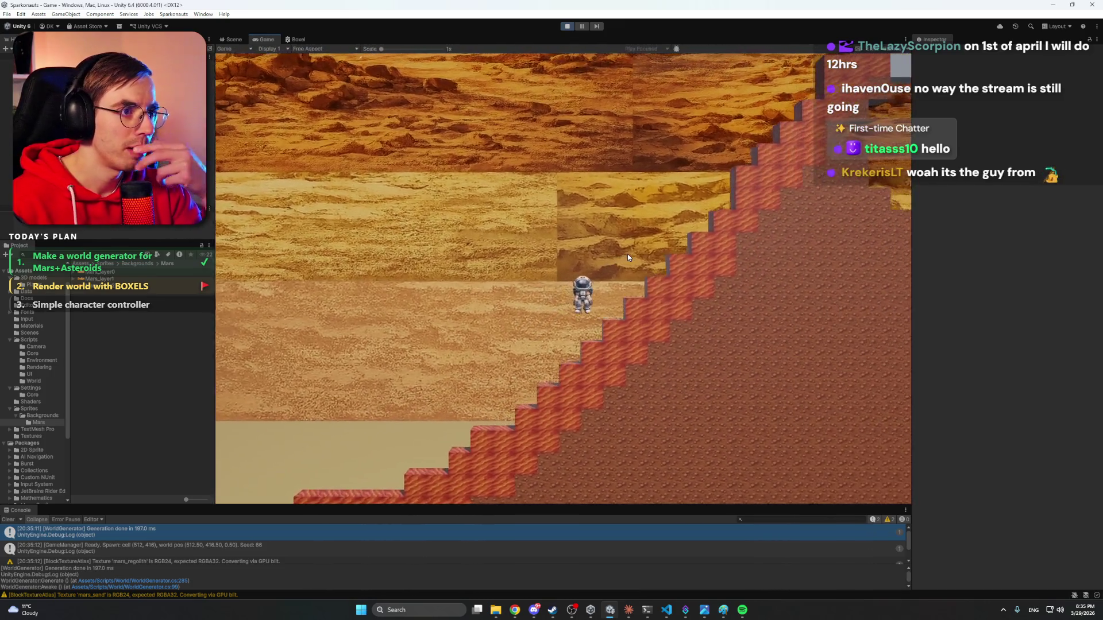
key("d")
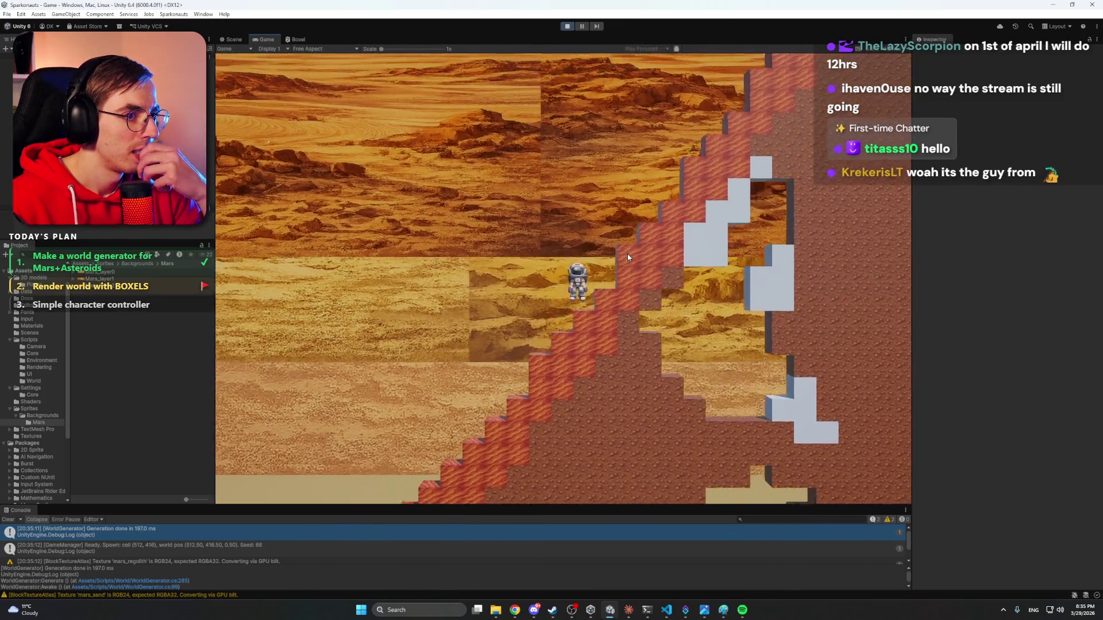
key("d")
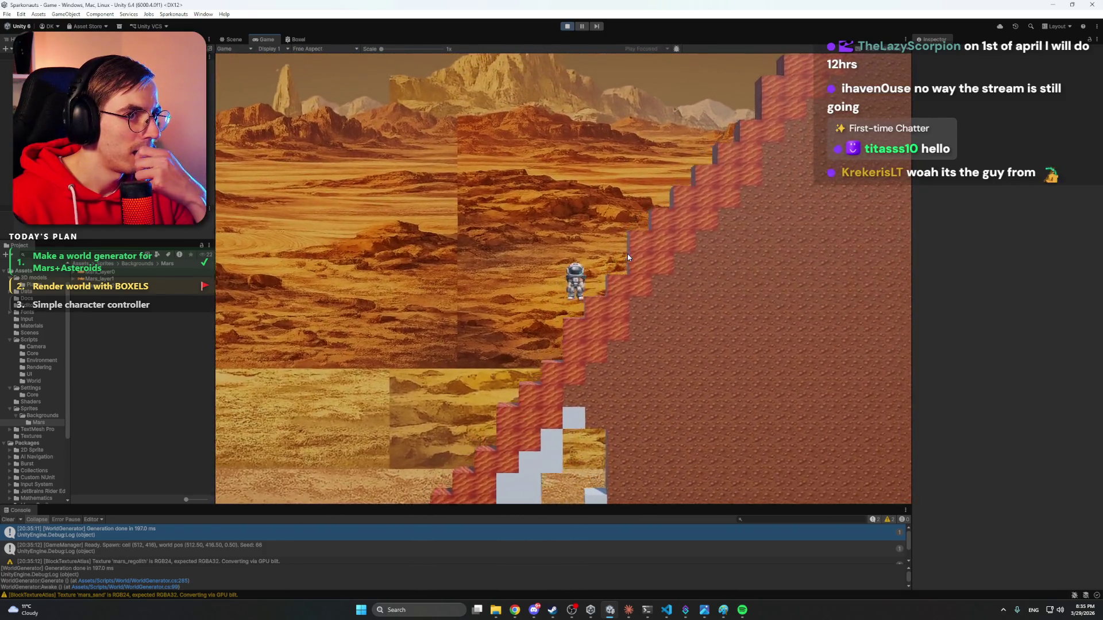
key("d")
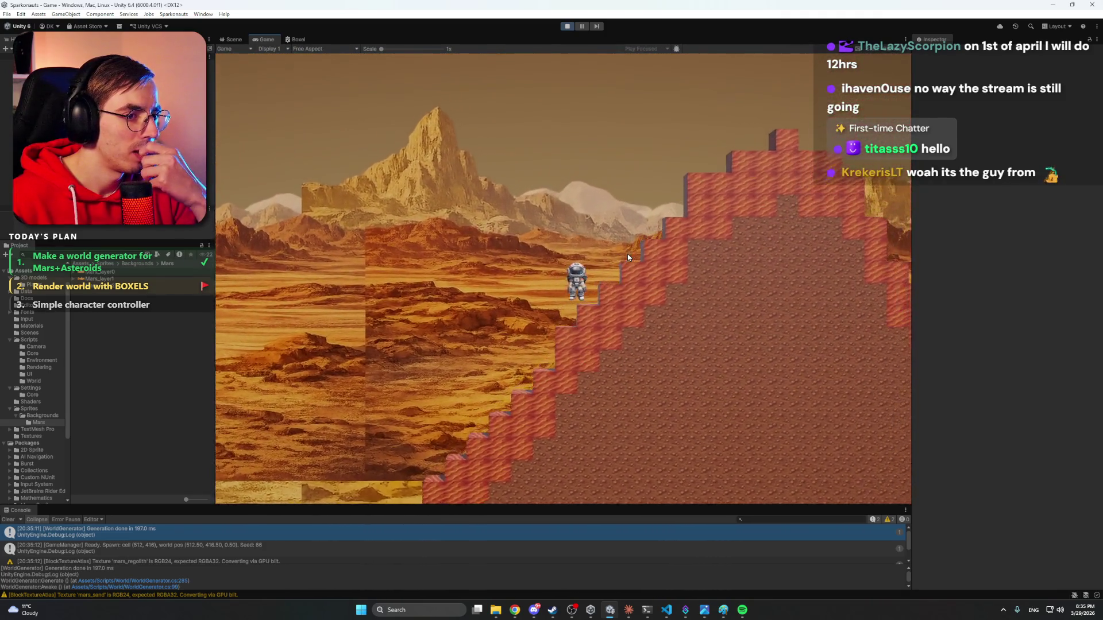
key("d")
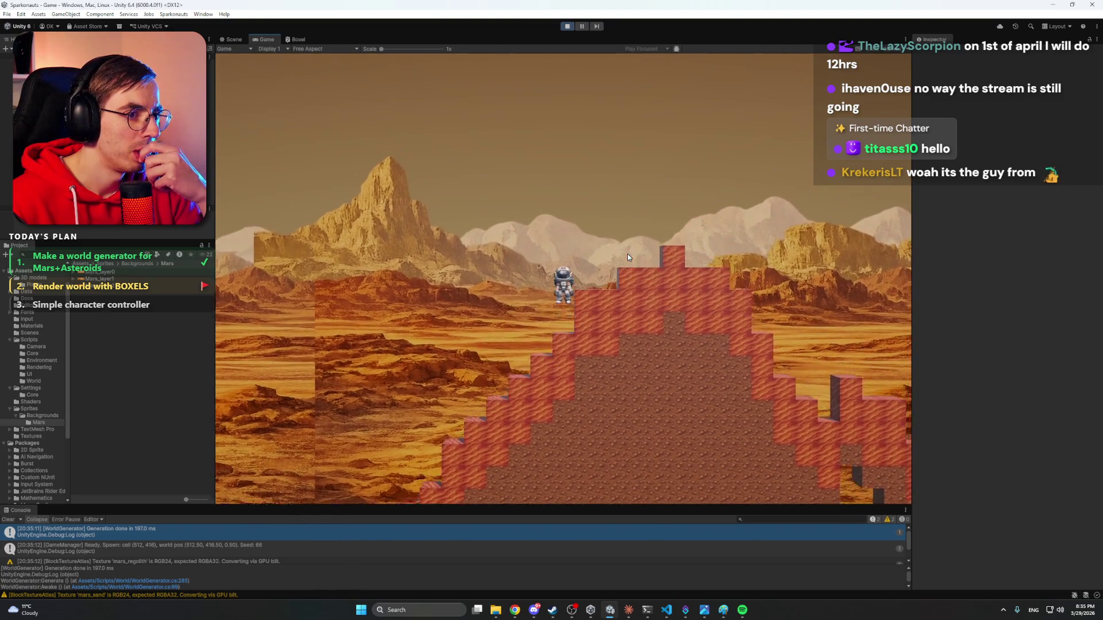
key("a")
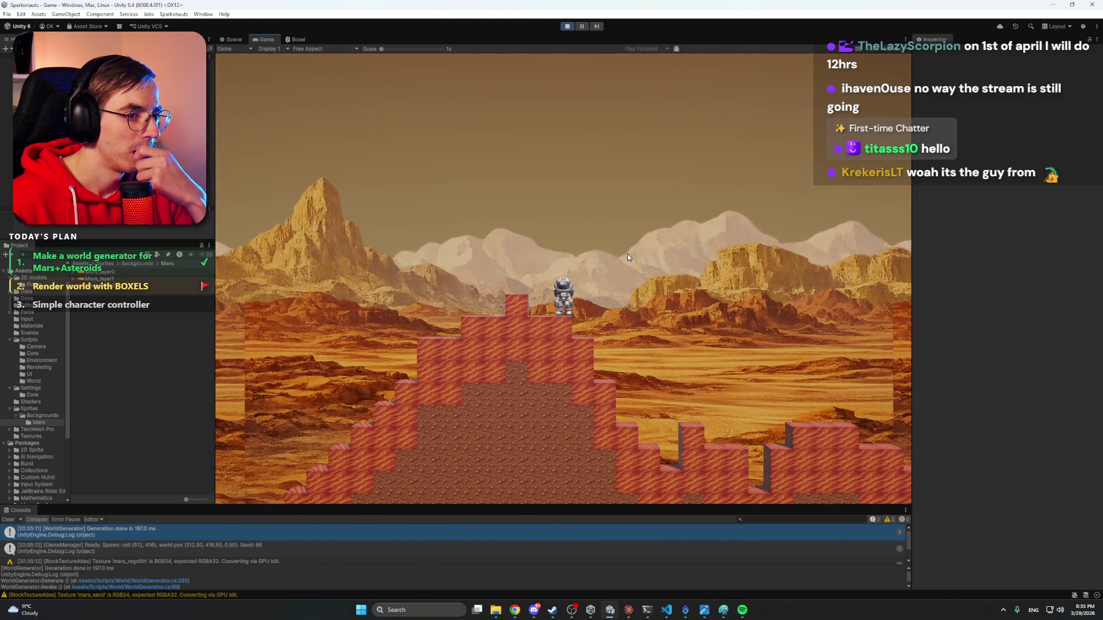
key("a")
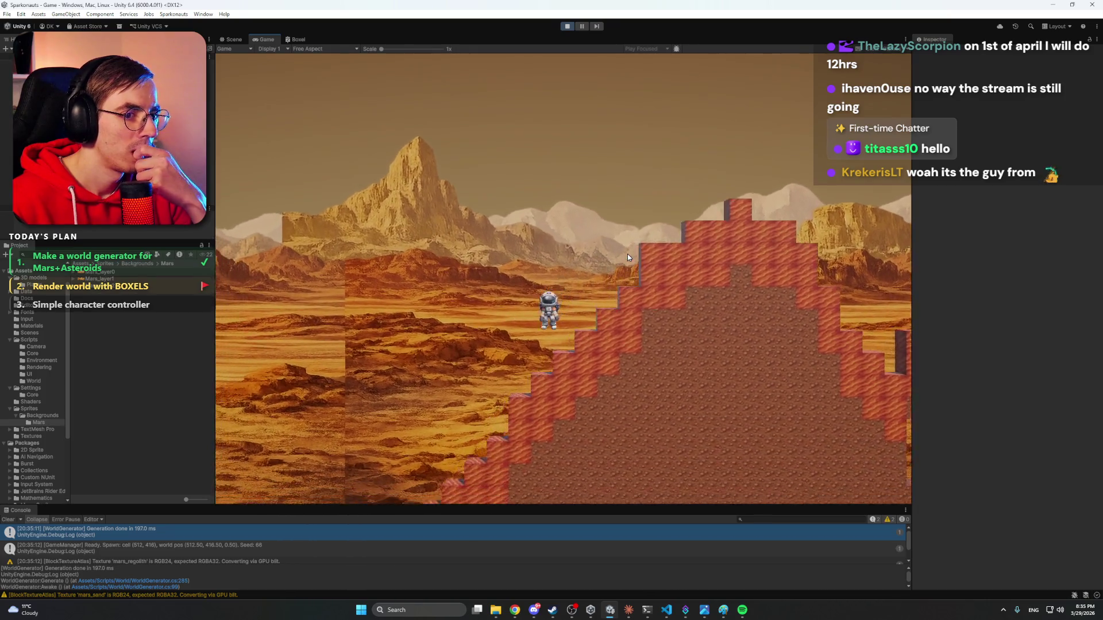
key("a")
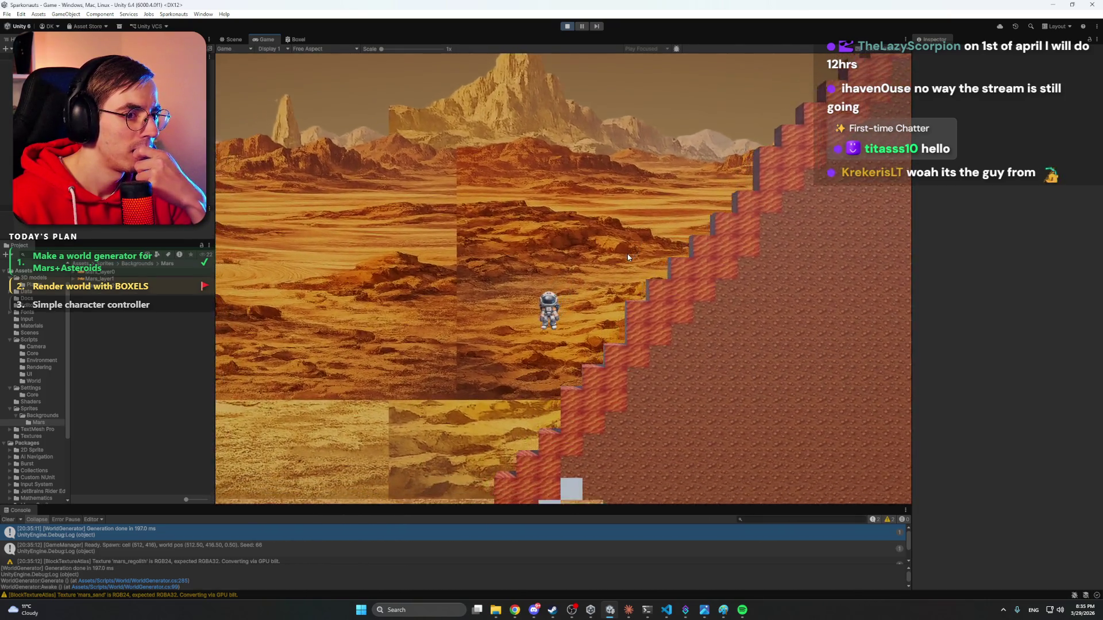
key("a")
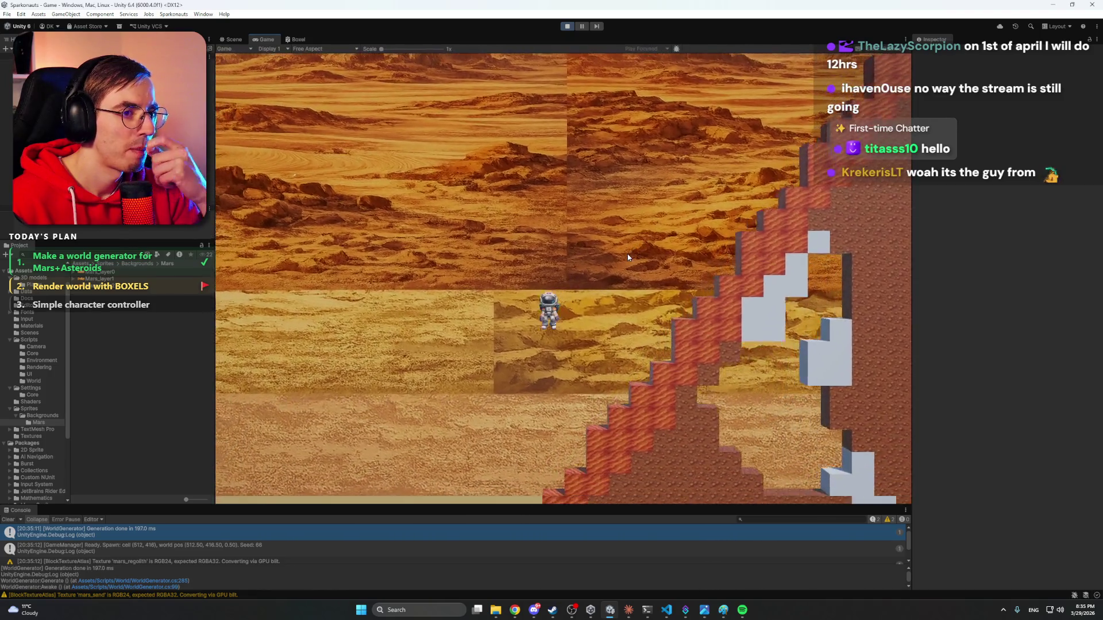
key("a")
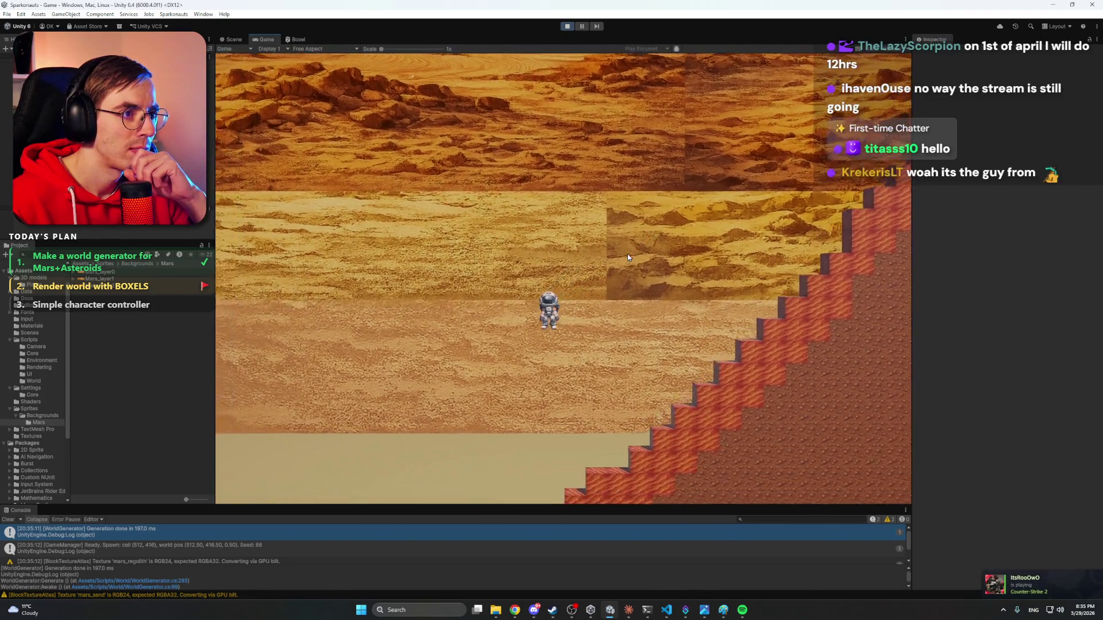
key("a")
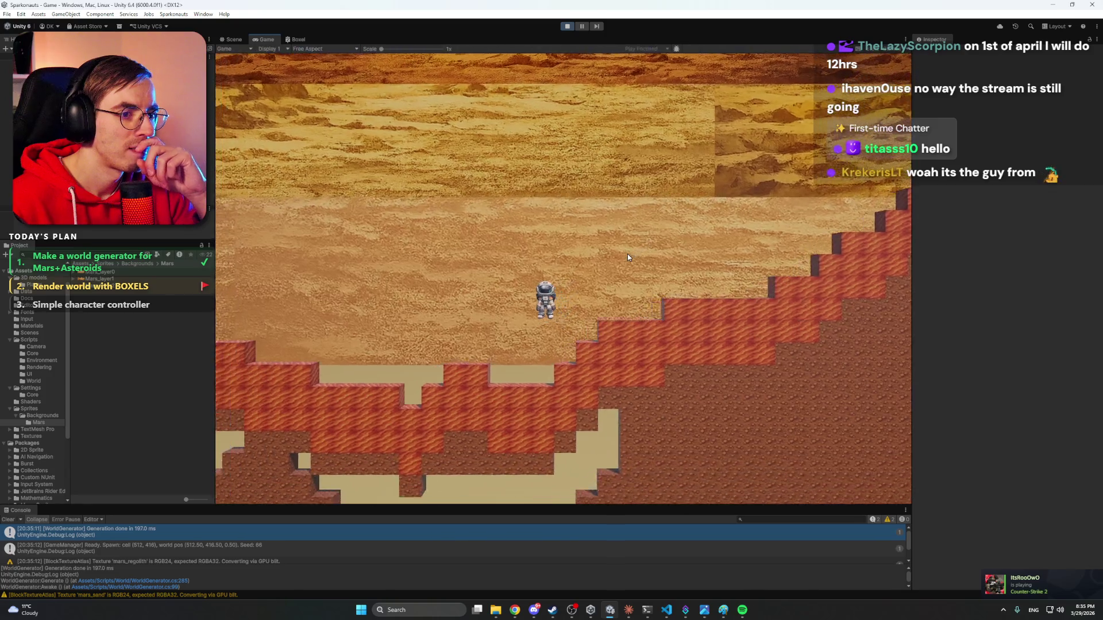
key("a")
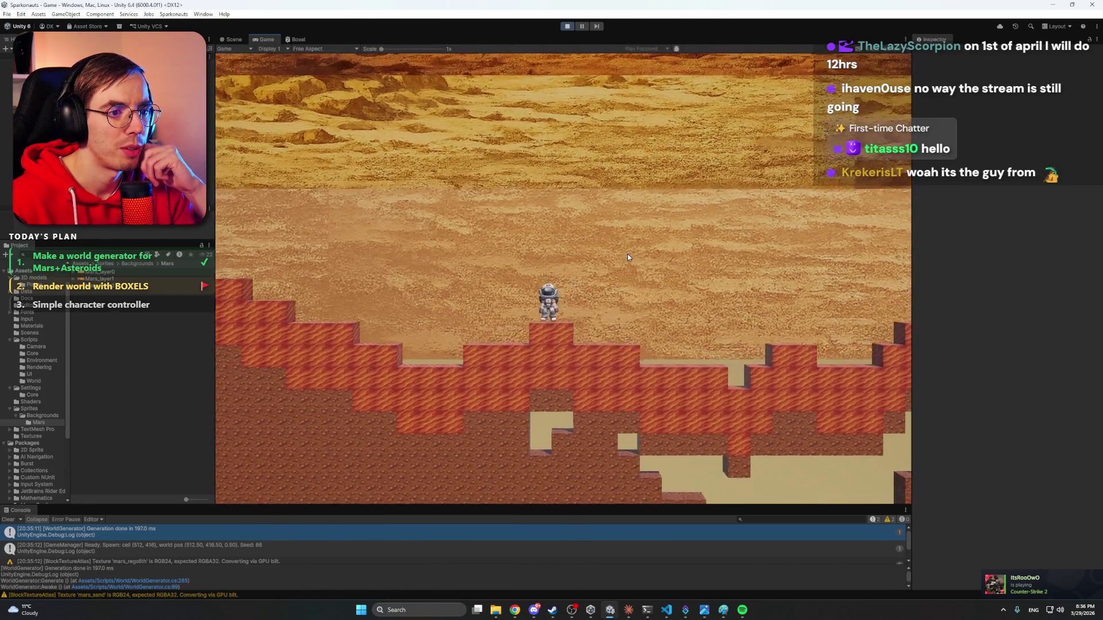
key("a")
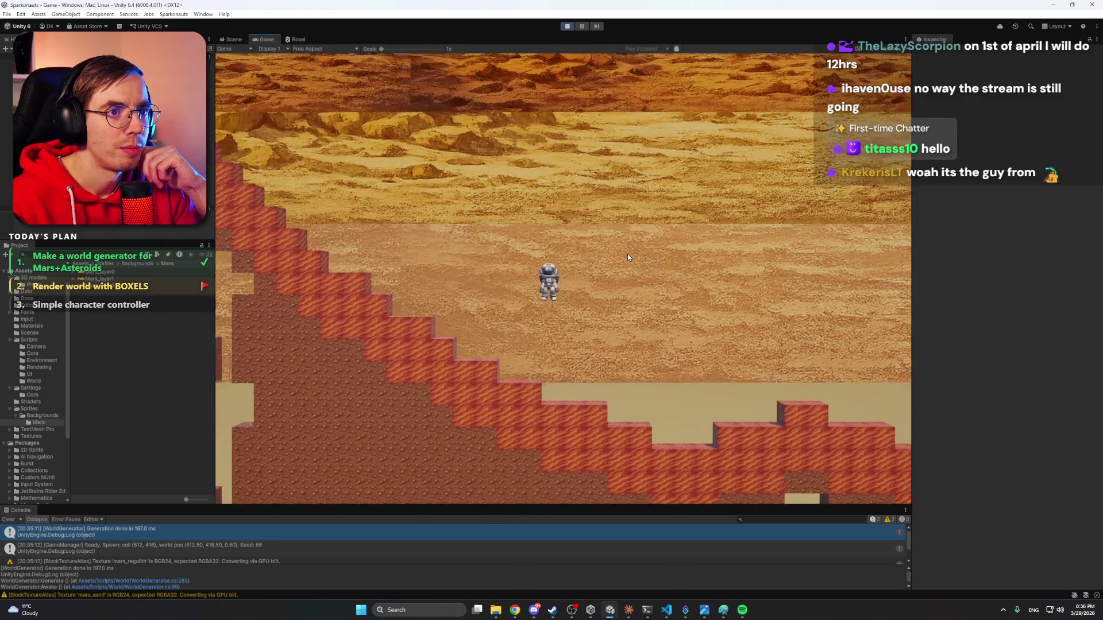
key("a")
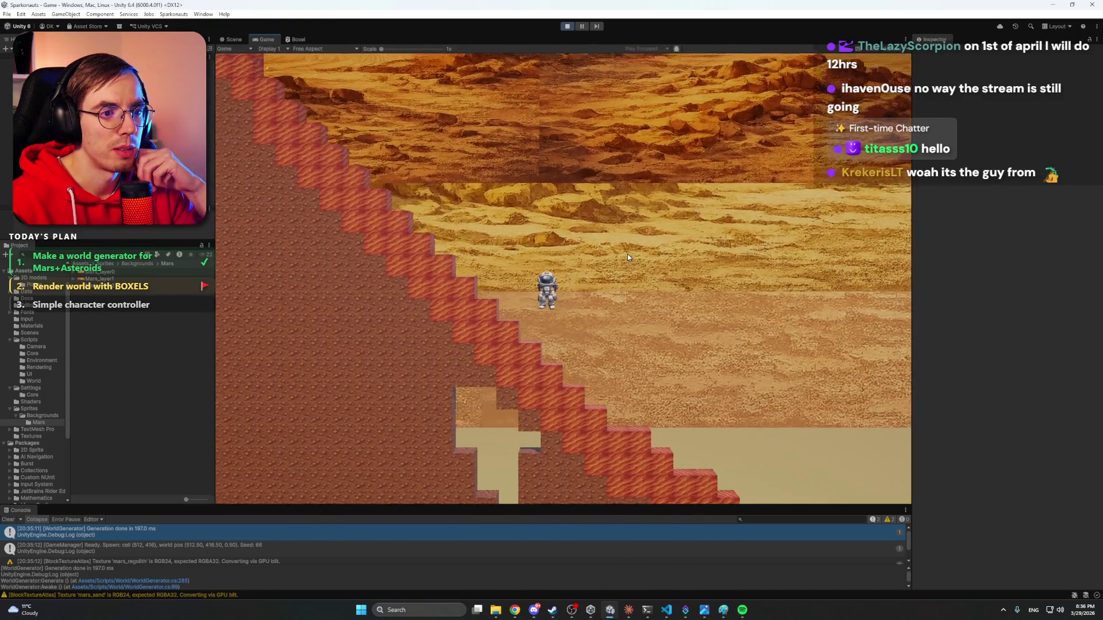
key("a")
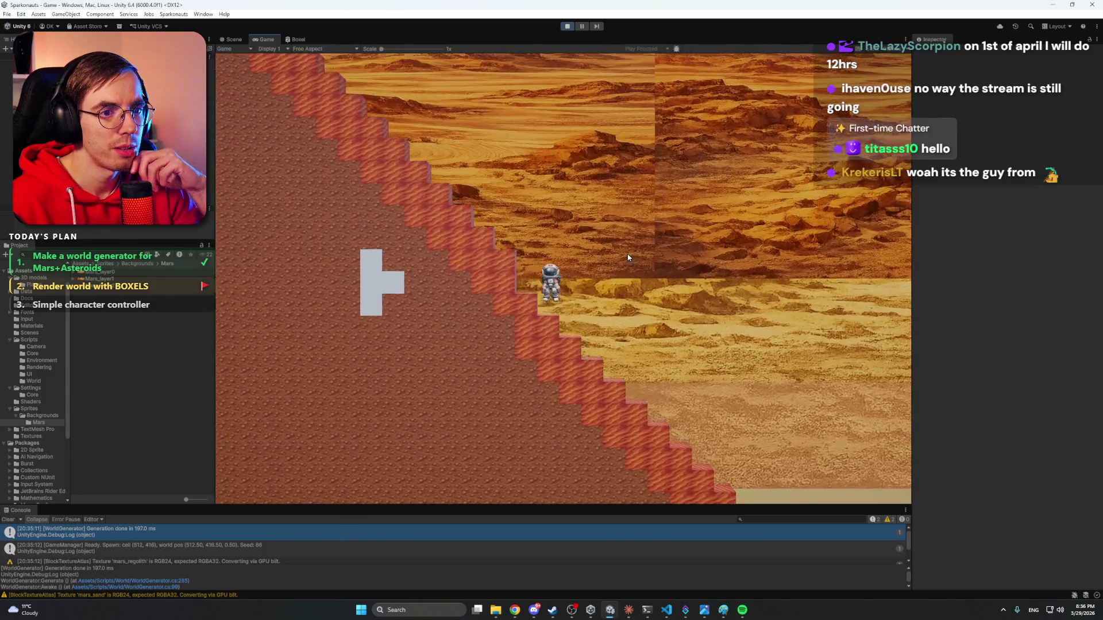